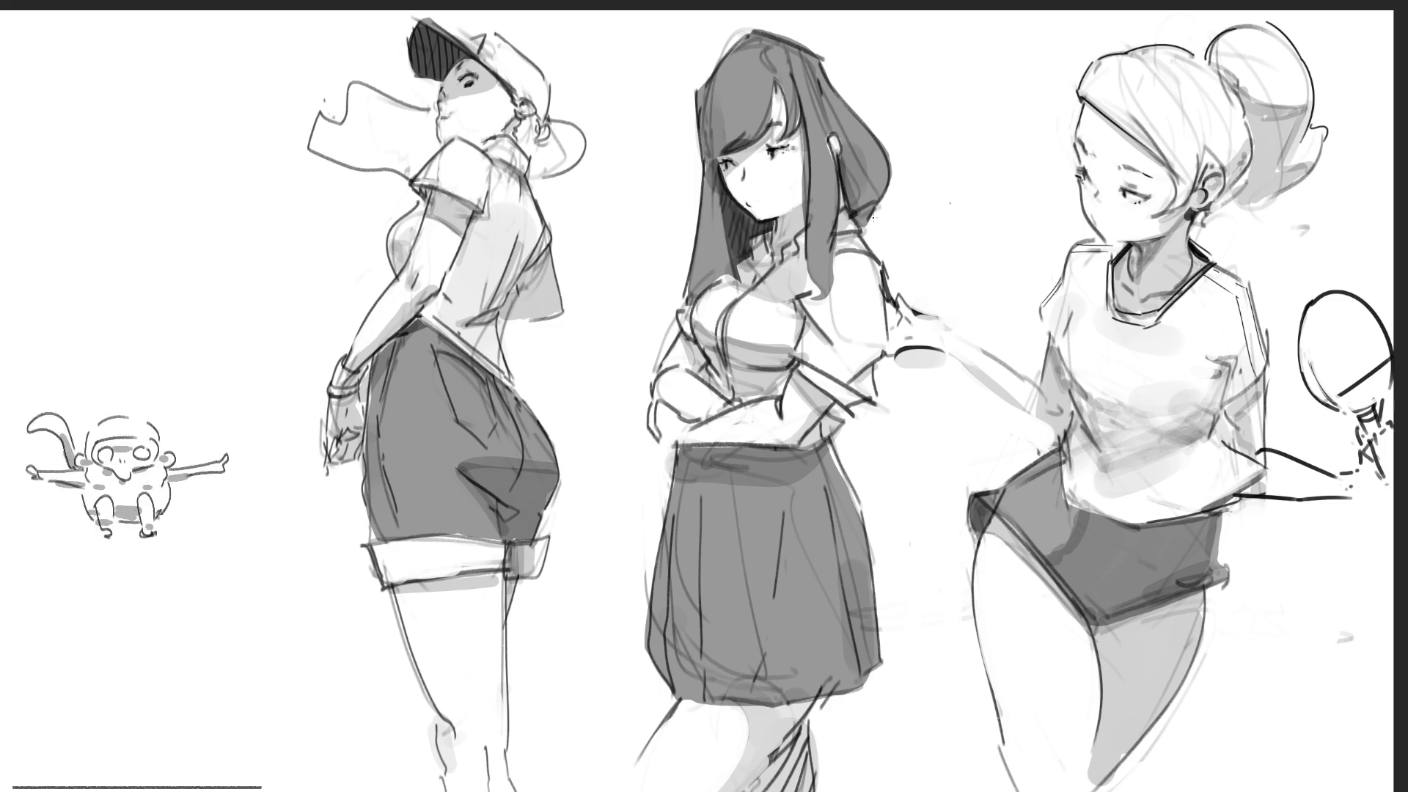
Paint a short white highlight across the middle girl's hair, undoing the longer arc attempts
{"action": "left_click_drag", "start_coordinate": [877, 206], "coordinate": [872, 238]}
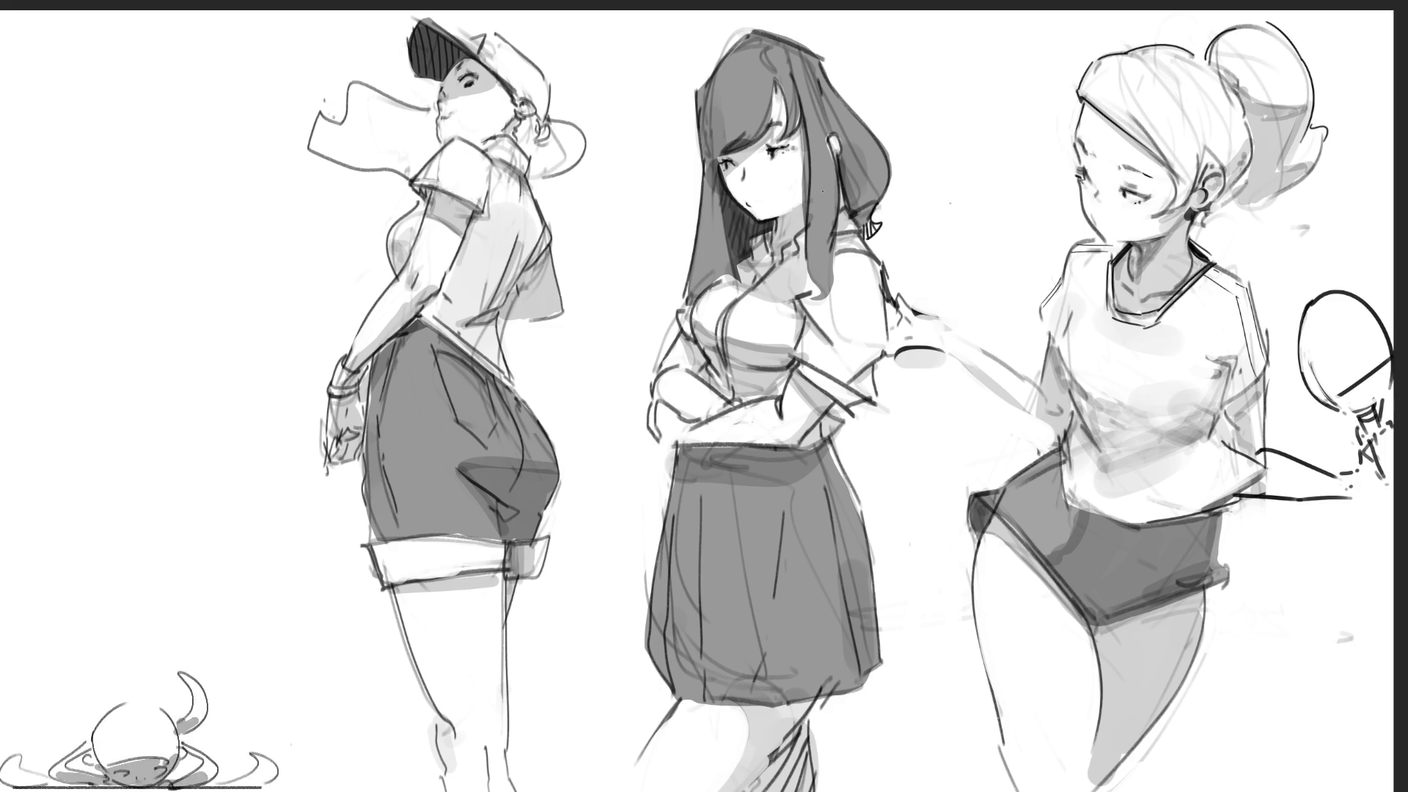
{"action": "left_click_drag", "start_coordinate": [718, 120], "coordinate": [824, 99]}
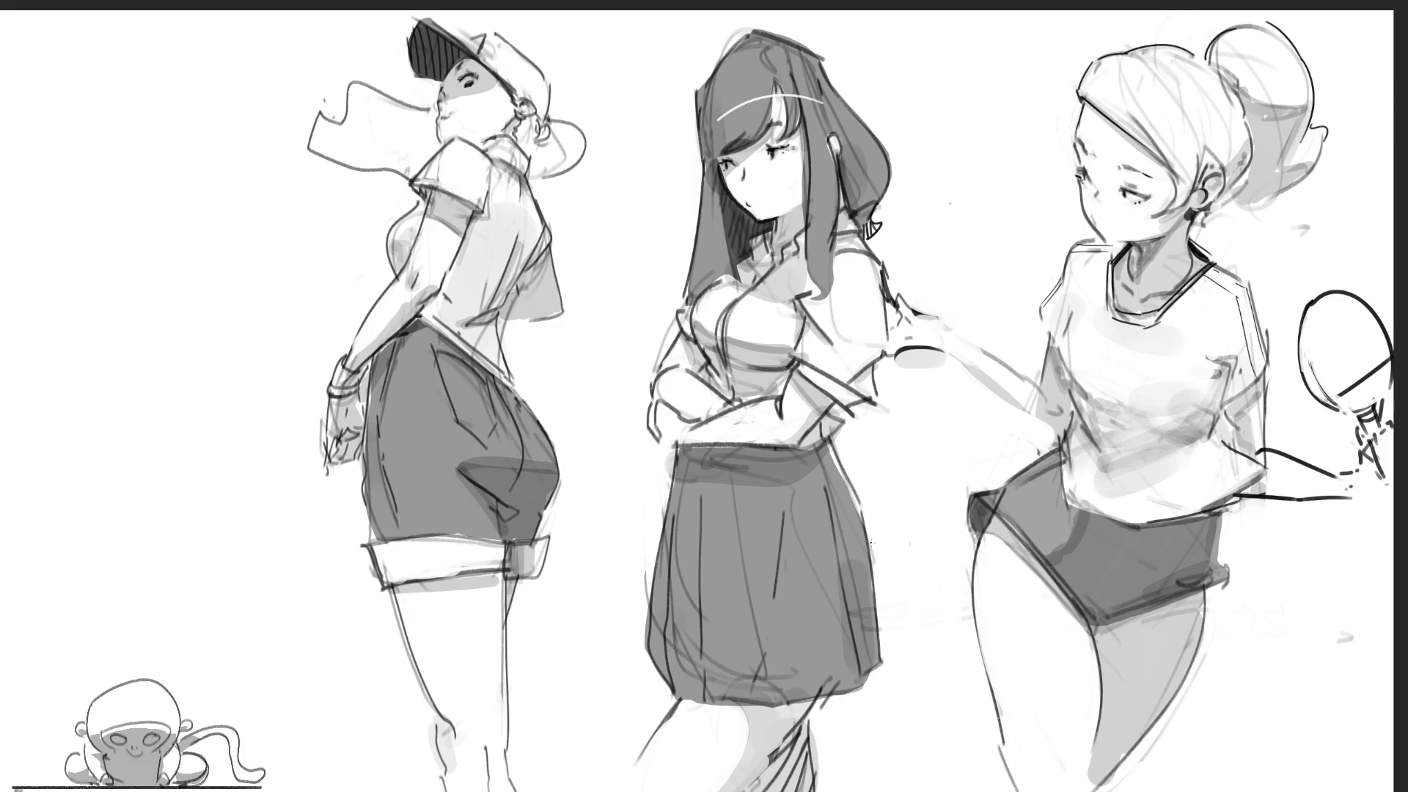
{"action": "key", "text": "ctrl+z"}
{"action": "mouse_move", "coordinate": [707, 99]}
{"action": "left_mouse_down"}
{"action": "mouse_move", "coordinate": [796, 92]}
{"action": "mouse_move", "coordinate": [774, 88]}
{"action": "left_mouse_up"}
{"action": "key", "text": "ctrl+z"}
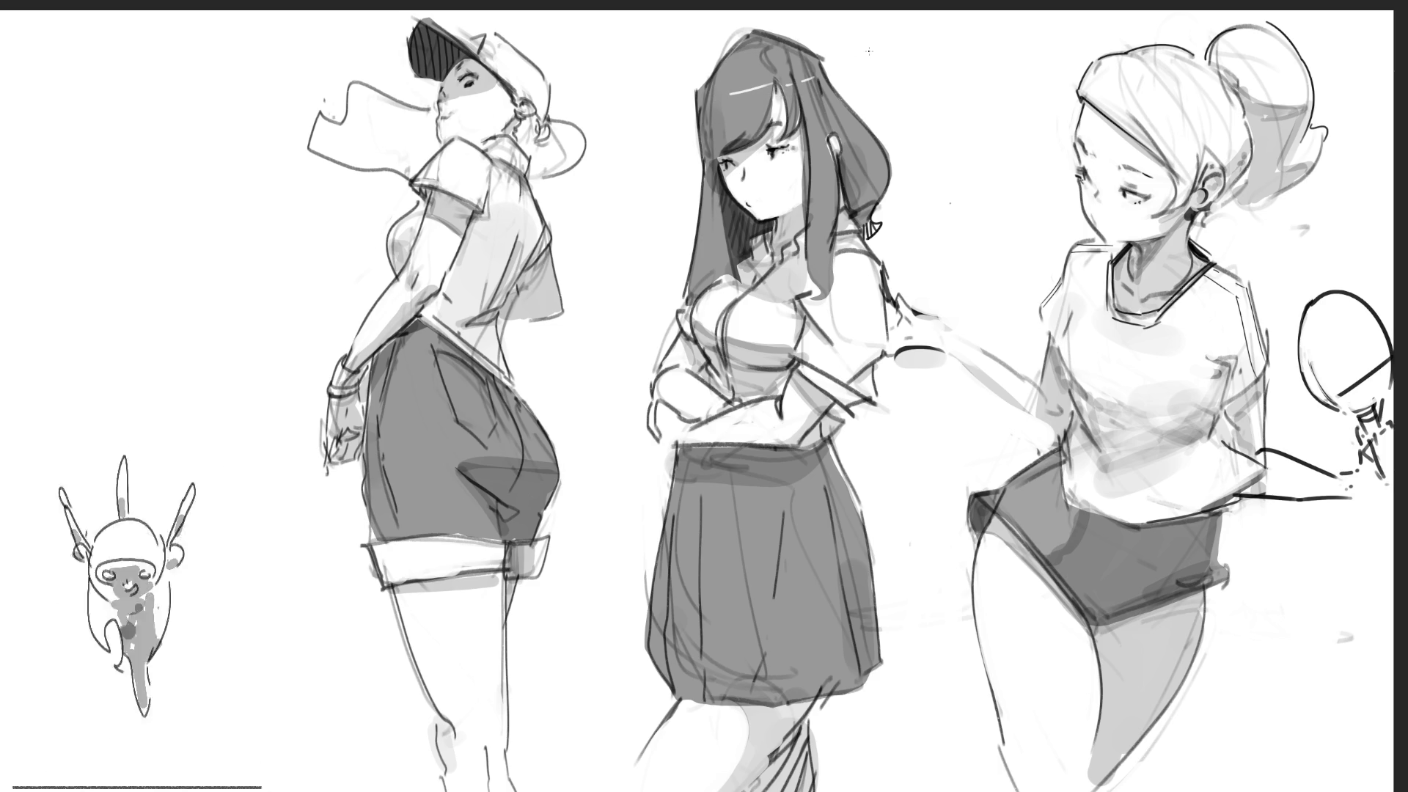
{"action": "key", "text": "ctrl+z"}
{"action": "left_click_drag", "start_coordinate": [728, 88], "coordinate": [756, 86]}
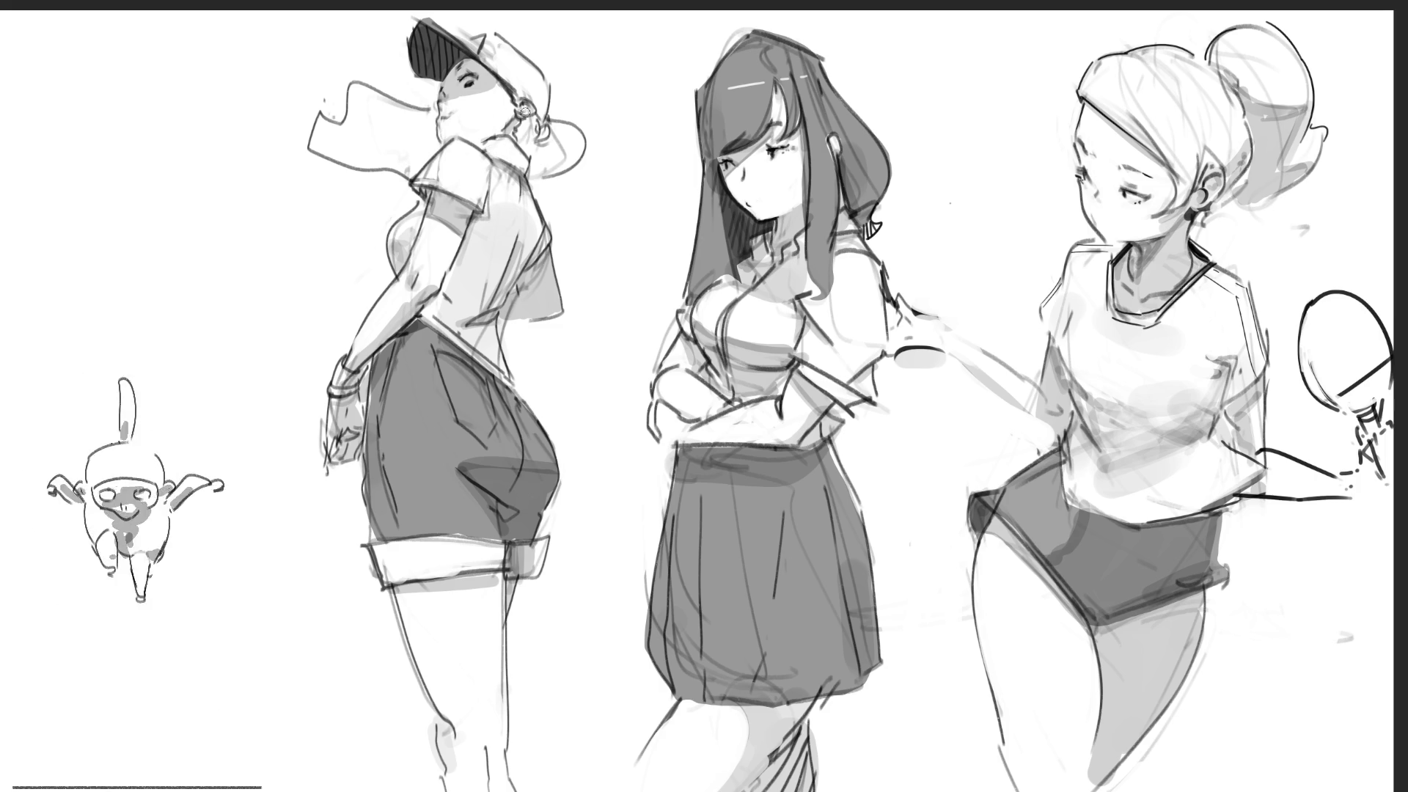
Draw the letters R and B beside the middle girl's head and outline a region on the right figure
{"action": "mouse_move", "coordinate": [897, 72]}
{"action": "left_mouse_down"}
{"action": "mouse_move", "coordinate": [873, 110]}
{"action": "mouse_move", "coordinate": [917, 95]}
{"action": "mouse_move", "coordinate": [974, 180]}
{"action": "mouse_move", "coordinate": [957, 261]}
{"action": "left_mouse_up"}
{"action": "left_click_drag", "start_coordinate": [946, 206], "coordinate": [954, 261]}
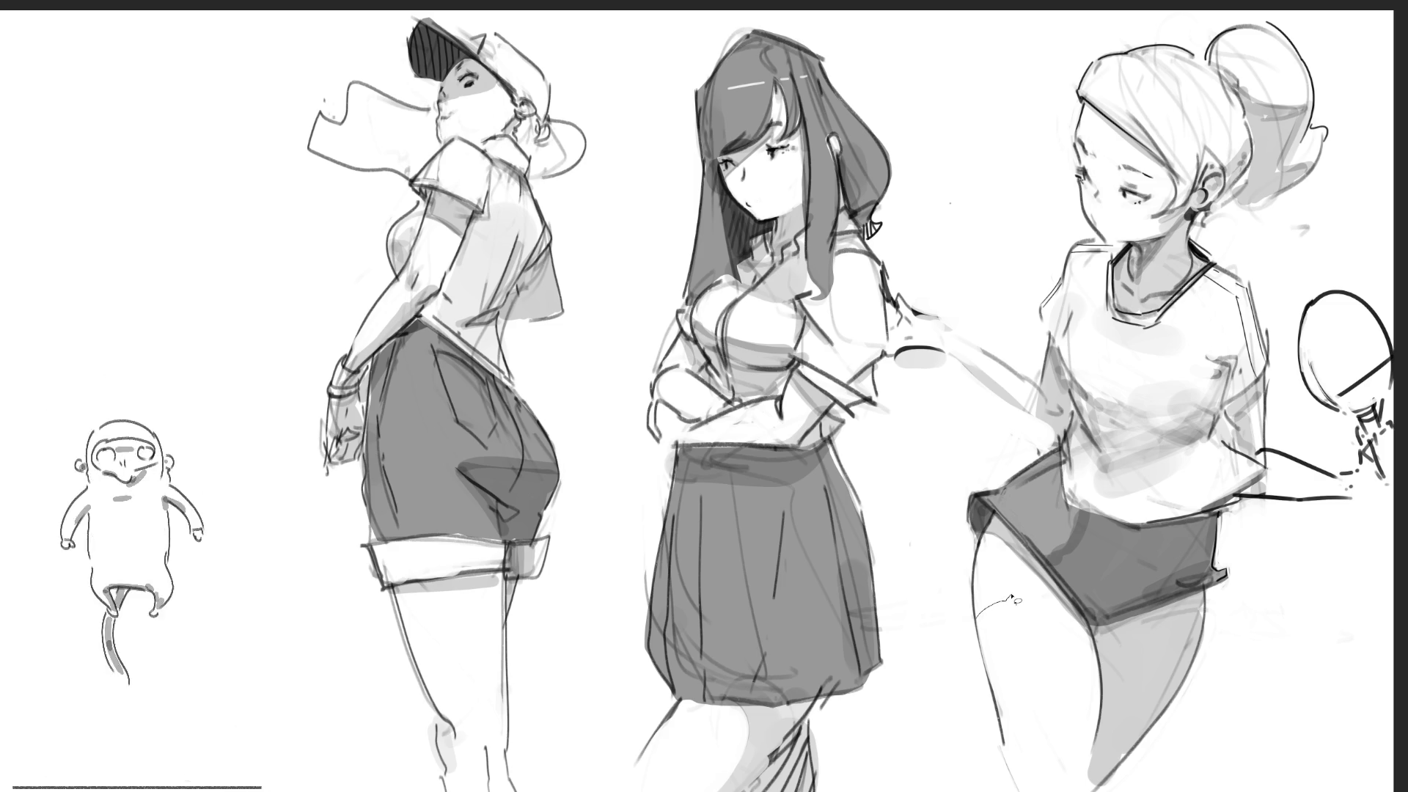
{"action": "mouse_move", "coordinate": [1020, 603]}
{"action": "left_mouse_down"}
{"action": "mouse_move", "coordinate": [1046, 666]}
{"action": "mouse_move", "coordinate": [999, 691]}
{"action": "mouse_move", "coordinate": [980, 618]}
{"action": "mouse_move", "coordinate": [992, 600]}
{"action": "left_mouse_up"}
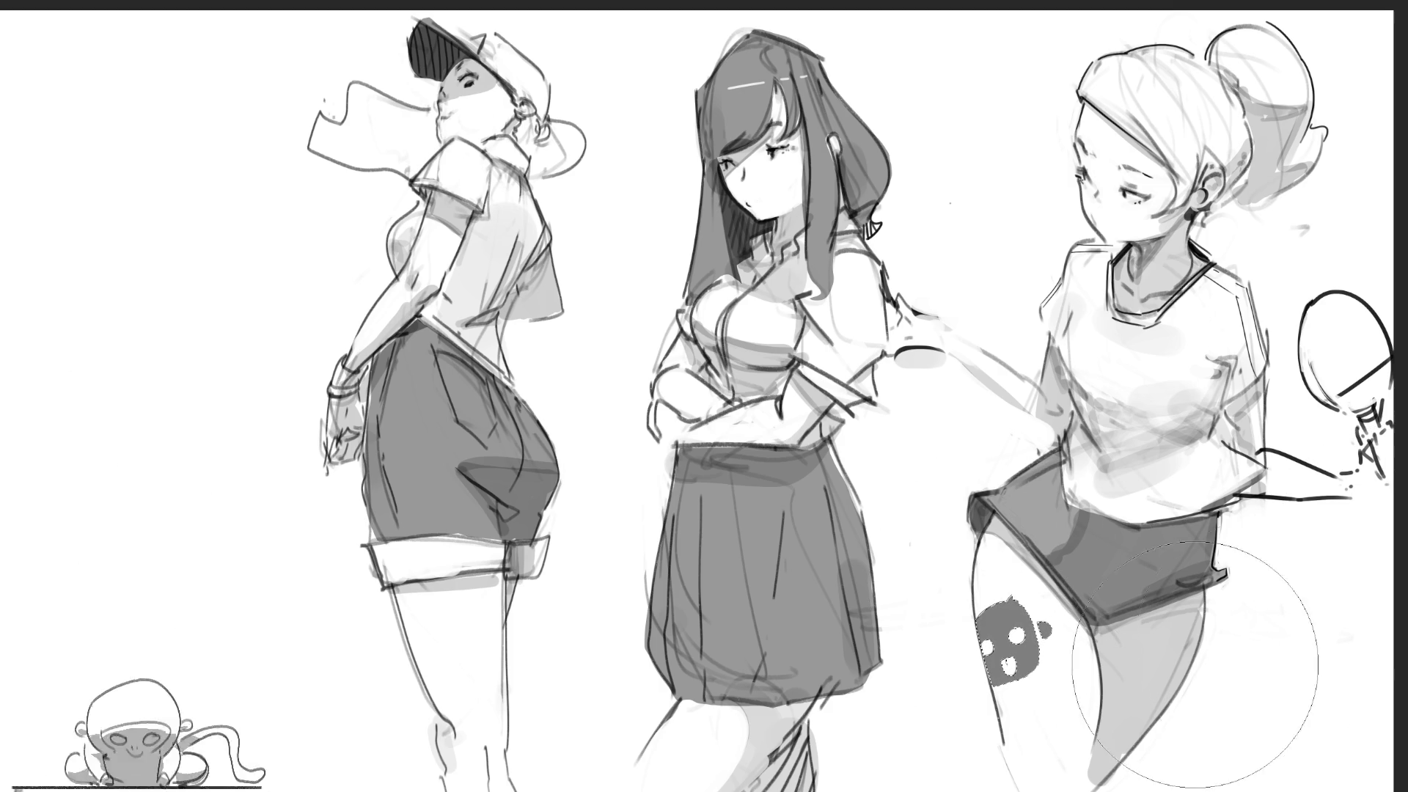
Make the brush much larger for painting the thigh mark
{"action": "key", "text": "bracketright"}
{"action": "key", "text": "bracketright"}
{"action": "key", "text": "bracketright"}
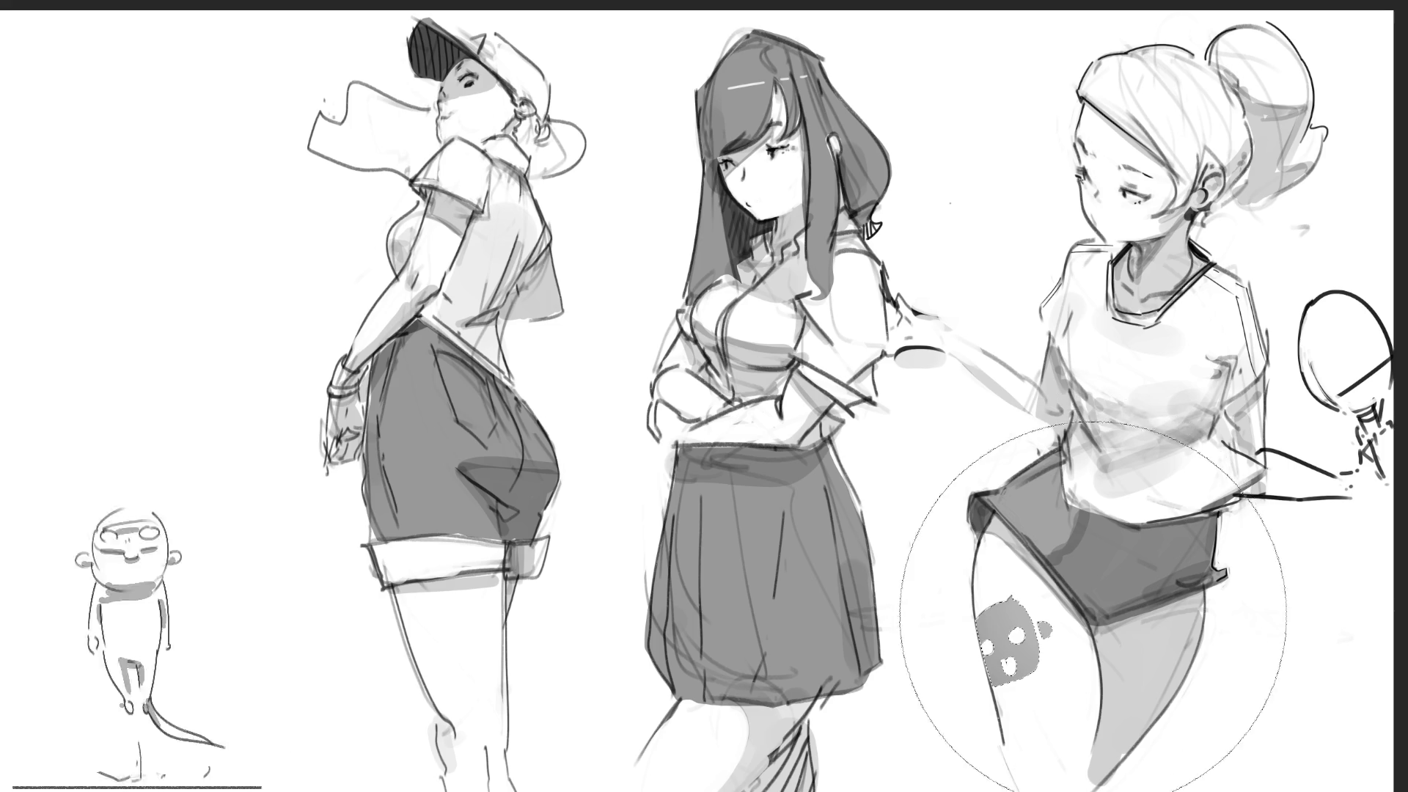
Shrink the brush back down, then enlarge it again for painting on the fresh canvas
{"action": "key", "text": "bracketleft"}
{"action": "key", "text": "bracketleft"}
{"action": "key", "text": "bracketleft"}
{"action": "key", "text": "bracketleft"}
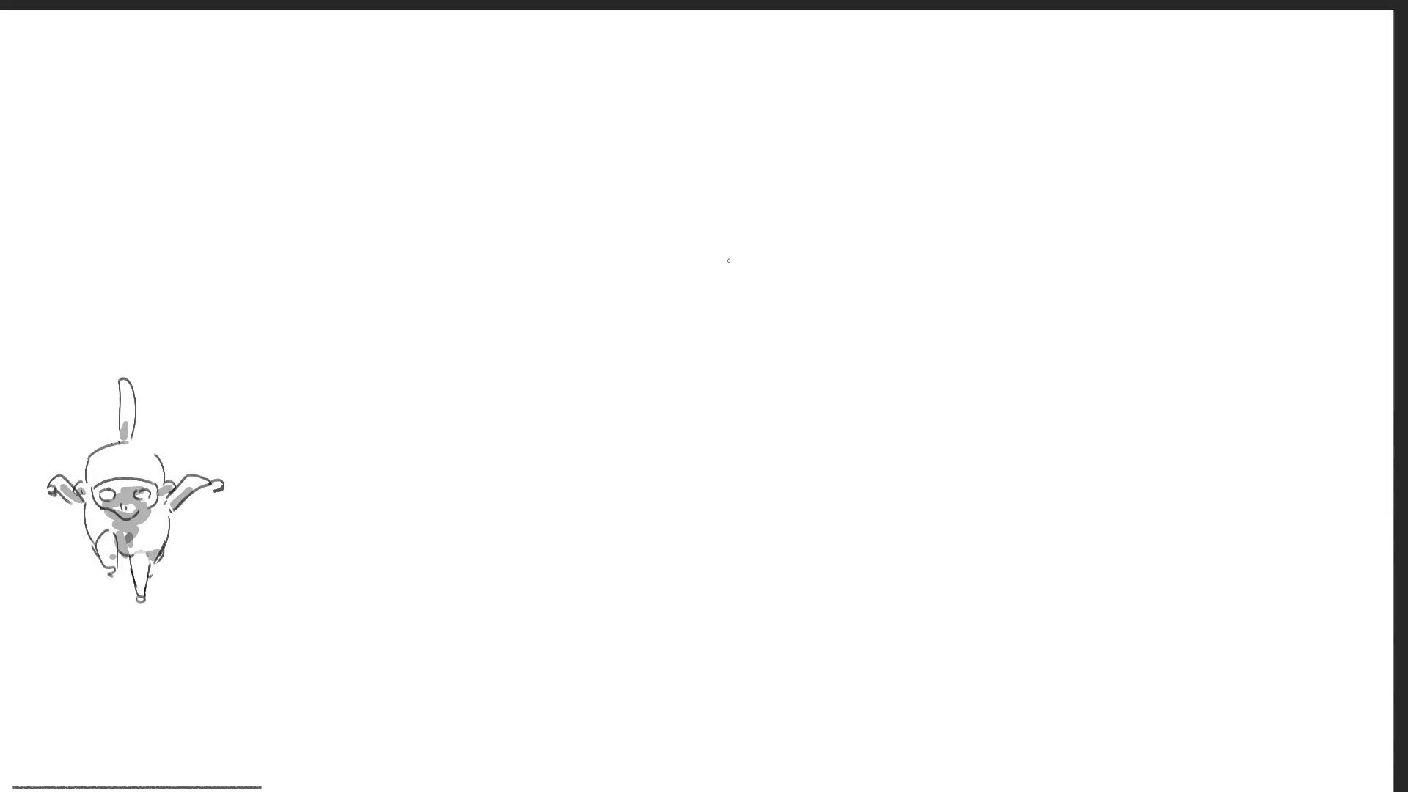
{"action": "key", "text": "bracketright"}
{"action": "key", "text": "bracketright"}
{"action": "key", "text": "bracketright"}
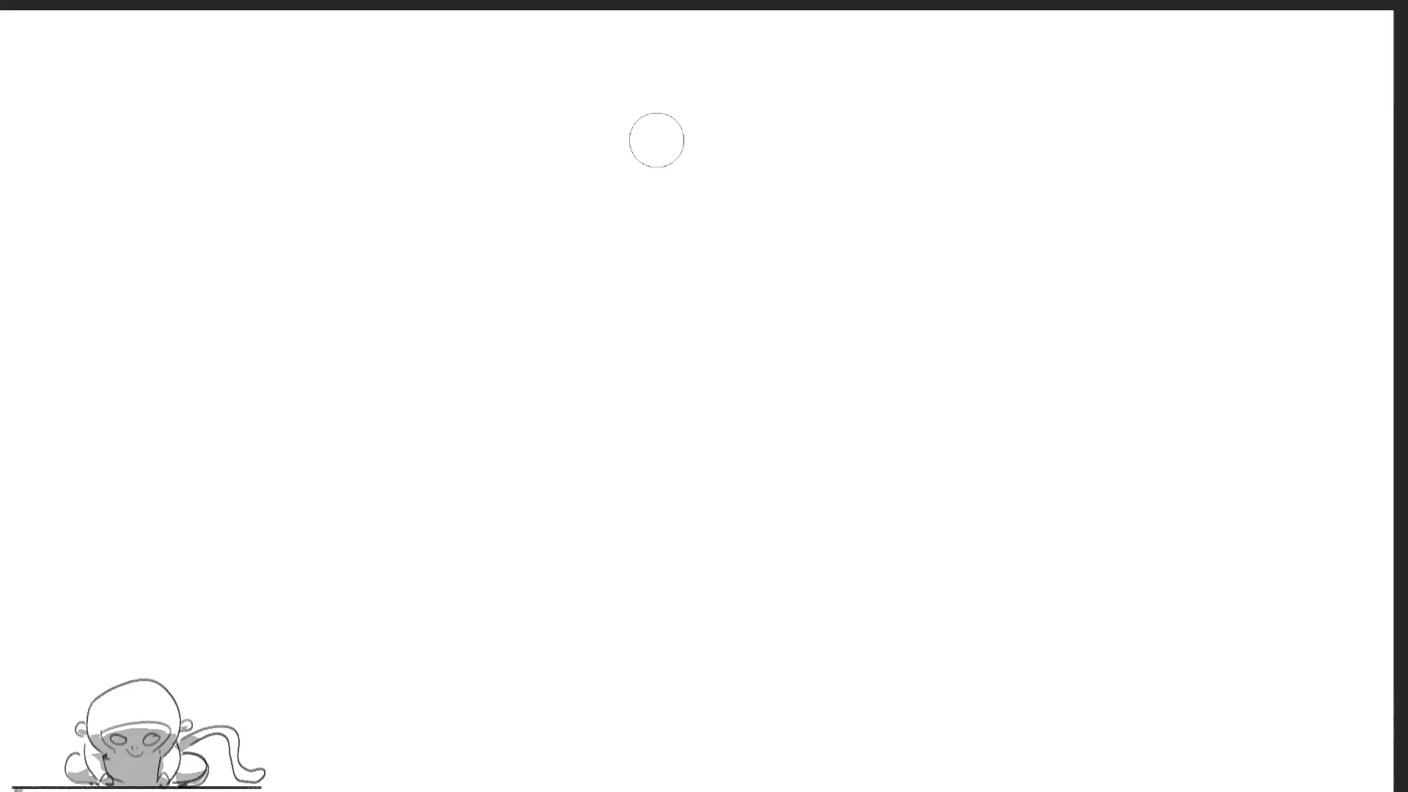
Paint grey tapered, diagonal and broad strokes with a few small dots near the top
{"action": "left_click_drag", "start_coordinate": [704, 169], "coordinate": [738, 220]}
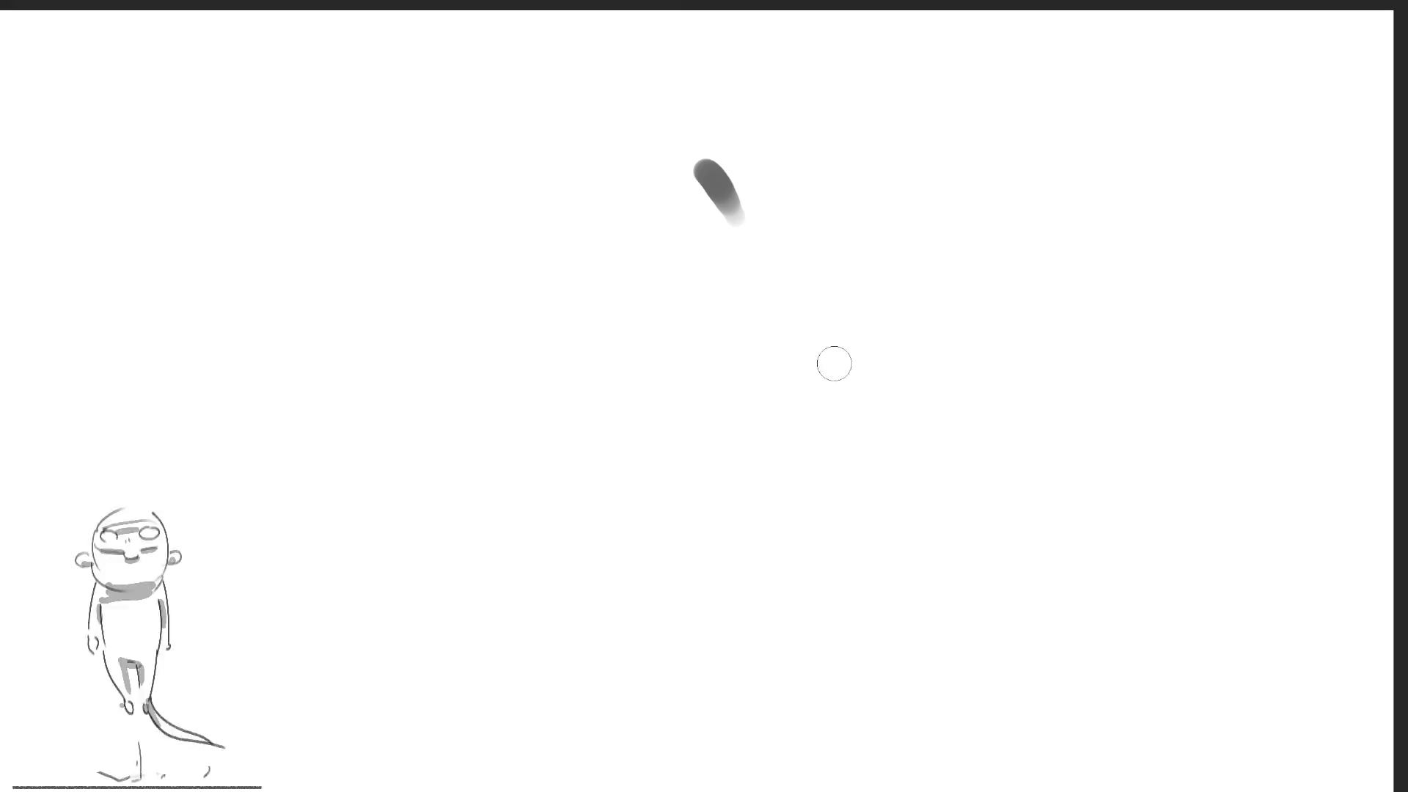
{"action": "left_click", "coordinate": [790, 234]}
{"action": "mouse_move", "coordinate": [647, 304]}
{"action": "left_mouse_down"}
{"action": "mouse_move", "coordinate": [733, 263]}
{"action": "mouse_move", "coordinate": [772, 306]}
{"action": "left_mouse_up"}
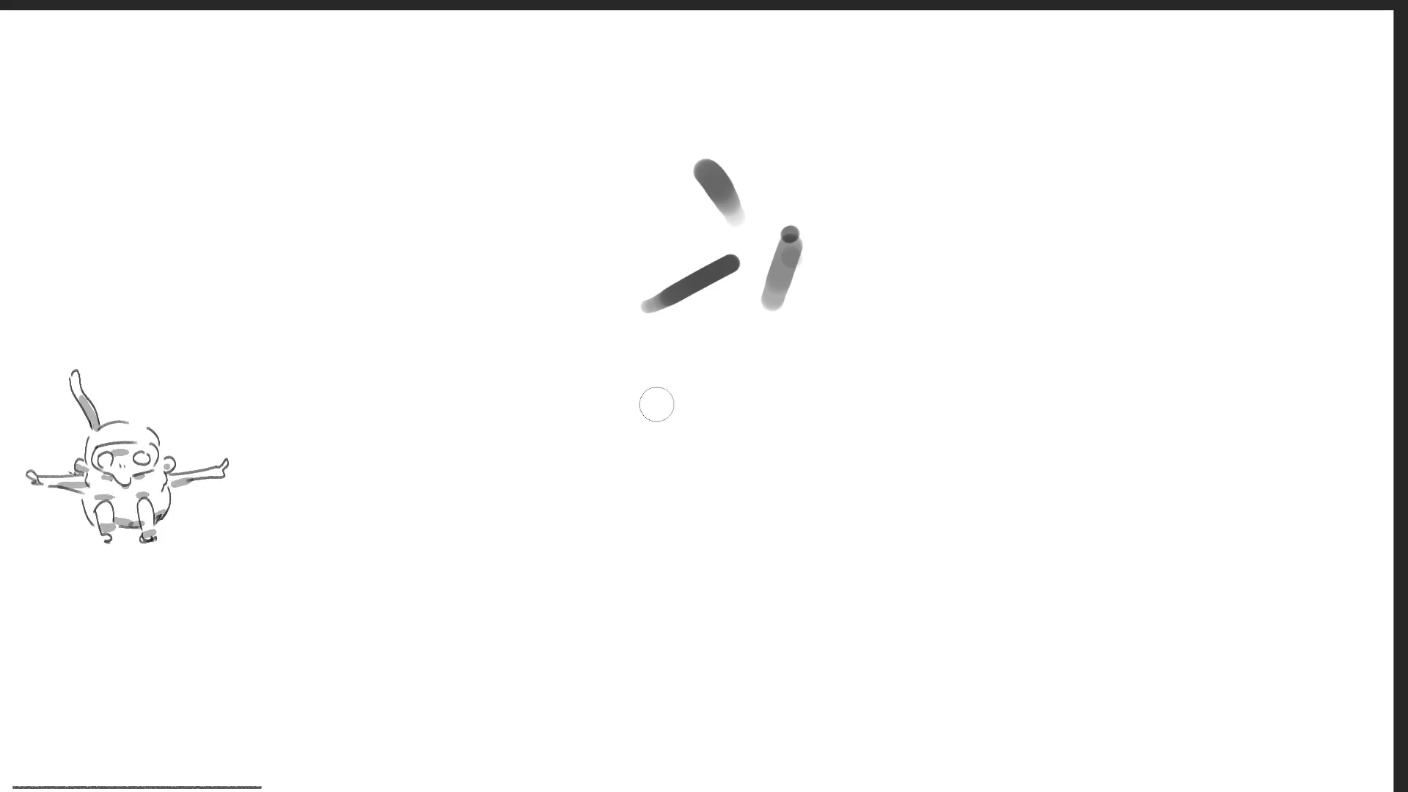
{"action": "key", "text": "bracketright"}
{"action": "key", "text": "bracketright"}
{"action": "key", "text": "bracketright"}
{"action": "left_click_drag", "start_coordinate": [710, 114], "coordinate": [798, 139]}
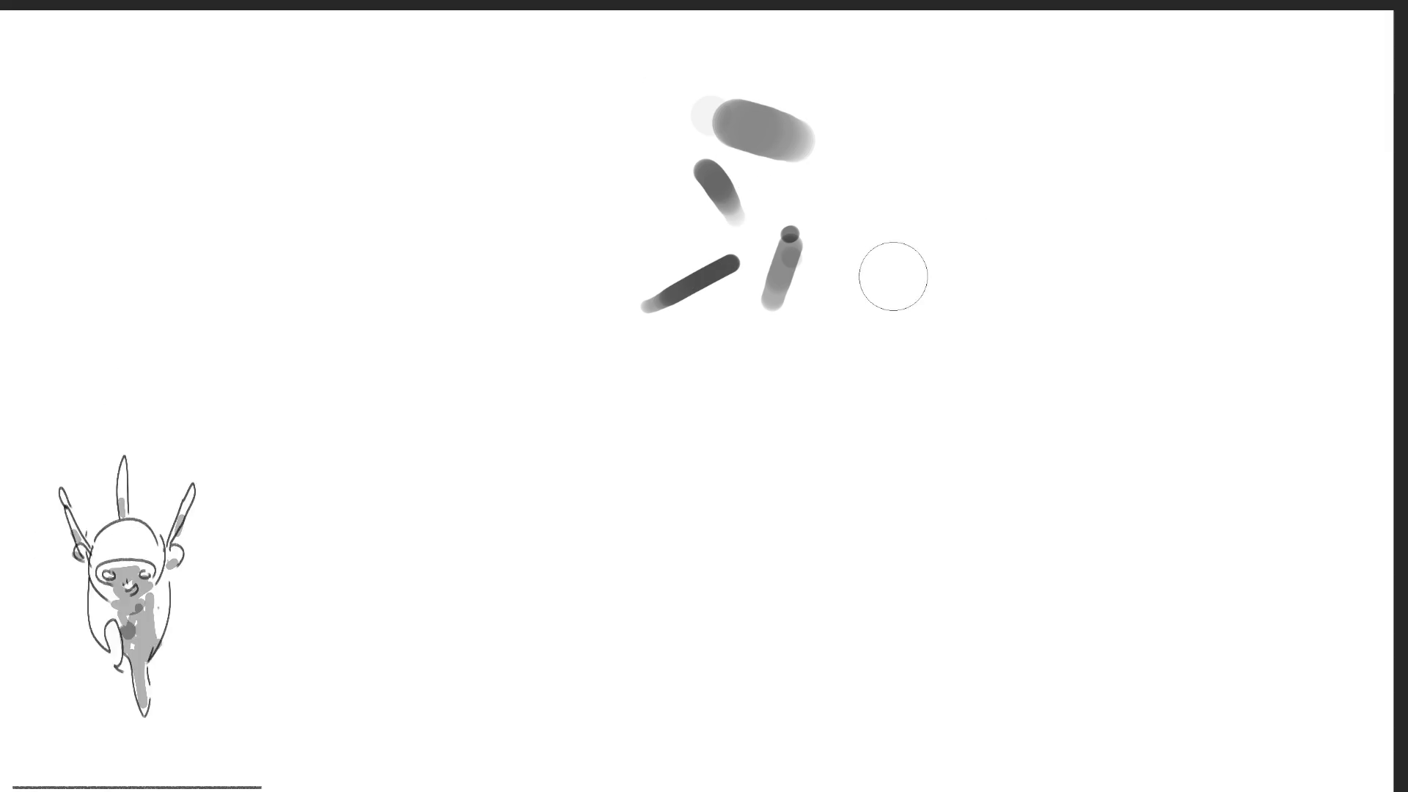
{"action": "left_click_drag", "start_coordinate": [839, 235], "coordinate": [839, 270]}
{"action": "left_click", "coordinate": [826, 369]}
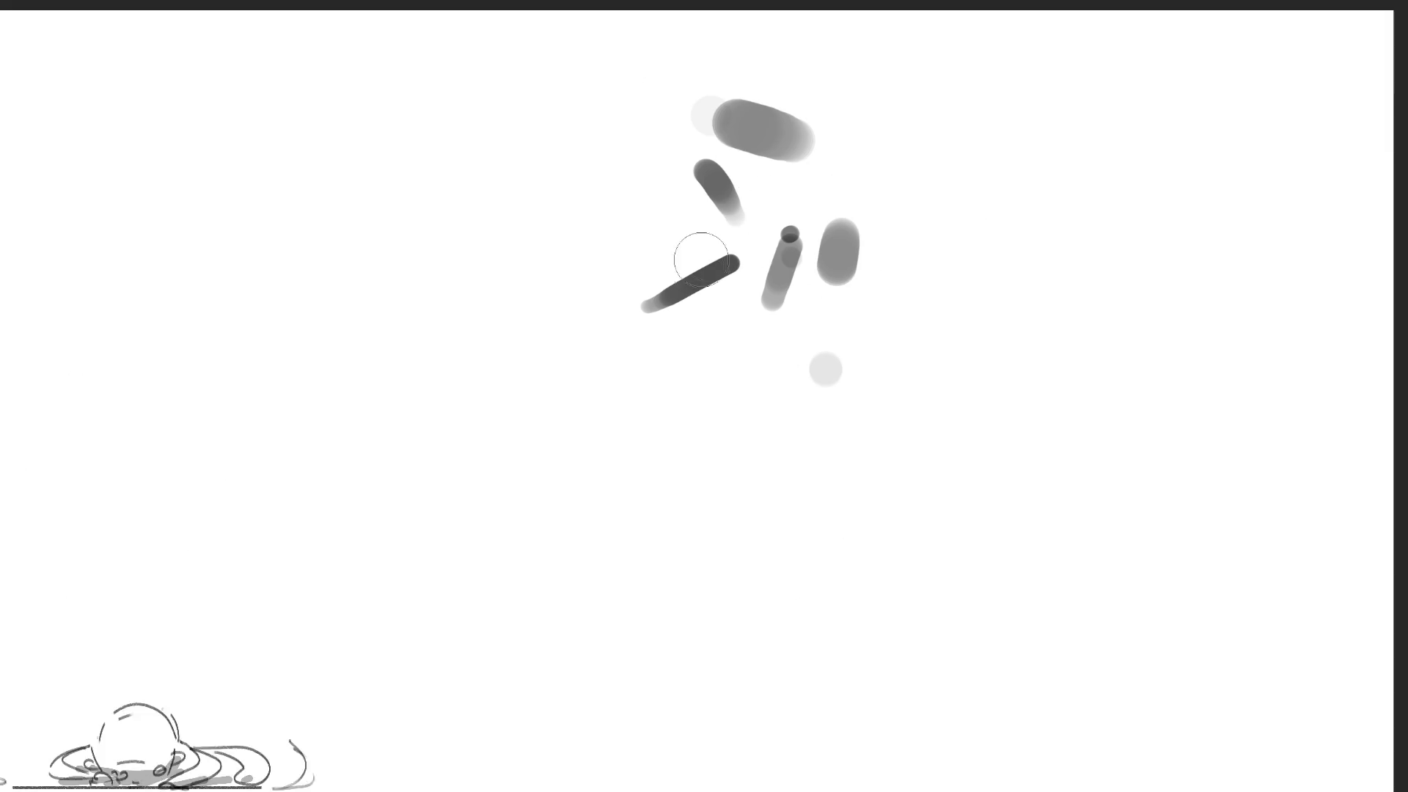
{"action": "key", "text": "bracketright"}
Add soft grey blobs on the left, a dark angled stroke and long vertical strokes
{"action": "left_click_drag", "start_coordinate": [566, 233], "coordinate": [566, 266]}
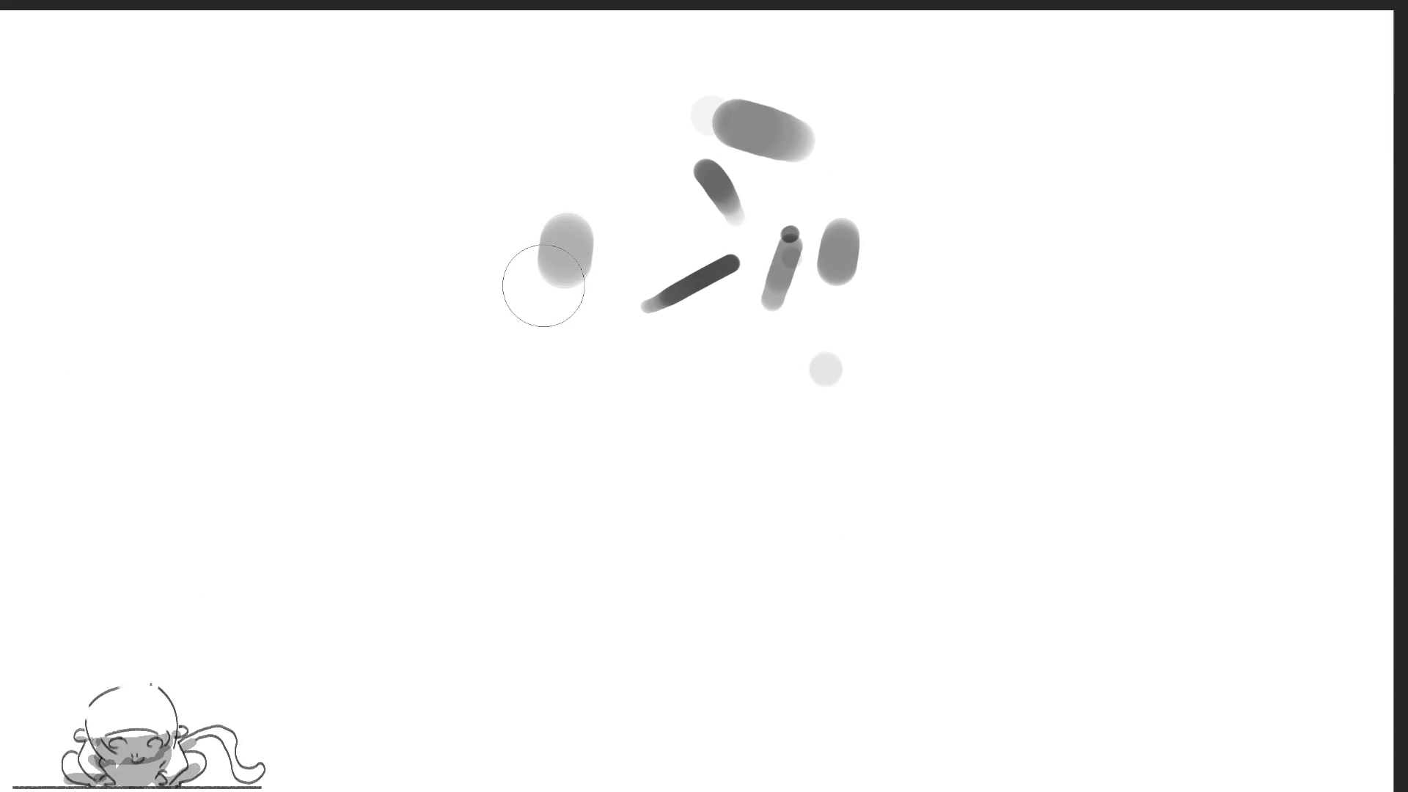
{"action": "key", "text": "bracketright"}
{"action": "left_click", "coordinate": [496, 308]}
{"action": "left_click_drag", "start_coordinate": [422, 283], "coordinate": [480, 319]}
{"action": "key", "text": "bracketleft"}
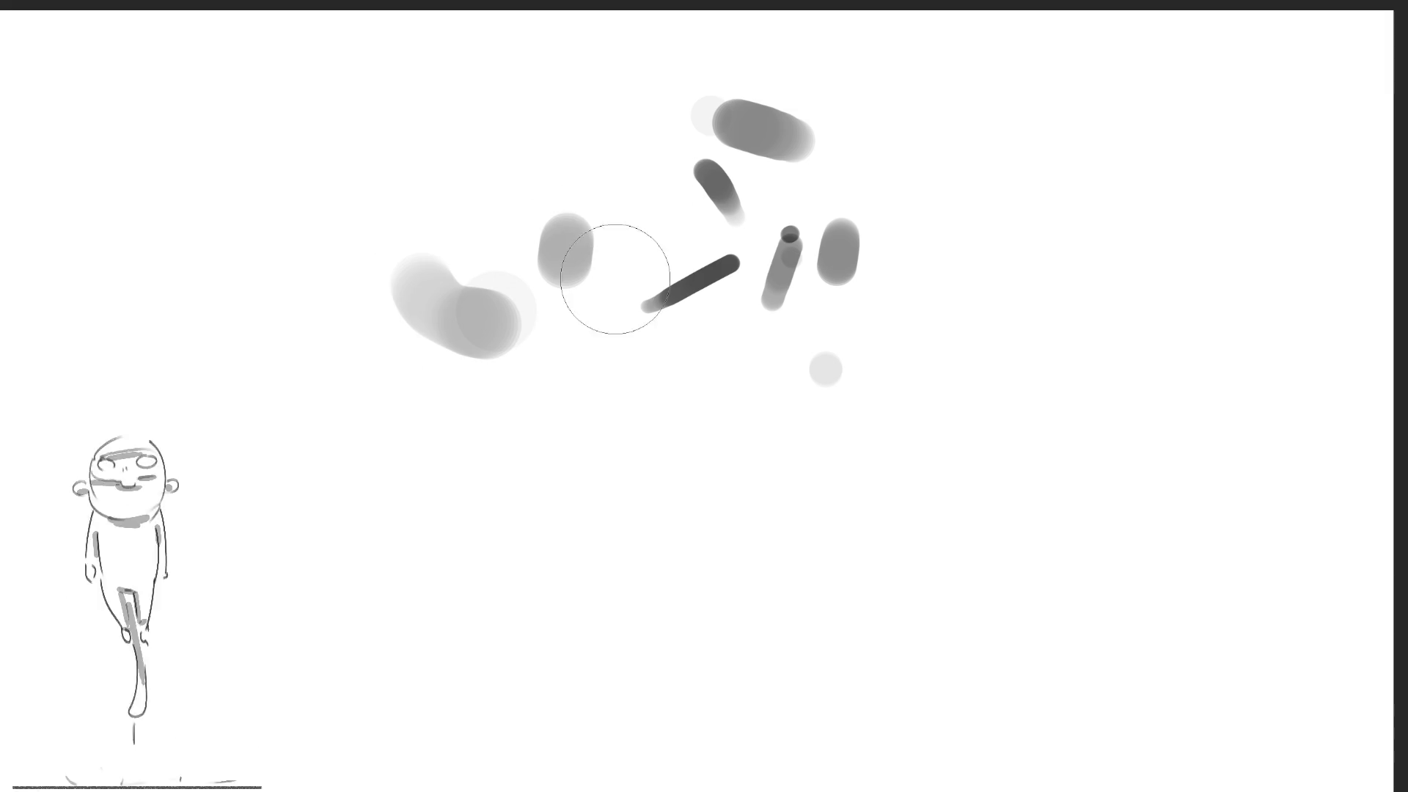
{"action": "key", "text": "bracketleft"}
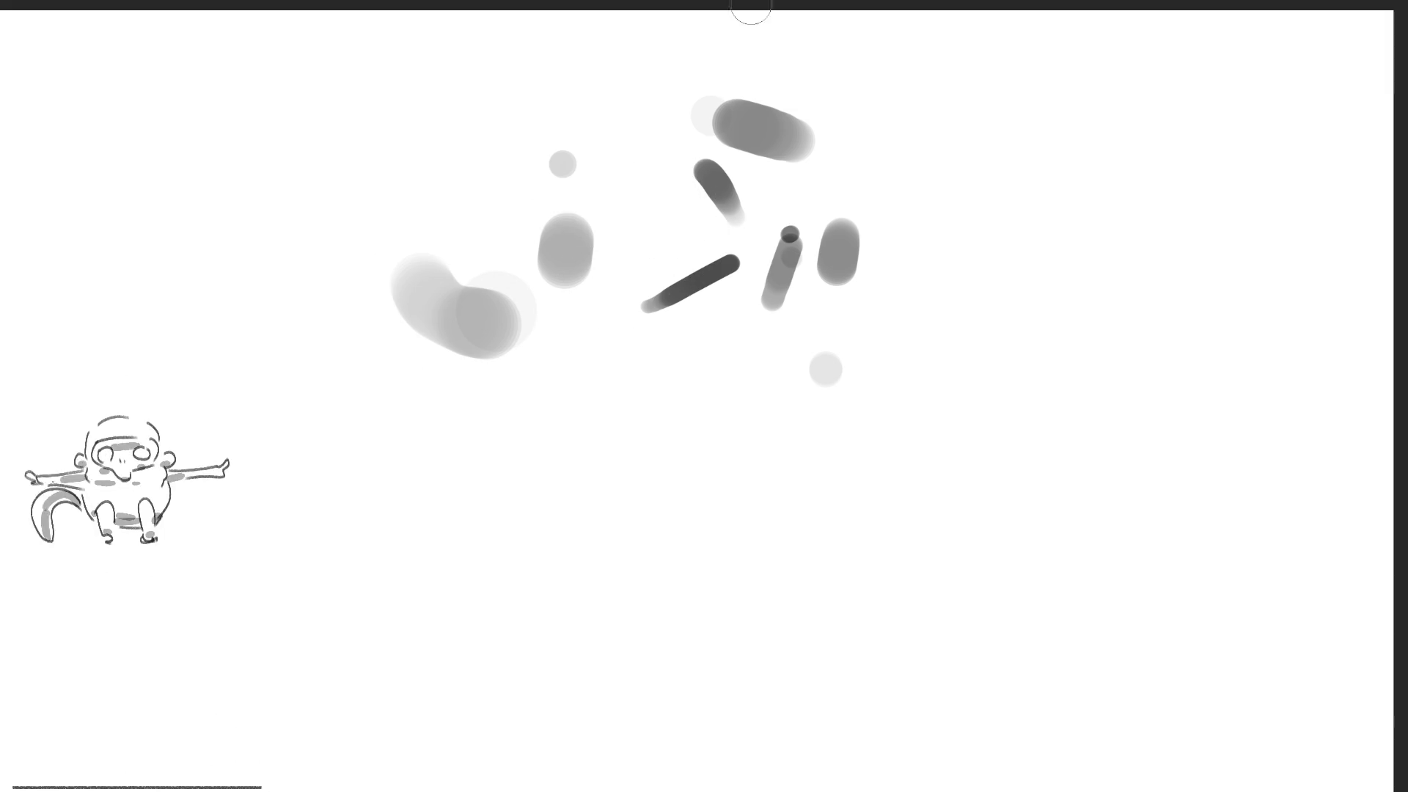
{"action": "mouse_move", "coordinate": [571, 160]}
{"action": "left_mouse_down"}
{"action": "mouse_move", "coordinate": [664, 87]}
{"action": "mouse_move", "coordinate": [586, 72]}
{"action": "left_mouse_up"}
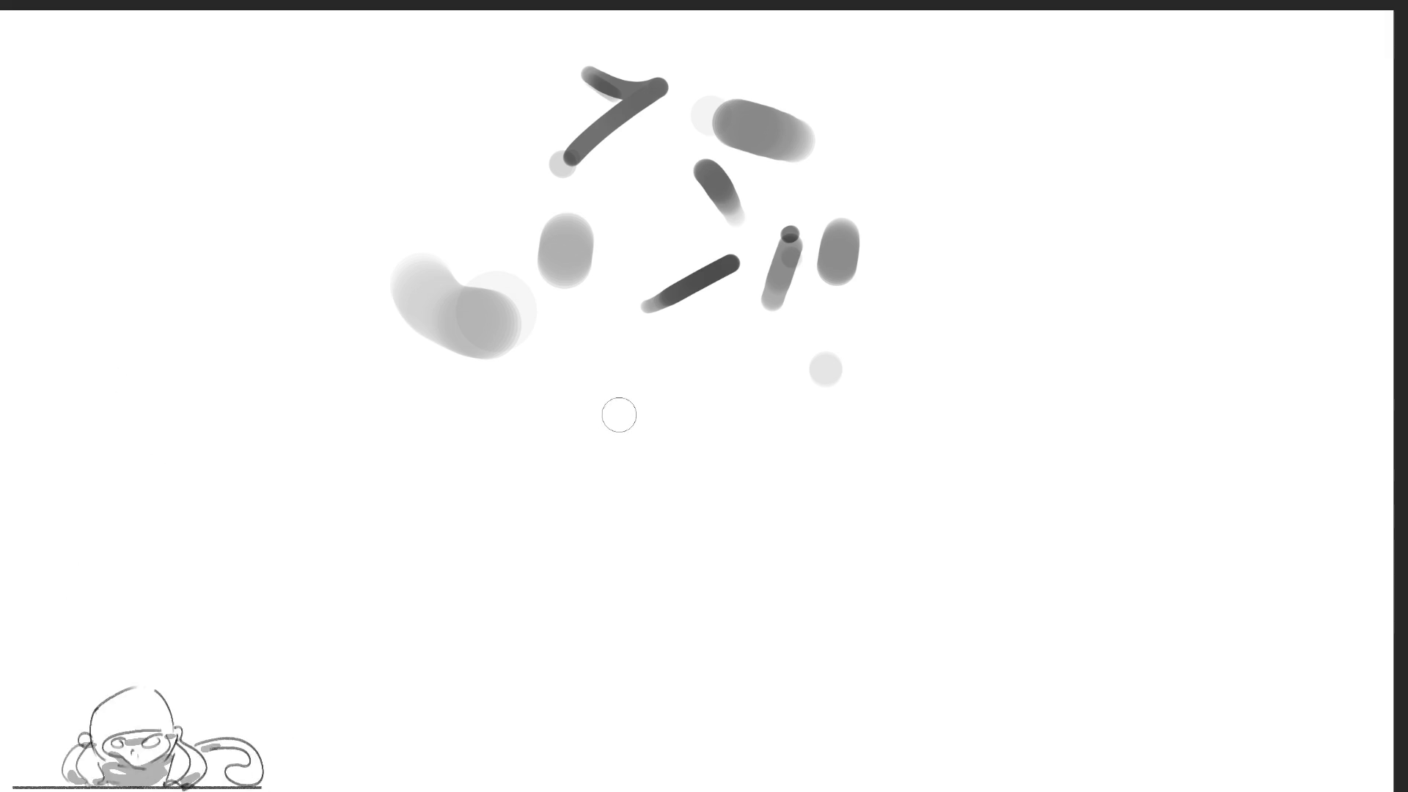
{"action": "left_click_drag", "start_coordinate": [623, 403], "coordinate": [628, 505]}
{"action": "left_click_drag", "start_coordinate": [669, 357], "coordinate": [667, 383]}
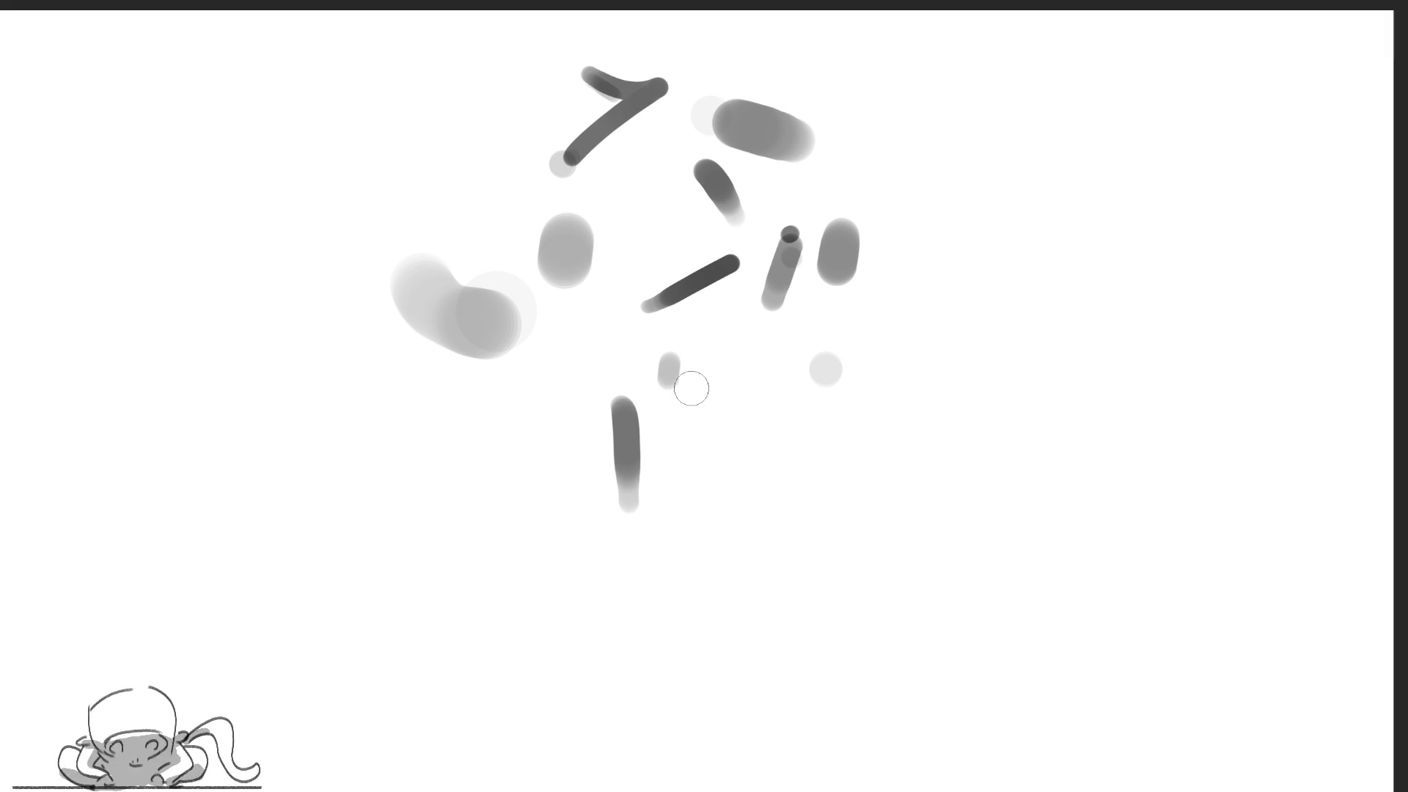
With a much larger brush, stamp big soft grey circles and a grey capsule below the cluster
{"action": "key", "text": "bracketright"}
{"action": "key", "text": "bracketright"}
{"action": "key", "text": "bracketright"}
{"action": "key", "text": "bracketright"}
{"action": "key", "text": "bracketright"}
{"action": "key", "text": "bracketright"}
{"action": "left_click", "coordinate": [668, 267]}
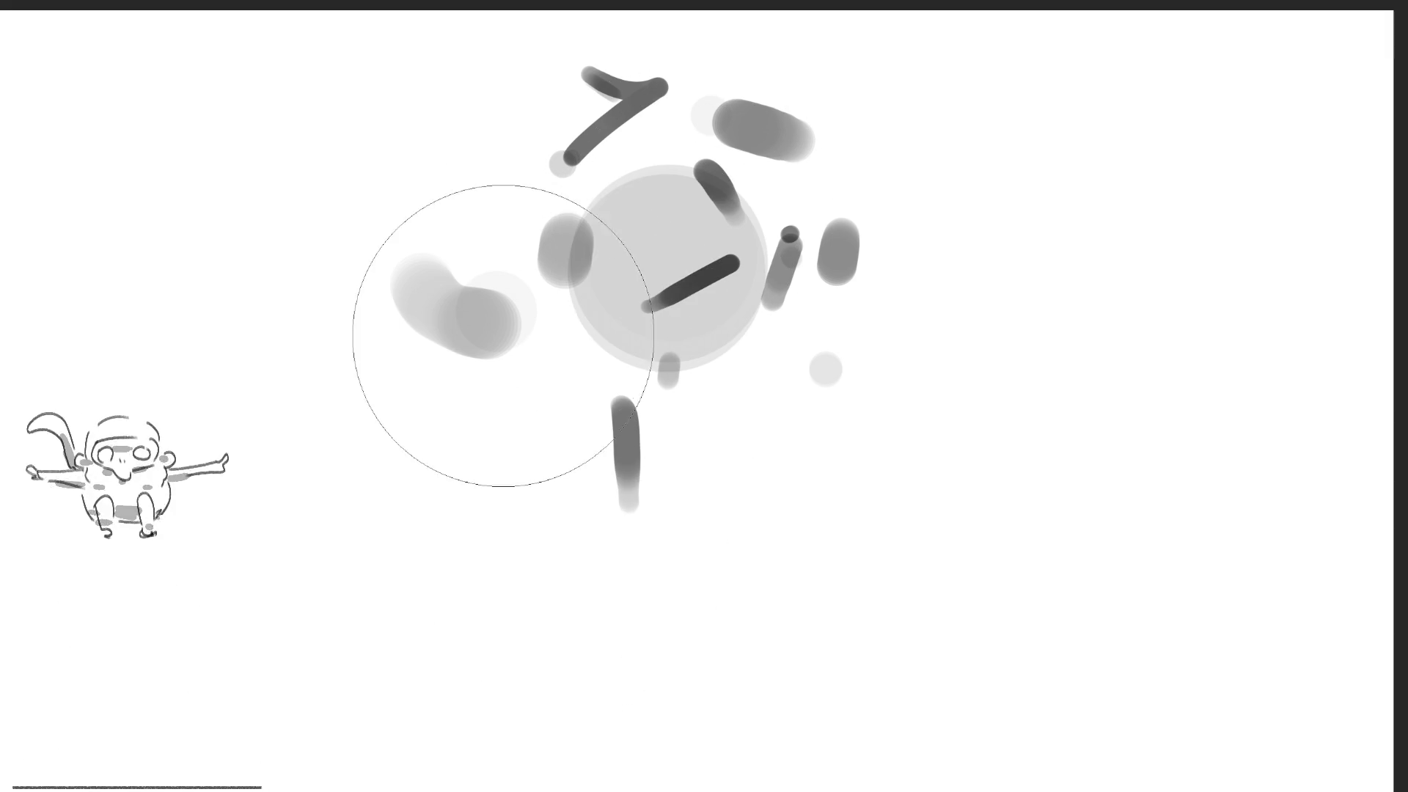
{"action": "left_click", "coordinate": [506, 326]}
{"action": "left_click_drag", "start_coordinate": [690, 242], "coordinate": [697, 151]}
{"action": "left_click", "coordinate": [693, 250]}
{"action": "key", "text": "bracketleft"}
{"action": "key", "text": "bracketleft"}
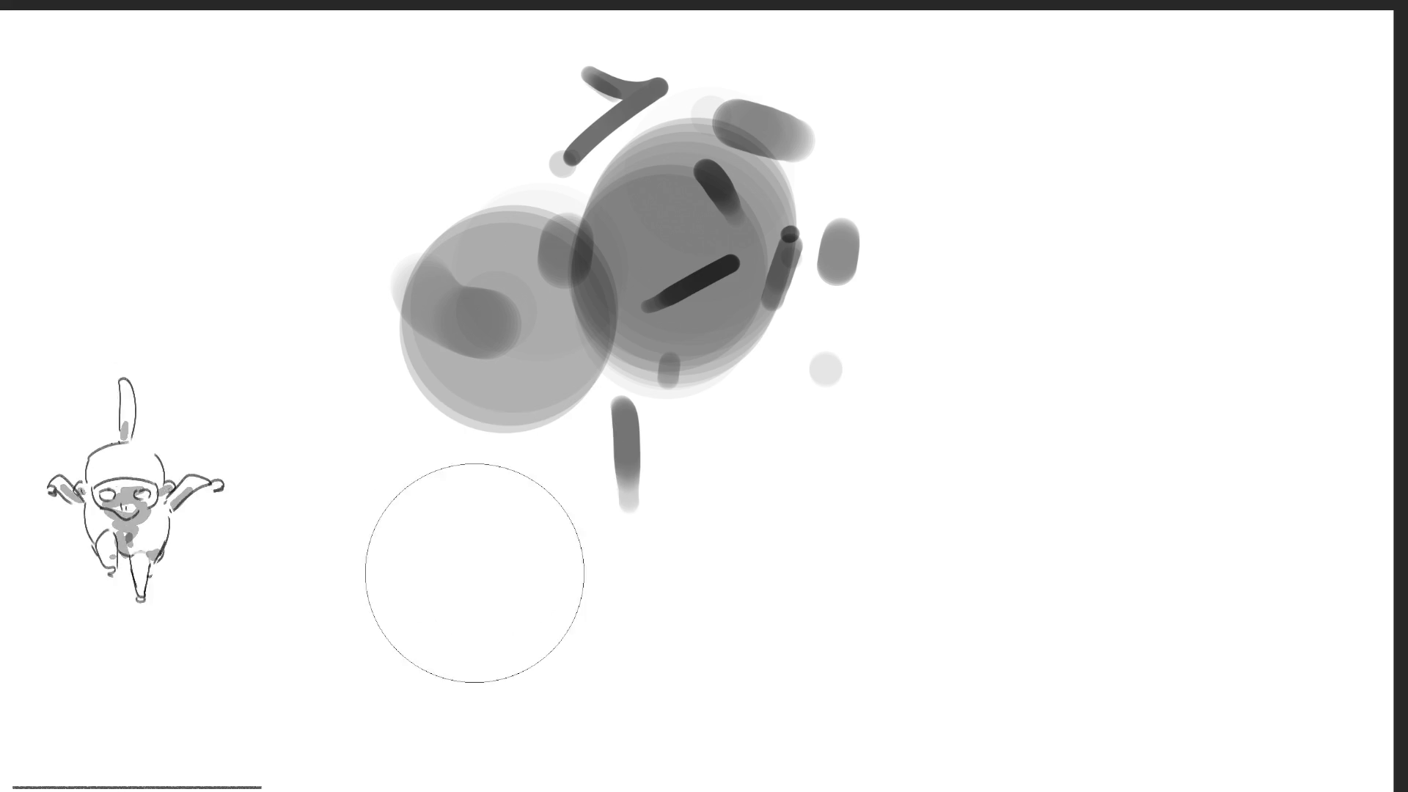
{"action": "left_click_drag", "start_coordinate": [473, 568], "coordinate": [587, 473]}
{"action": "left_click", "coordinate": [697, 396]}
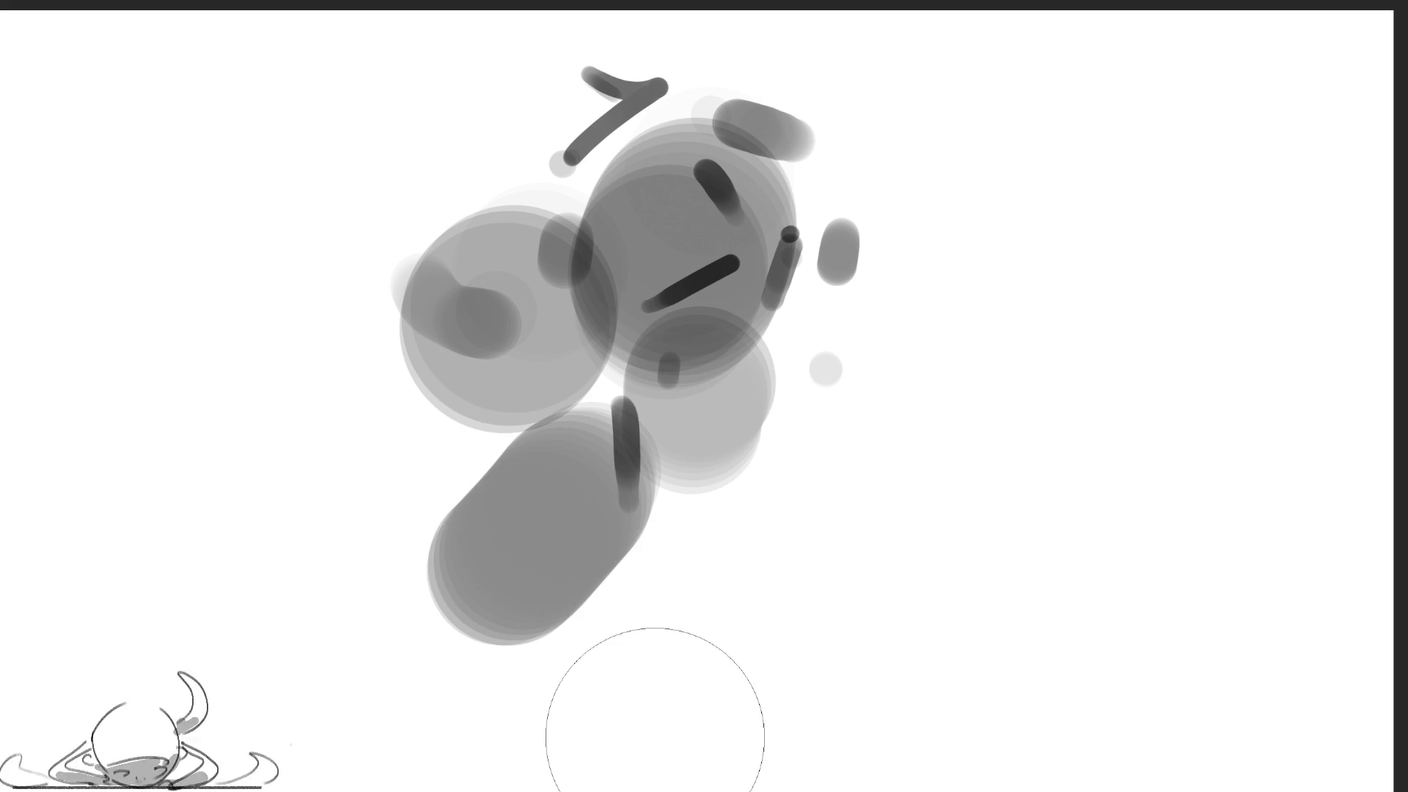
{"action": "key", "text": "bracketleft"}
{"action": "key", "text": "bracketleft"}
{"action": "key", "text": "bracketleft"}
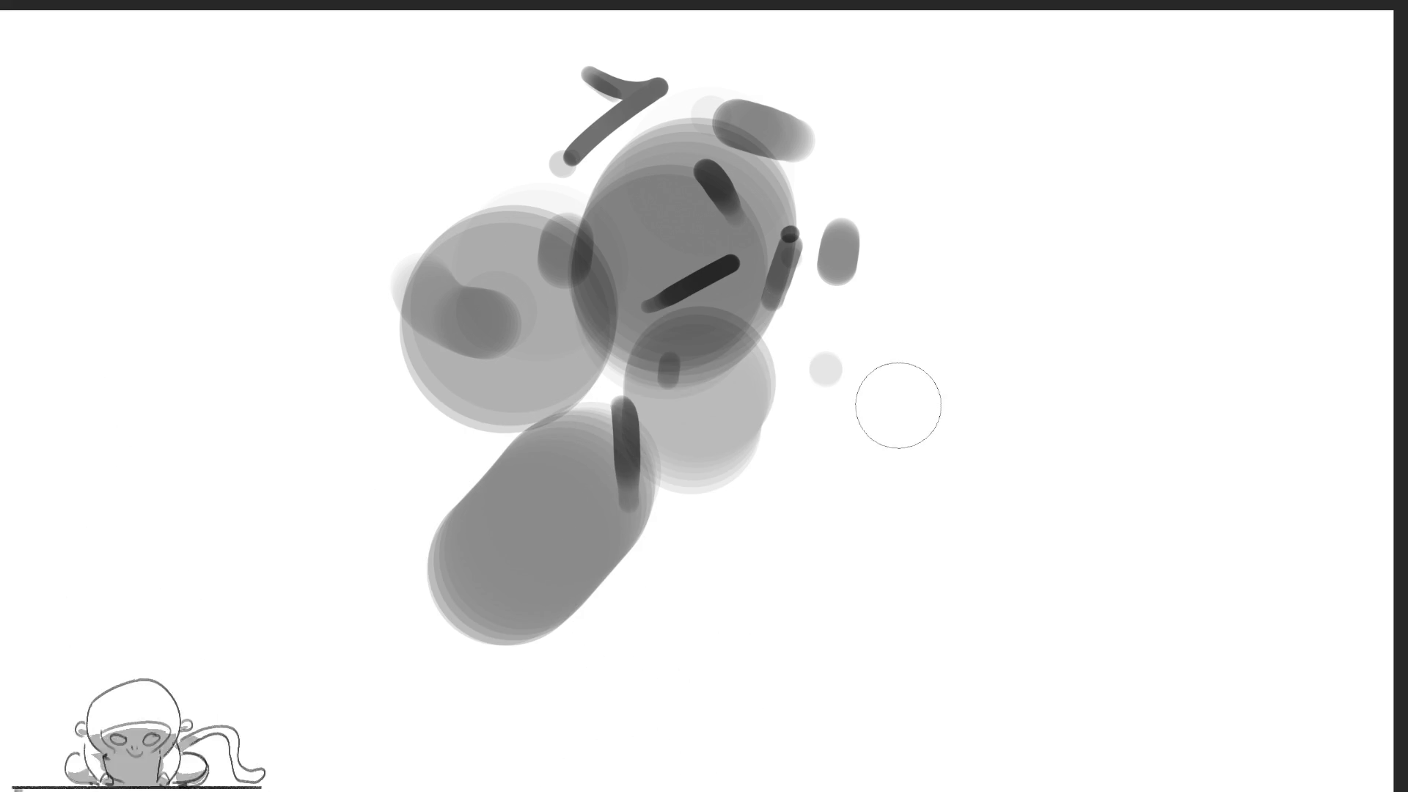
Undo the last dark dabs and fade all the grey blobs into a pale underlay
{"action": "key", "text": "bracketright"}
{"action": "key", "text": "bracketright"}
{"action": "key", "text": "bracketright"}
{"action": "key", "text": "ctrl+z"}
{"action": "mouse_move", "coordinate": [478, 252]}
{"action": "left_mouse_down"}
{"action": "mouse_move", "coordinate": [603, 456]}
{"action": "mouse_move", "coordinate": [613, 126]}
{"action": "mouse_move", "coordinate": [425, 487]}
{"action": "mouse_move", "coordinate": [769, 254]}
{"action": "left_mouse_up"}
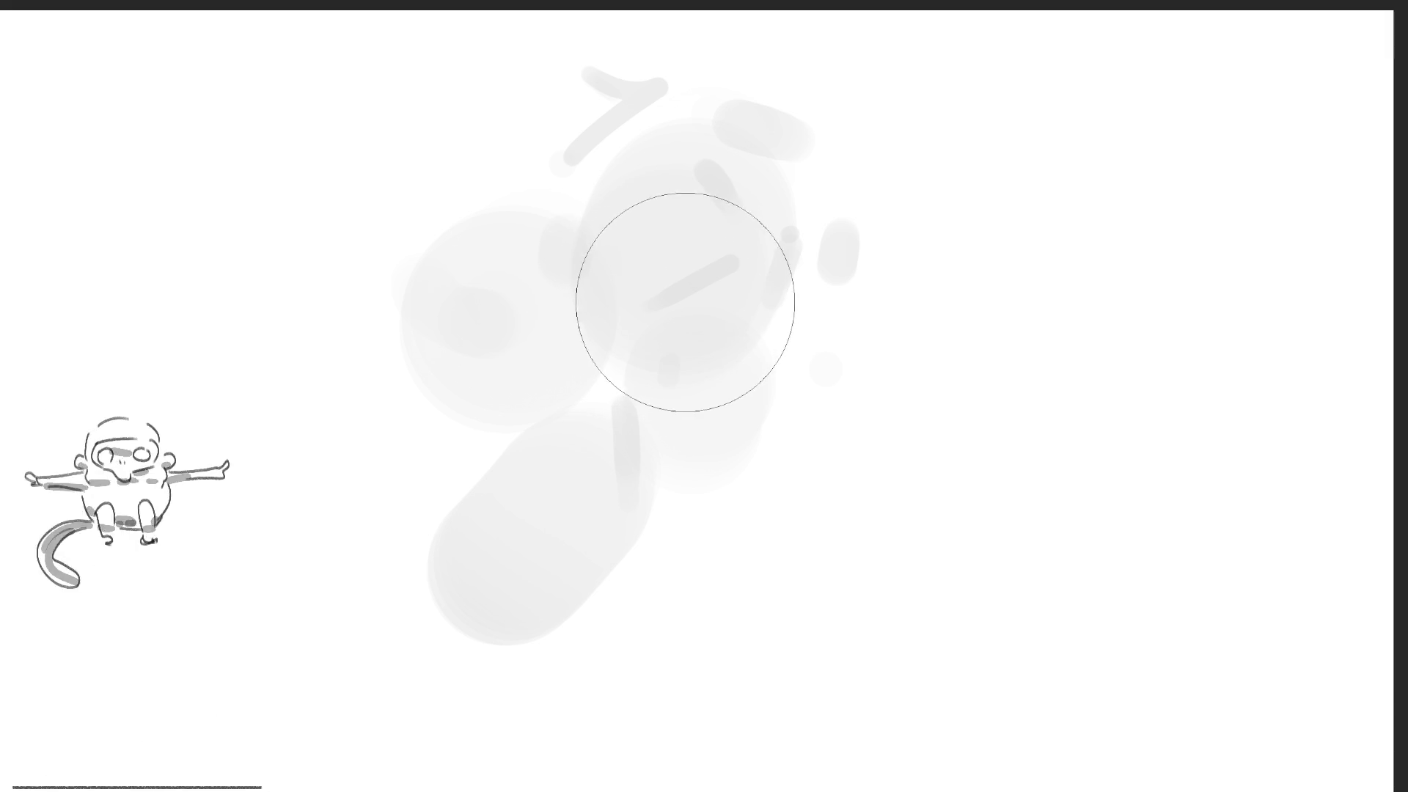
Stamp about twenty overlapping light-to-dark grey circles across the canvas centre
{"action": "left_click", "coordinate": [679, 314]}
{"action": "left_click", "coordinate": [686, 308]}
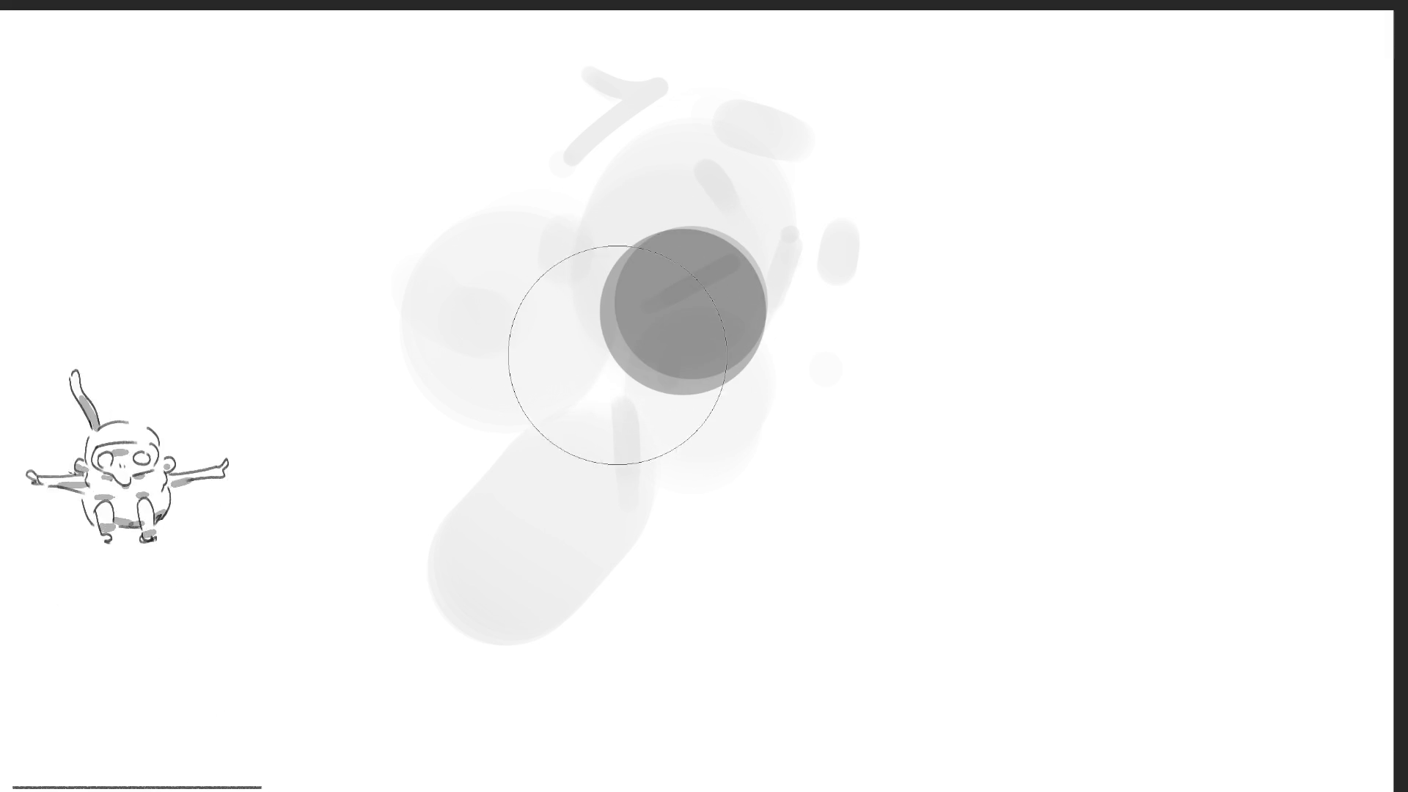
{"action": "left_click", "coordinate": [612, 363]}
{"action": "left_click", "coordinate": [606, 518]}
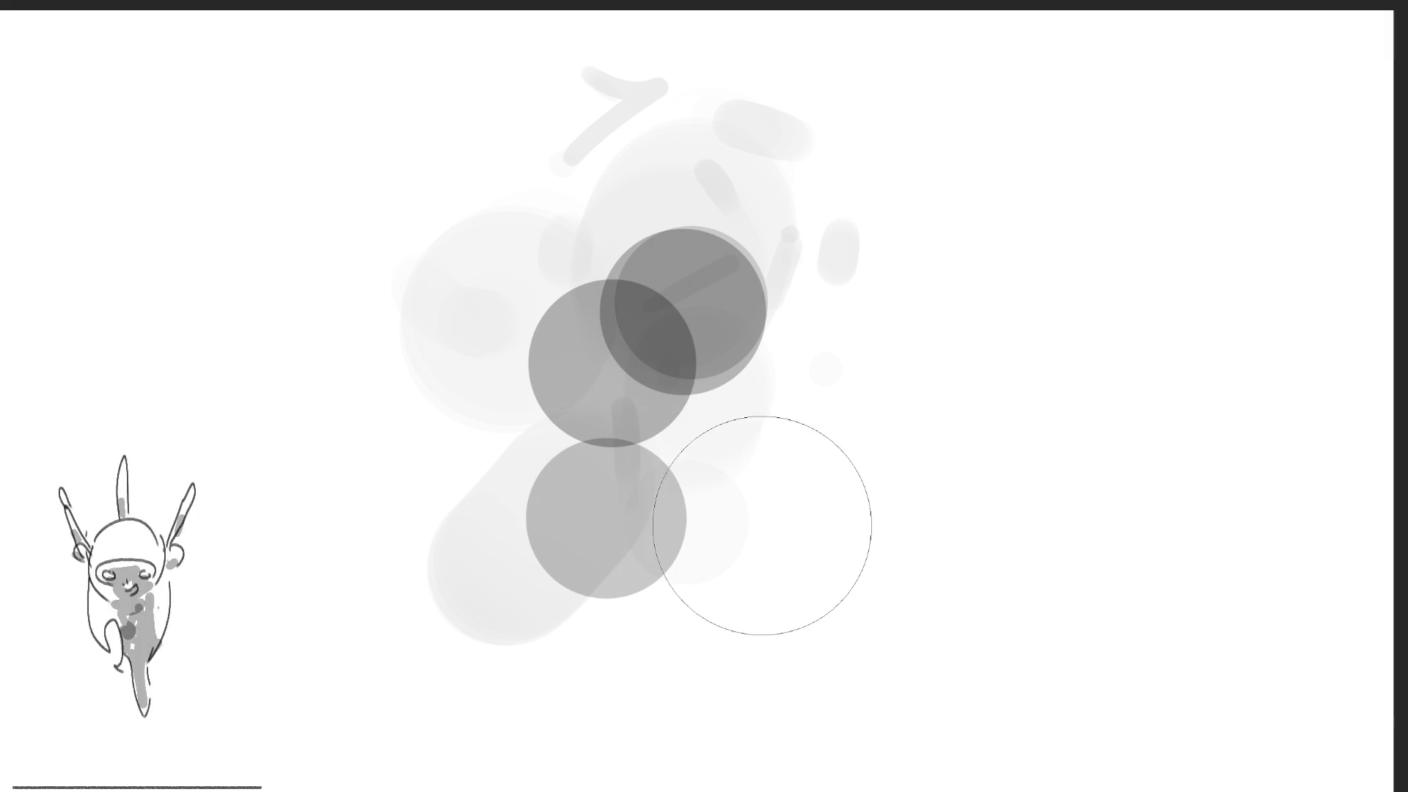
{"action": "left_click", "coordinate": [762, 523]}
{"action": "left_click", "coordinate": [833, 424]}
{"action": "left_click", "coordinate": [852, 390]}
{"action": "left_click", "coordinate": [847, 295]}
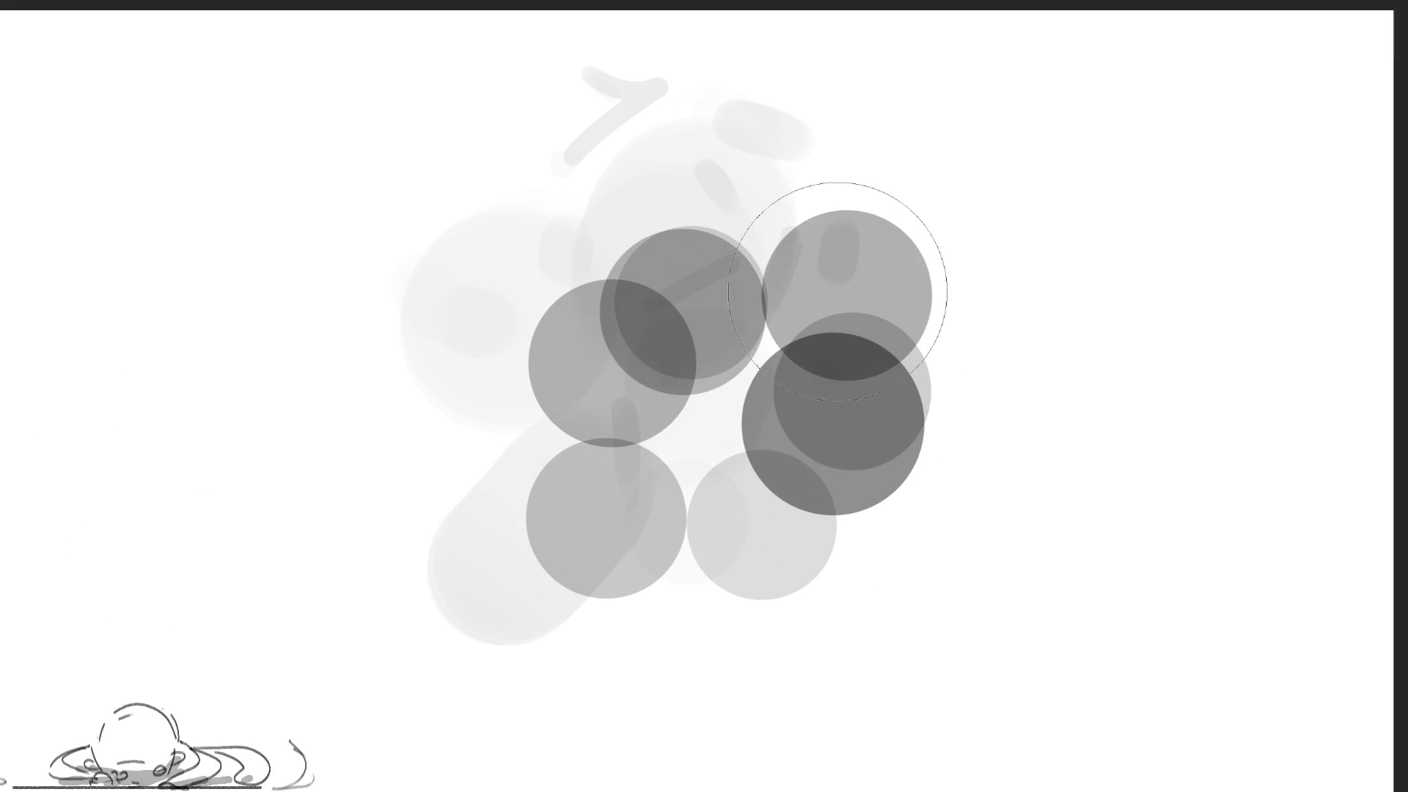
{"action": "left_click", "coordinate": [632, 373]}
{"action": "left_click", "coordinate": [672, 438]}
{"action": "left_click", "coordinate": [682, 478]}
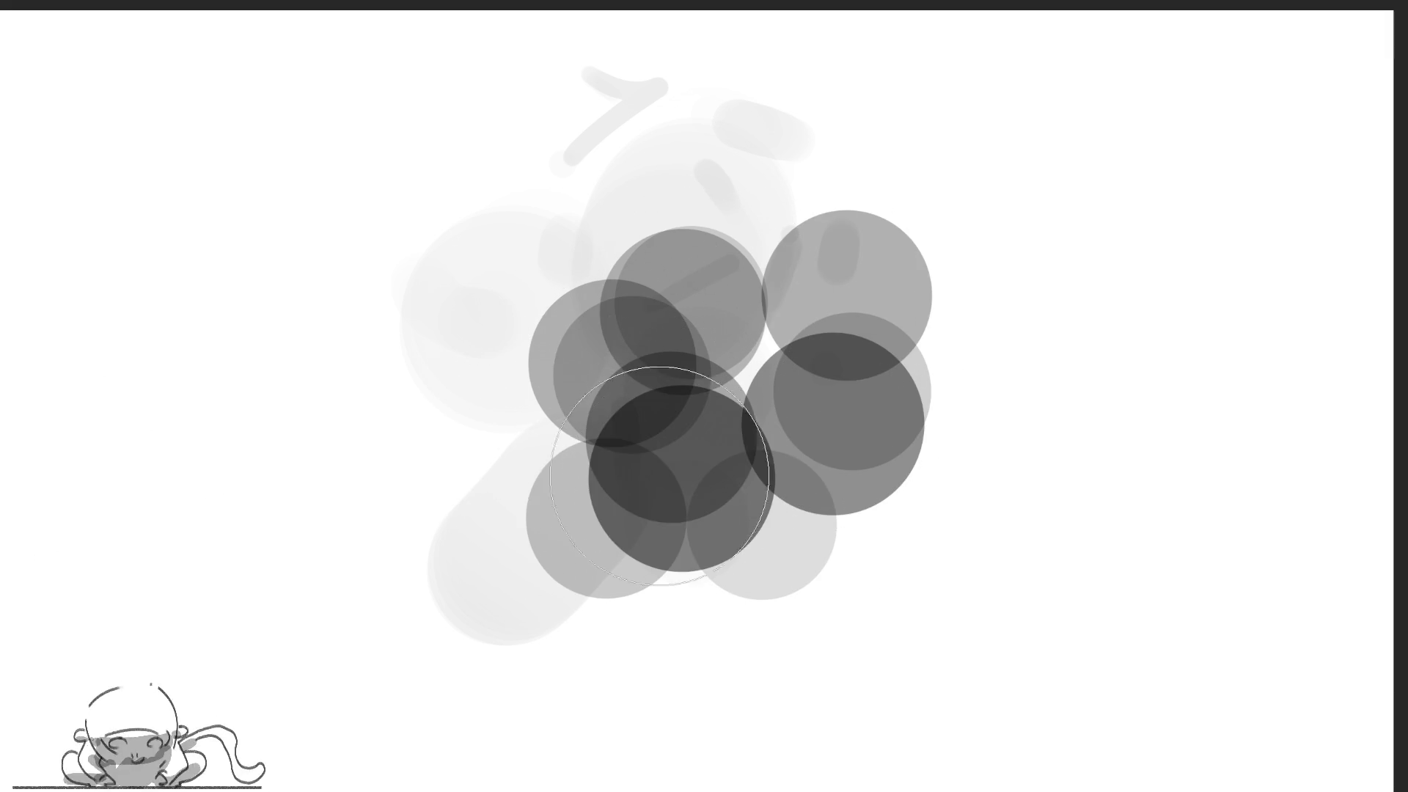
{"action": "left_click", "coordinate": [563, 475]}
{"action": "left_click", "coordinate": [581, 327]}
{"action": "left_click", "coordinate": [712, 223]}
{"action": "left_click", "coordinate": [745, 351]}
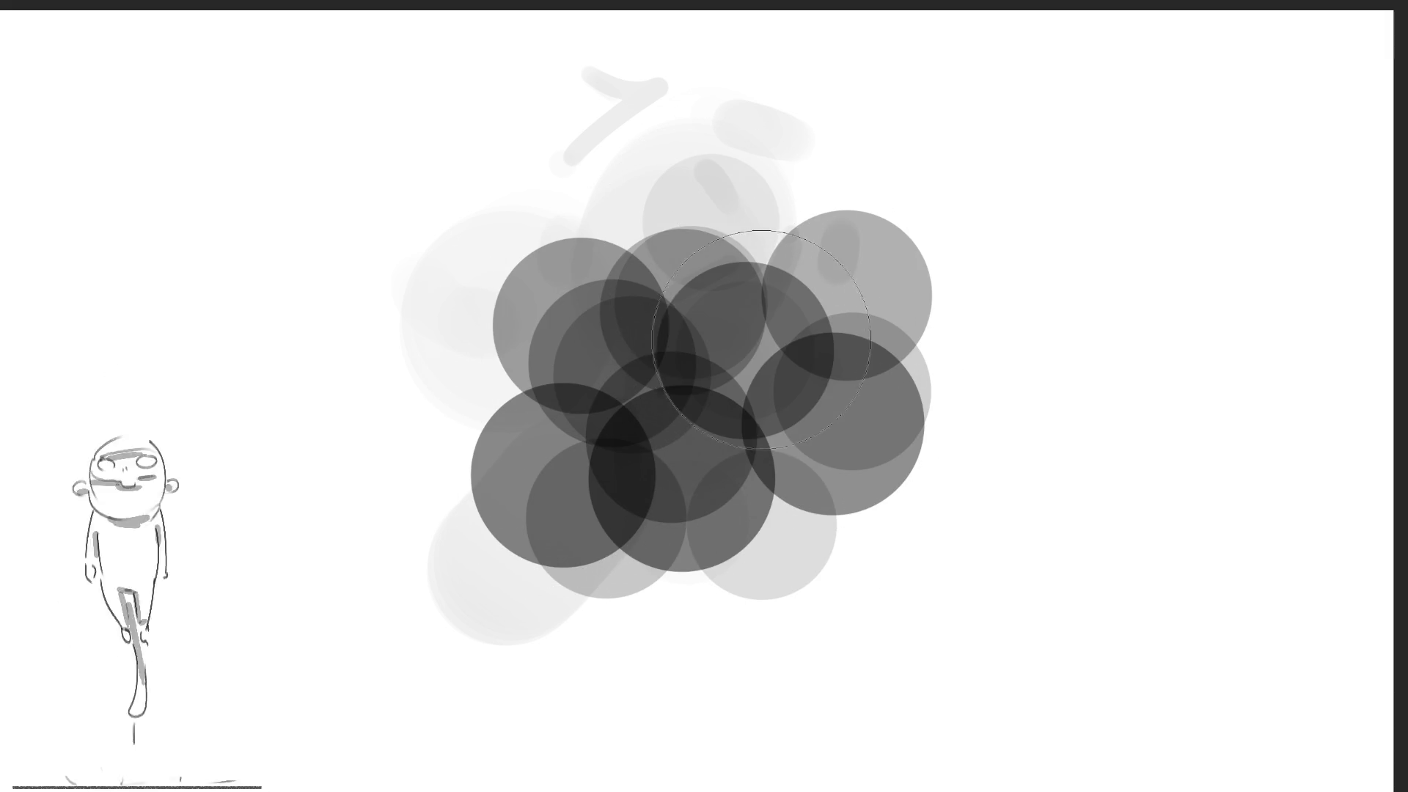
{"action": "left_click", "coordinate": [899, 261]}
{"action": "left_click", "coordinate": [889, 372]}
{"action": "left_click", "coordinate": [794, 491]}
{"action": "left_click", "coordinate": [609, 449]}
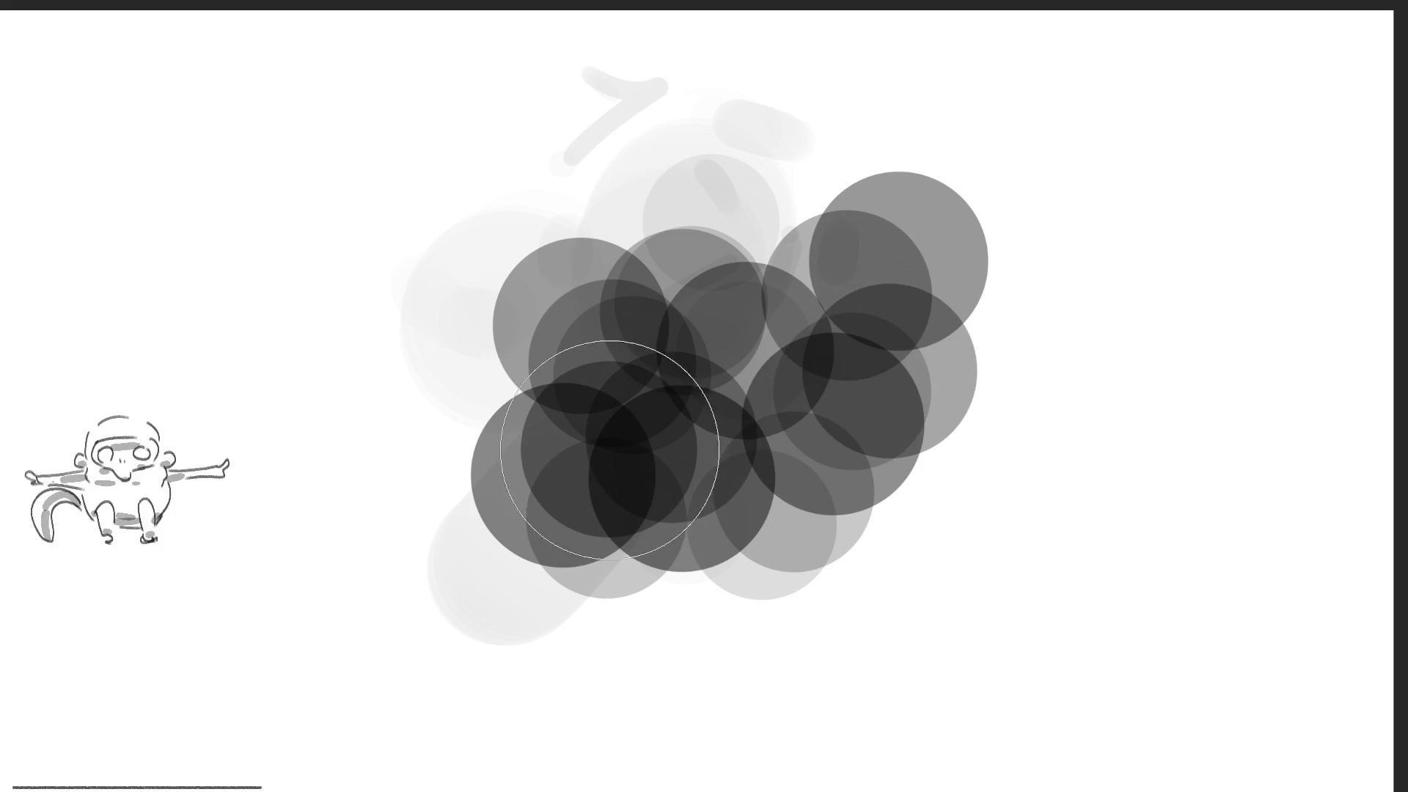
{"action": "left_click", "coordinate": [666, 204]}
{"action": "left_click", "coordinate": [776, 199]}
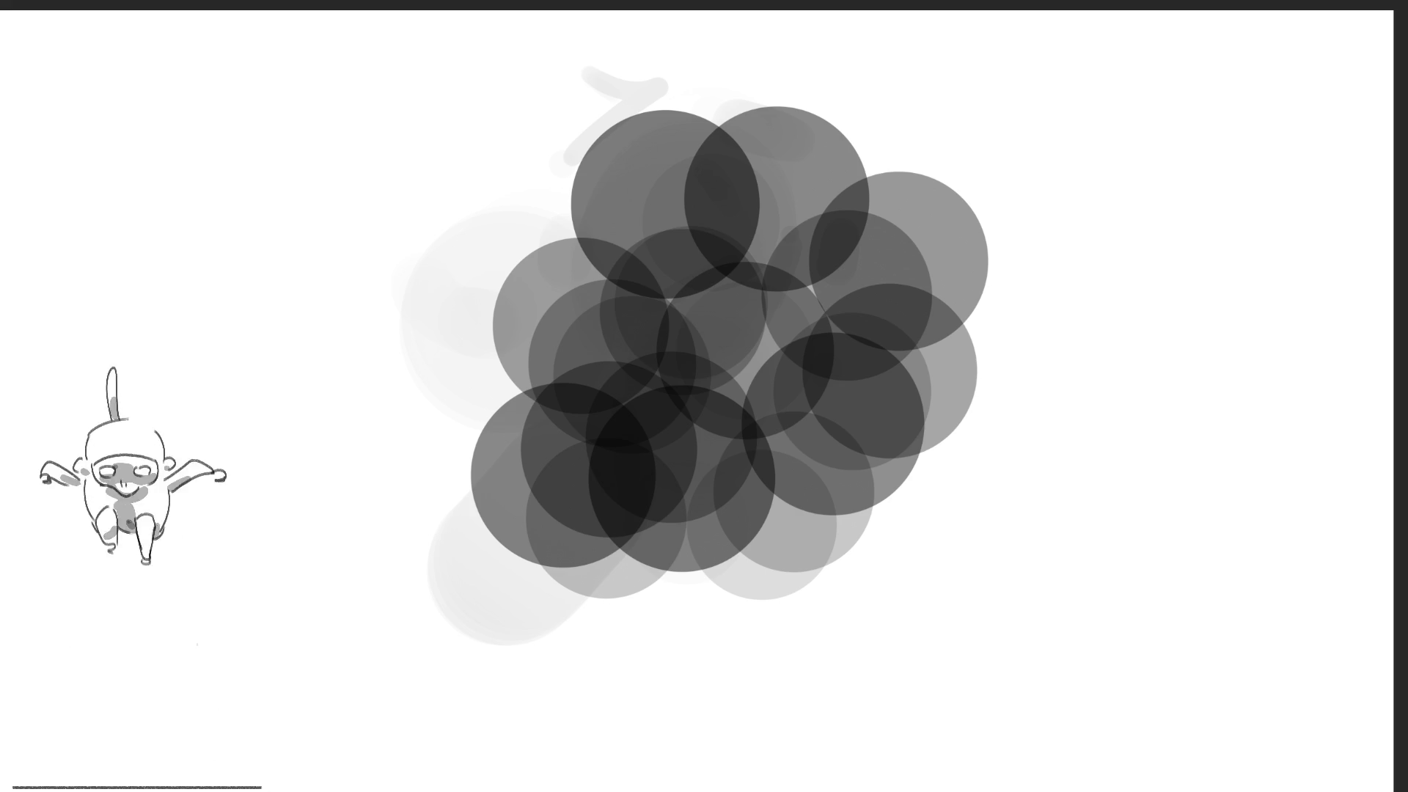
{"action": "key", "text": "bracketright"}
Fade the circles to light grey and sketch the boxy shape's top, sides and left edge
{"action": "mouse_move", "coordinate": [1049, 286]}
{"action": "left_mouse_down"}
{"action": "mouse_move", "coordinate": [883, 254]}
{"action": "mouse_move", "coordinate": [771, 547]}
{"action": "mouse_move", "coordinate": [858, 411]}
{"action": "mouse_move", "coordinate": [488, 404]}
{"action": "left_mouse_up"}
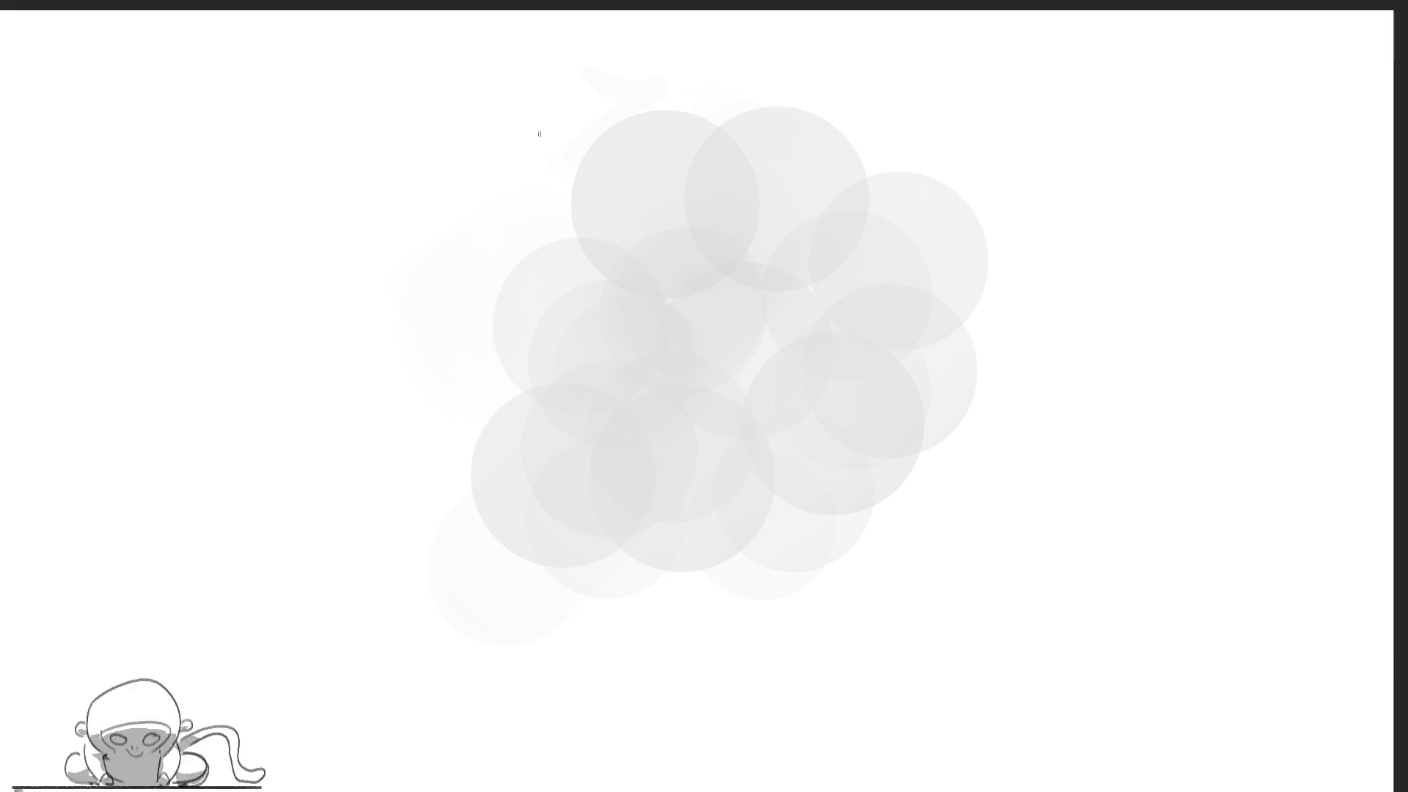
{"action": "mouse_move", "coordinate": [573, 118]}
{"action": "left_mouse_down"}
{"action": "mouse_move", "coordinate": [584, 106]}
{"action": "mouse_move", "coordinate": [638, 158]}
{"action": "mouse_move", "coordinate": [568, 127]}
{"action": "mouse_move", "coordinate": [587, 240]}
{"action": "left_mouse_up"}
{"action": "mouse_move", "coordinate": [629, 131]}
{"action": "left_mouse_down"}
{"action": "mouse_move", "coordinate": [592, 263]}
{"action": "mouse_move", "coordinate": [500, 180]}
{"action": "mouse_move", "coordinate": [511, 209]}
{"action": "mouse_move", "coordinate": [587, 236]}
{"action": "left_mouse_up"}
{"action": "left_click_drag", "start_coordinate": [502, 290], "coordinate": [506, 341]}
{"action": "left_click_drag", "start_coordinate": [494, 181], "coordinate": [514, 304]}
{"action": "left_click_drag", "start_coordinate": [503, 273], "coordinate": [516, 385]}
Draw the two dangling legs with hooked feet and reinforce their edges
{"action": "mouse_move", "coordinate": [509, 218]}
{"action": "left_mouse_down"}
{"action": "mouse_move", "coordinate": [531, 251]}
{"action": "mouse_move", "coordinate": [542, 336]}
{"action": "mouse_move", "coordinate": [558, 335]}
{"action": "left_mouse_up"}
{"action": "left_click_drag", "start_coordinate": [549, 248], "coordinate": [547, 335]}
{"action": "mouse_move", "coordinate": [557, 265]}
{"action": "left_mouse_down"}
{"action": "mouse_move", "coordinate": [591, 282]}
{"action": "mouse_move", "coordinate": [583, 336]}
{"action": "left_mouse_up"}
{"action": "left_click_drag", "start_coordinate": [569, 273], "coordinate": [591, 393]}
{"action": "left_click_drag", "start_coordinate": [587, 306], "coordinate": [581, 358]}
{"action": "left_click_drag", "start_coordinate": [512, 257], "coordinate": [561, 358]}
{"action": "left_click_drag", "start_coordinate": [552, 308], "coordinate": [575, 389]}
{"action": "left_click_drag", "start_coordinate": [496, 198], "coordinate": [512, 337]}
{"action": "left_click_drag", "start_coordinate": [551, 291], "coordinate": [565, 263]}
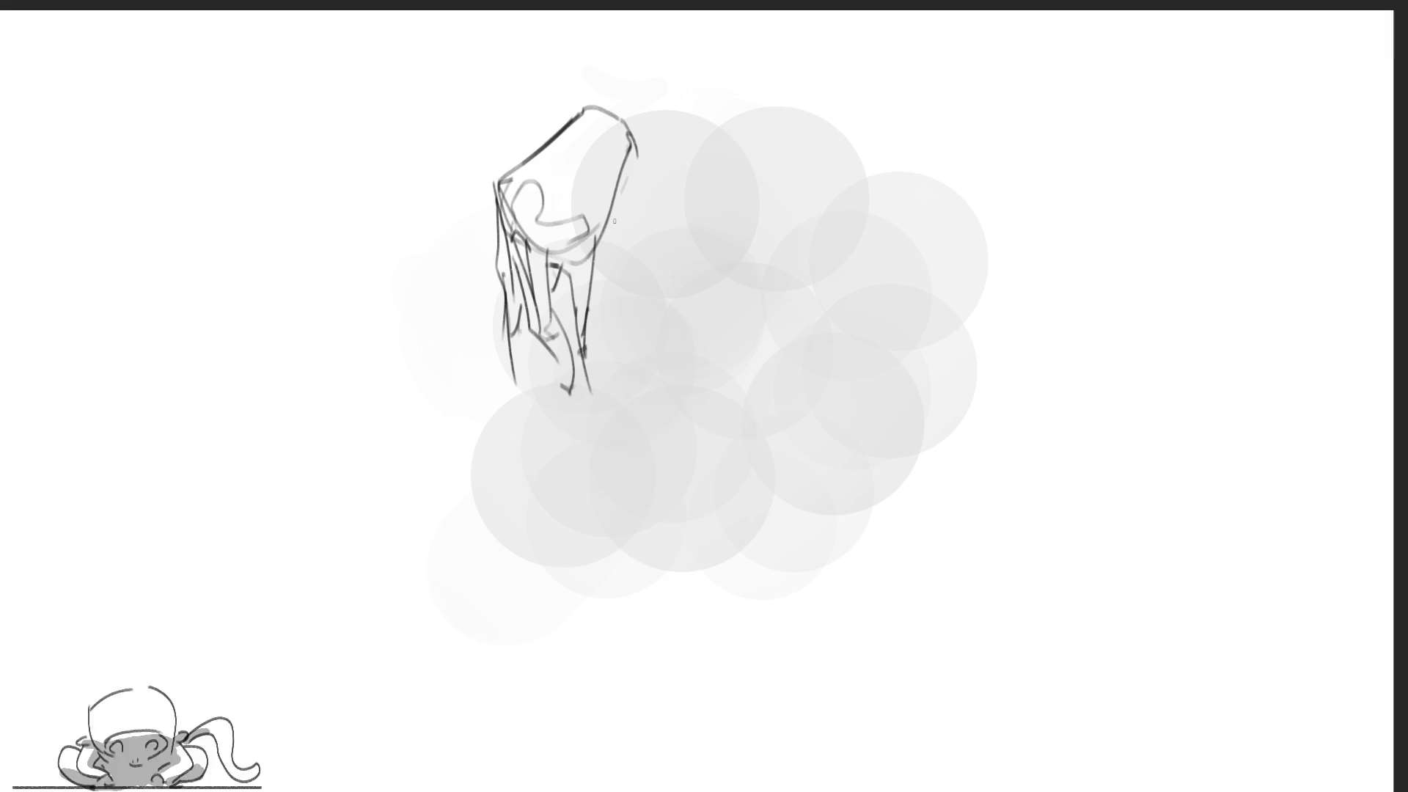
Sketch a raised hand with four fingers and a thumb, plus wrist and forearm, in the centre
{"action": "left_click_drag", "start_coordinate": [741, 182], "coordinate": [759, 272]}
{"action": "mouse_move", "coordinate": [739, 227]}
{"action": "left_mouse_down"}
{"action": "mouse_move", "coordinate": [743, 275]}
{"action": "mouse_move", "coordinate": [760, 295]}
{"action": "mouse_move", "coordinate": [788, 285]}
{"action": "left_mouse_up"}
{"action": "mouse_move", "coordinate": [779, 190]}
{"action": "left_mouse_down"}
{"action": "mouse_move", "coordinate": [788, 277]}
{"action": "mouse_move", "coordinate": [796, 218]}
{"action": "mouse_move", "coordinate": [810, 282]}
{"action": "mouse_move", "coordinate": [719, 306]}
{"action": "left_mouse_up"}
{"action": "left_click_drag", "start_coordinate": [714, 209], "coordinate": [716, 327]}
{"action": "mouse_move", "coordinate": [726, 270]}
{"action": "left_mouse_down"}
{"action": "mouse_move", "coordinate": [739, 333]}
{"action": "mouse_move", "coordinate": [724, 378]}
{"action": "mouse_move", "coordinate": [704, 382]}
{"action": "mouse_move", "coordinate": [771, 339]}
{"action": "mouse_move", "coordinate": [724, 380]}
{"action": "mouse_move", "coordinate": [746, 374]}
{"action": "left_mouse_up"}
{"action": "mouse_move", "coordinate": [808, 287]}
{"action": "left_mouse_down"}
{"action": "mouse_move", "coordinate": [789, 369]}
{"action": "mouse_move", "coordinate": [772, 315]}
{"action": "mouse_move", "coordinate": [752, 386]}
{"action": "left_mouse_up"}
{"action": "mouse_move", "coordinate": [770, 372]}
{"action": "left_mouse_down"}
{"action": "mouse_move", "coordinate": [788, 388]}
{"action": "mouse_move", "coordinate": [785, 425]}
{"action": "mouse_move", "coordinate": [758, 435]}
{"action": "left_mouse_up"}
{"action": "left_click_drag", "start_coordinate": [718, 400], "coordinate": [758, 467]}
{"action": "left_click_drag", "start_coordinate": [731, 380], "coordinate": [801, 473]}
{"action": "mouse_move", "coordinate": [799, 470]}
{"action": "left_mouse_down"}
{"action": "mouse_move", "coordinate": [818, 480]}
{"action": "mouse_move", "coordinate": [812, 388]}
{"action": "mouse_move", "coordinate": [873, 341]}
{"action": "mouse_move", "coordinate": [873, 422]}
{"action": "mouse_move", "coordinate": [840, 467]}
{"action": "mouse_move", "coordinate": [767, 488]}
{"action": "mouse_move", "coordinate": [820, 506]}
{"action": "mouse_move", "coordinate": [840, 485]}
{"action": "mouse_move", "coordinate": [848, 692]}
{"action": "left_mouse_up"}
{"action": "left_click_drag", "start_coordinate": [840, 496], "coordinate": [874, 609]}
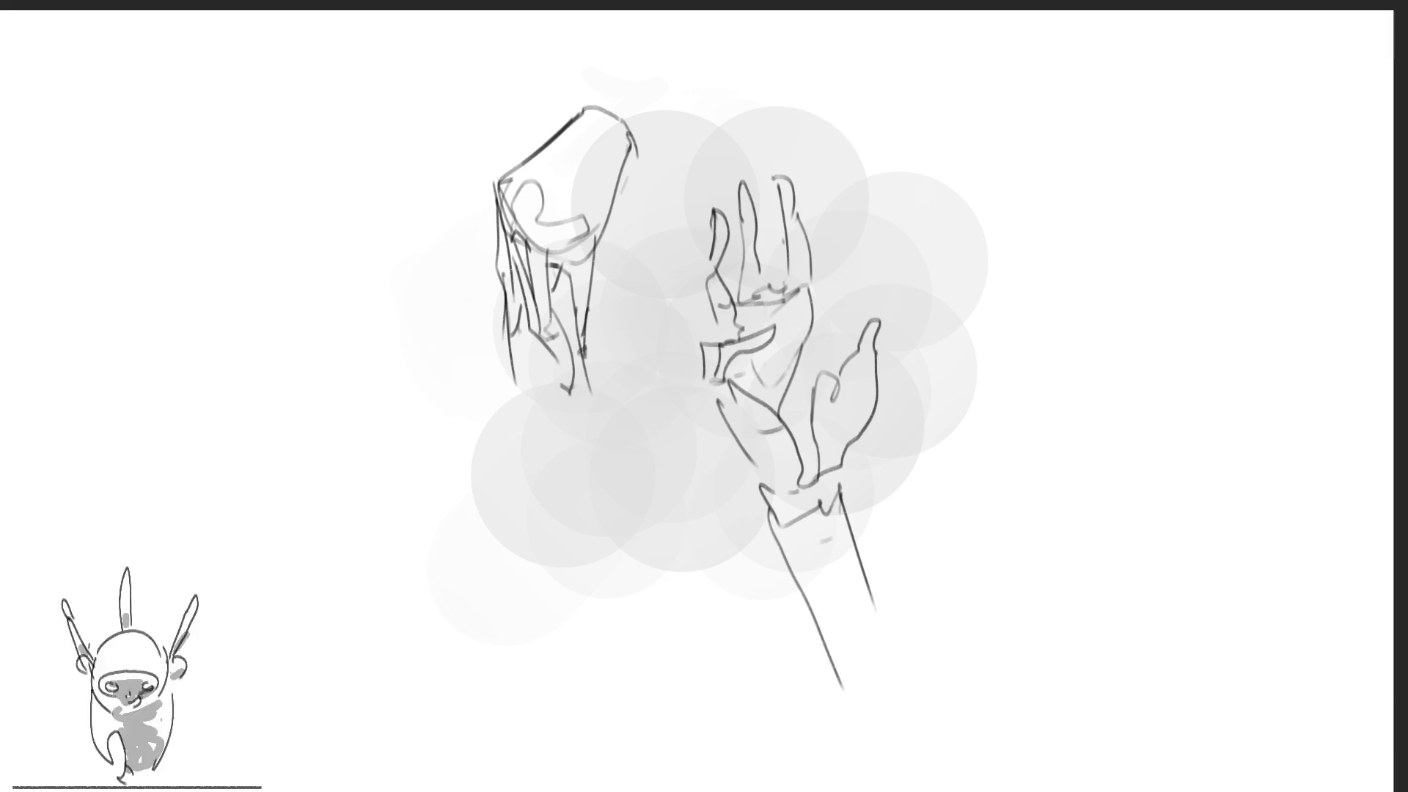
Draw a looped fist shape on the right with a wavy-edged cuff below it
{"action": "mouse_move", "coordinate": [969, 254]}
{"action": "left_mouse_down"}
{"action": "mouse_move", "coordinate": [964, 322]}
{"action": "mouse_move", "coordinate": [1017, 278]}
{"action": "mouse_move", "coordinate": [1037, 217]}
{"action": "mouse_move", "coordinate": [991, 288]}
{"action": "mouse_move", "coordinate": [1061, 283]}
{"action": "mouse_move", "coordinate": [1093, 316]}
{"action": "left_mouse_up"}
{"action": "mouse_move", "coordinate": [967, 290]}
{"action": "left_mouse_down"}
{"action": "mouse_move", "coordinate": [1019, 323]}
{"action": "mouse_move", "coordinate": [1104, 342]}
{"action": "mouse_move", "coordinate": [1082, 381]}
{"action": "mouse_move", "coordinate": [1041, 398]}
{"action": "left_mouse_up"}
{"action": "mouse_move", "coordinate": [1112, 341]}
{"action": "left_mouse_down"}
{"action": "mouse_move", "coordinate": [1098, 409]}
{"action": "mouse_move", "coordinate": [1037, 426]}
{"action": "mouse_move", "coordinate": [1083, 413]}
{"action": "left_mouse_up"}
{"action": "mouse_move", "coordinate": [962, 317]}
{"action": "left_mouse_down"}
{"action": "mouse_move", "coordinate": [1006, 382]}
{"action": "mouse_move", "coordinate": [1006, 429]}
{"action": "mouse_move", "coordinate": [1045, 429]}
{"action": "left_mouse_up"}
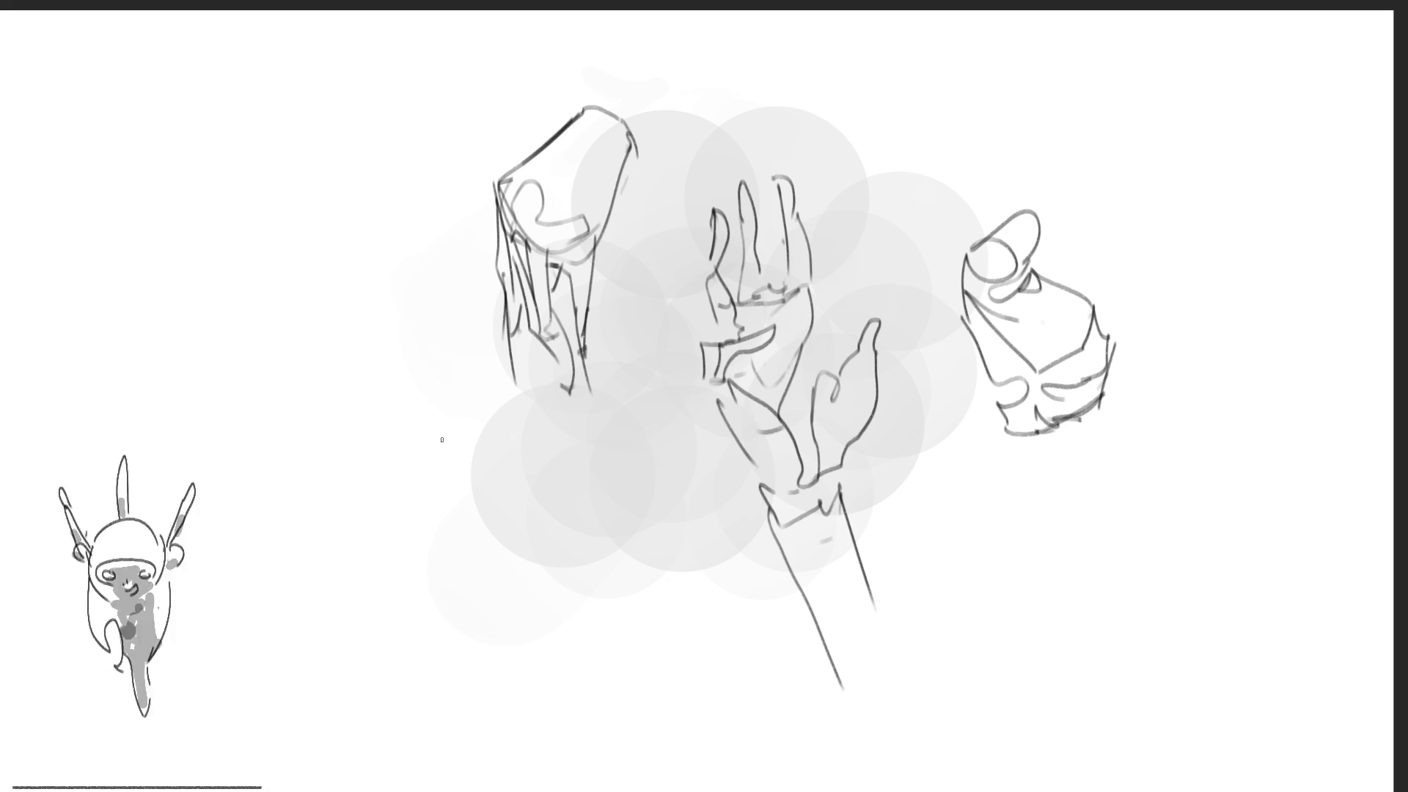
Start a lower-left sketch with a small oval extending into a thumb outline
{"action": "left_click_drag", "start_coordinate": [500, 428], "coordinate": [493, 474]}
{"action": "mouse_move", "coordinate": [467, 402]}
{"action": "left_mouse_down"}
{"action": "mouse_move", "coordinate": [497, 417]}
{"action": "mouse_move", "coordinate": [490, 490]}
{"action": "left_mouse_up"}
{"action": "left_click_drag", "start_coordinate": [474, 438], "coordinate": [468, 454]}
{"action": "left_click_drag", "start_coordinate": [482, 431], "coordinate": [463, 461]}
{"action": "left_click_drag", "start_coordinate": [468, 403], "coordinate": [487, 487]}
{"action": "left_click_drag", "start_coordinate": [461, 408], "coordinate": [424, 548]}
{"action": "mouse_move", "coordinate": [485, 490]}
{"action": "left_mouse_down"}
{"action": "mouse_move", "coordinate": [475, 533]}
{"action": "mouse_move", "coordinate": [438, 563]}
{"action": "left_mouse_up"}
{"action": "left_click_drag", "start_coordinate": [438, 485], "coordinate": [414, 600]}
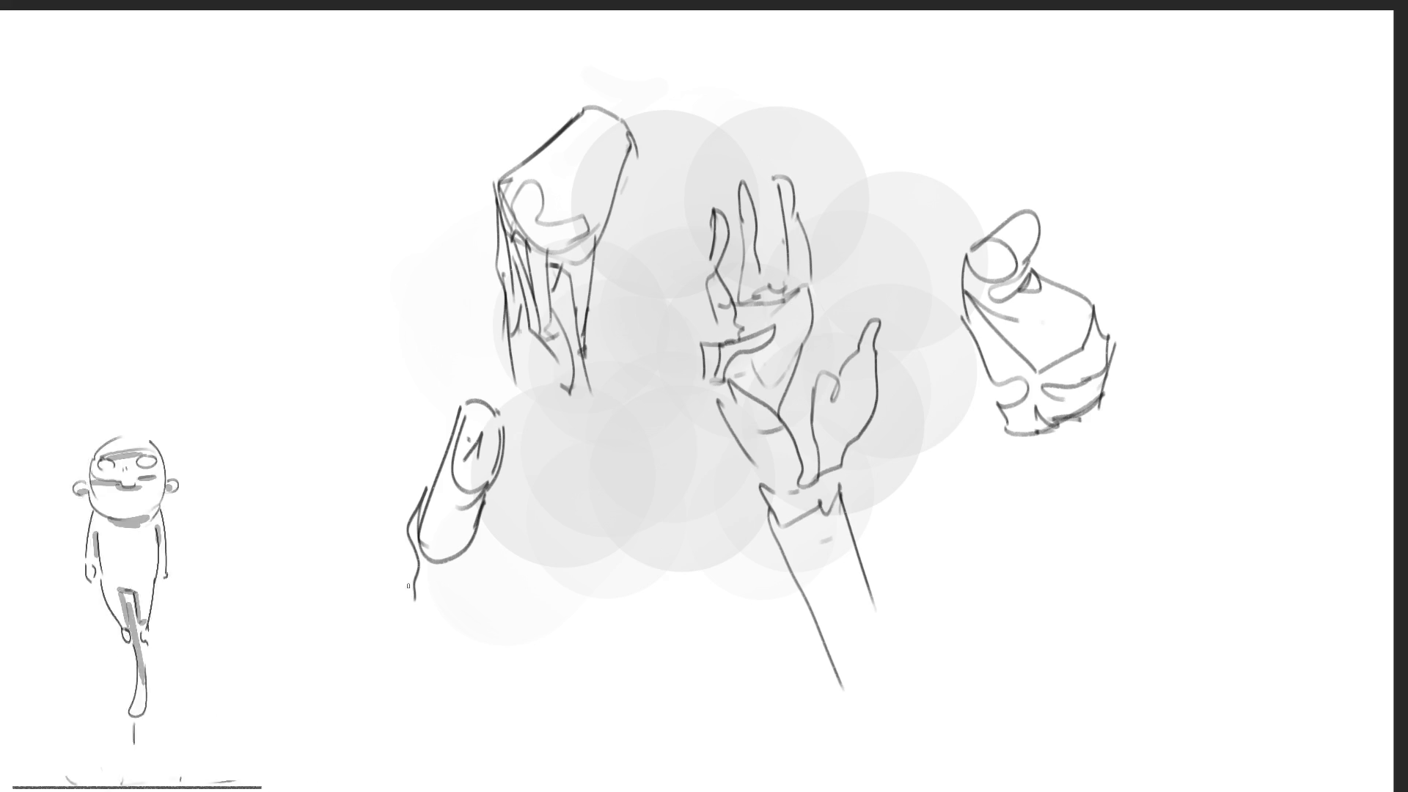
Extend the sketch down into a long arm ending in a hand and cuff
{"action": "left_click_drag", "start_coordinate": [415, 552], "coordinate": [419, 723]}
{"action": "mouse_move", "coordinate": [475, 546]}
{"action": "left_mouse_down"}
{"action": "mouse_move", "coordinate": [412, 679]}
{"action": "mouse_move", "coordinate": [492, 715]}
{"action": "left_mouse_up"}
{"action": "left_click_drag", "start_coordinate": [482, 720], "coordinate": [454, 746]}
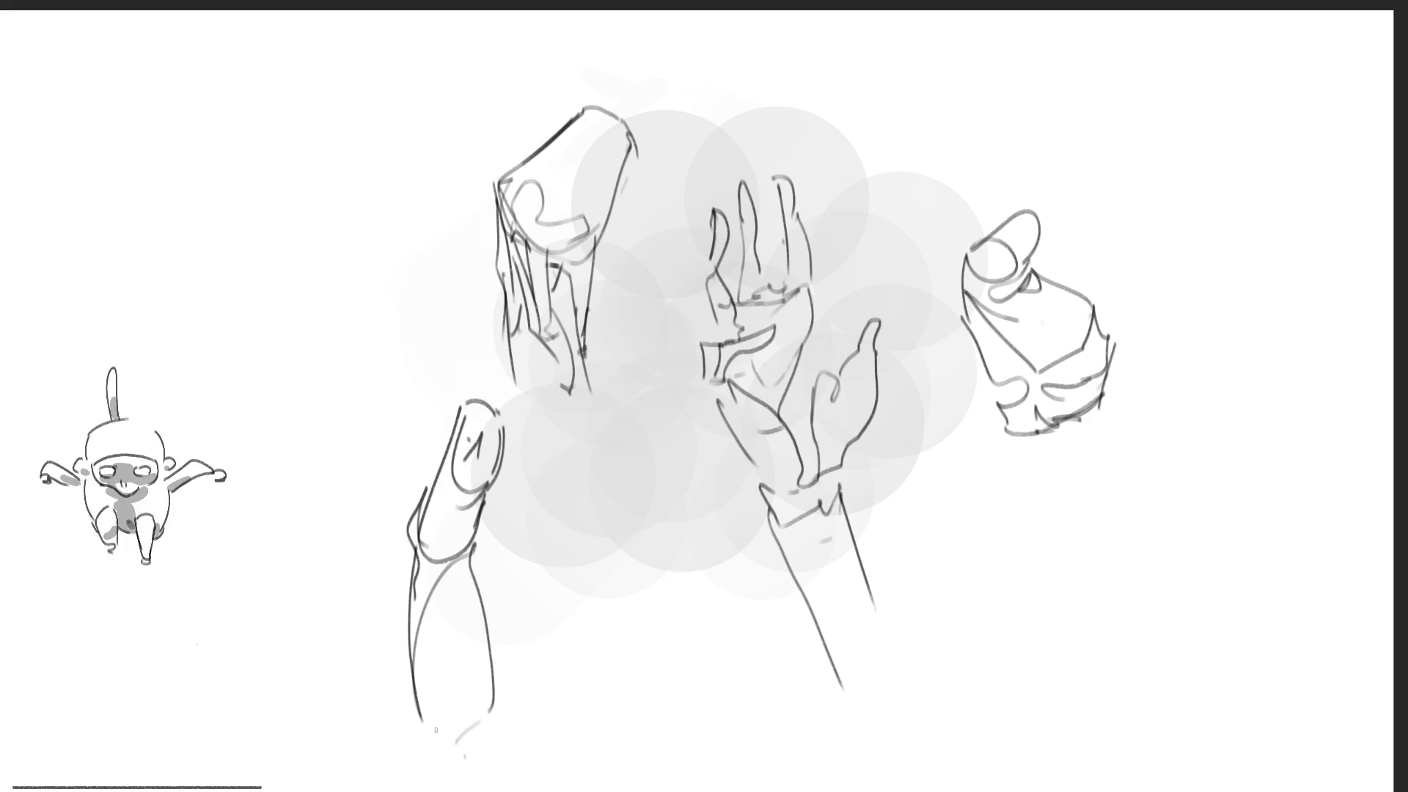
{"action": "mouse_move", "coordinate": [423, 739]}
{"action": "left_mouse_down"}
{"action": "mouse_move", "coordinate": [475, 725]}
{"action": "mouse_move", "coordinate": [508, 751]}
{"action": "mouse_move", "coordinate": [410, 789]}
{"action": "mouse_move", "coordinate": [393, 770]}
{"action": "mouse_move", "coordinate": [425, 779]}
{"action": "left_mouse_up"}
{"action": "left_click_drag", "start_coordinate": [476, 547], "coordinate": [490, 680]}
Sketch a sideways gesture along the top right with sweeping strokes and a long curve
{"action": "left_click_drag", "start_coordinate": [895, 18], "coordinate": [1174, 117]}
{"action": "mouse_move", "coordinate": [968, 48]}
{"action": "left_mouse_down"}
{"action": "mouse_move", "coordinate": [963, 103]}
{"action": "mouse_move", "coordinate": [1049, 136]}
{"action": "left_mouse_up"}
{"action": "mouse_move", "coordinate": [954, 106]}
{"action": "left_mouse_down"}
{"action": "mouse_move", "coordinate": [1085, 135]}
{"action": "mouse_move", "coordinate": [1166, 121]}
{"action": "mouse_move", "coordinate": [1167, 133]}
{"action": "mouse_move", "coordinate": [1186, 107]}
{"action": "mouse_move", "coordinate": [1210, 136]}
{"action": "left_mouse_up"}
{"action": "mouse_move", "coordinate": [1089, 136]}
{"action": "left_mouse_down"}
{"action": "mouse_move", "coordinate": [1202, 147]}
{"action": "mouse_move", "coordinate": [1232, 209]}
{"action": "left_mouse_up"}
{"action": "left_click_drag", "start_coordinate": [1210, 134], "coordinate": [1283, 202]}
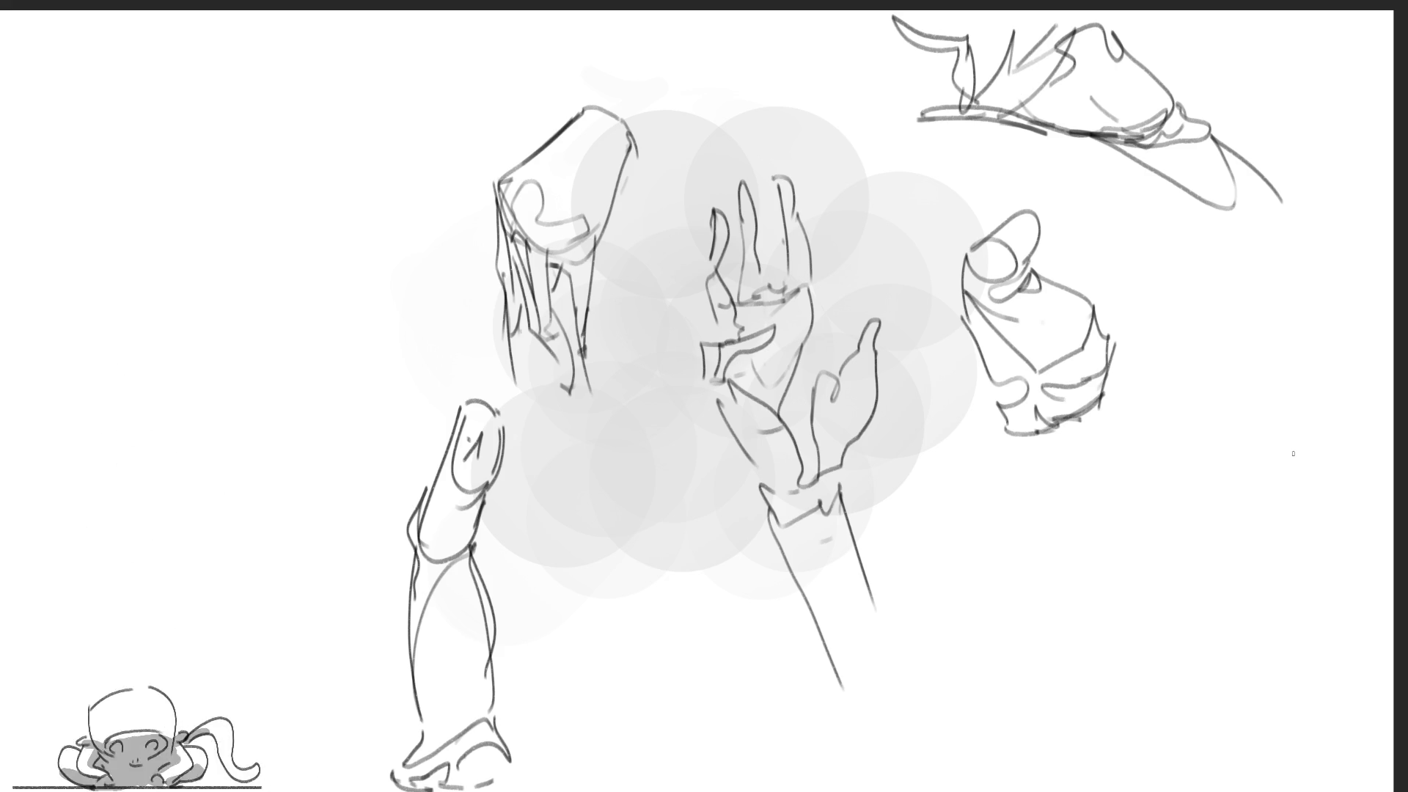
Draw a tall arch with an inner curve on the right, bending down into a foot
{"action": "mouse_move", "coordinate": [1197, 300]}
{"action": "left_mouse_down"}
{"action": "mouse_move", "coordinate": [1184, 356]}
{"action": "mouse_move", "coordinate": [1271, 323]}
{"action": "mouse_move", "coordinate": [1258, 415]}
{"action": "left_mouse_up"}
{"action": "left_click_drag", "start_coordinate": [1186, 343], "coordinate": [1178, 399]}
{"action": "left_click_drag", "start_coordinate": [1199, 330], "coordinate": [1148, 497]}
{"action": "mouse_move", "coordinate": [1175, 402]}
{"action": "left_mouse_down"}
{"action": "mouse_move", "coordinate": [1235, 408]}
{"action": "mouse_move", "coordinate": [1201, 569]}
{"action": "mouse_move", "coordinate": [1263, 352]}
{"action": "mouse_move", "coordinate": [1241, 525]}
{"action": "left_mouse_up"}
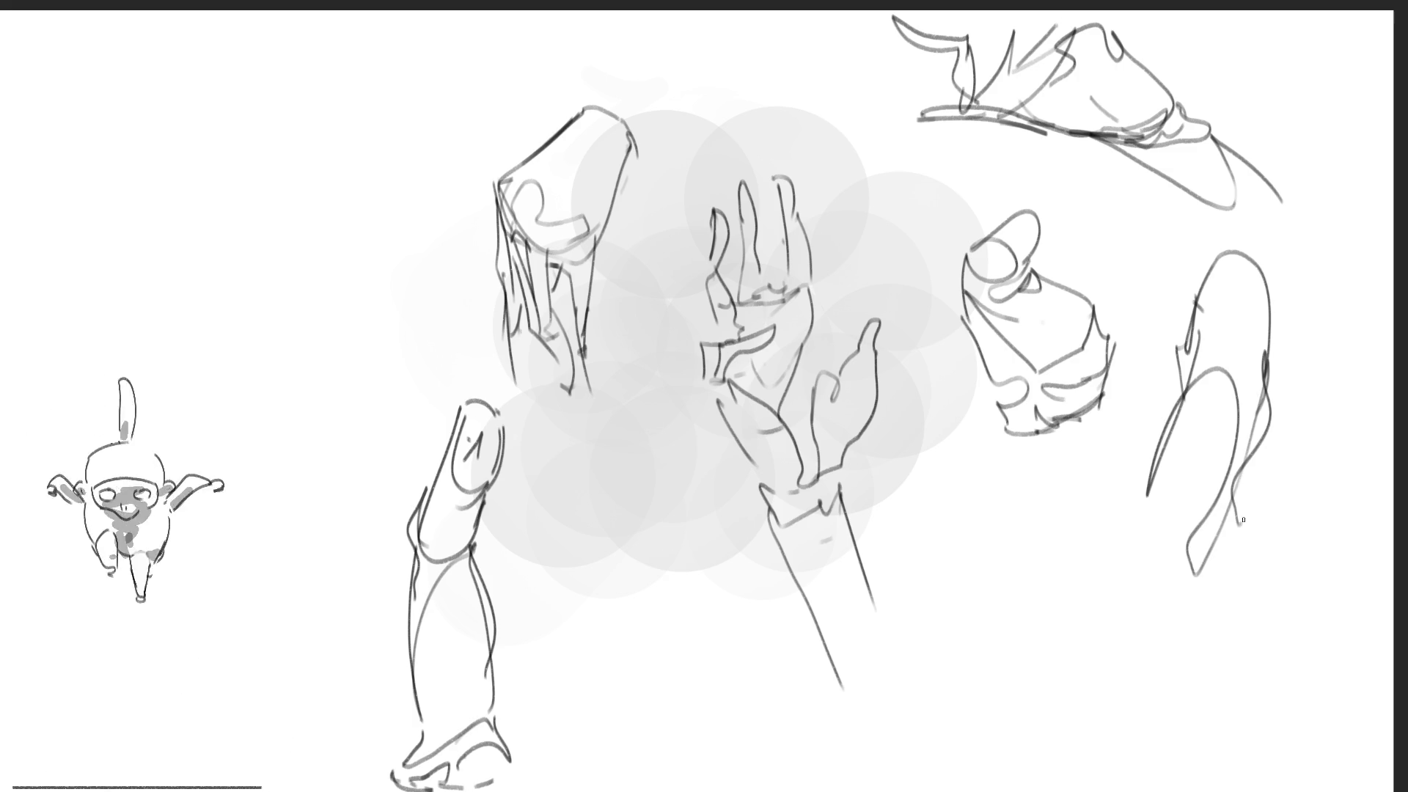
{"action": "mouse_move", "coordinate": [1265, 445]}
{"action": "left_mouse_down"}
{"action": "mouse_move", "coordinate": [1275, 565]}
{"action": "mouse_move", "coordinate": [1182, 611]}
{"action": "mouse_move", "coordinate": [1161, 458]}
{"action": "mouse_move", "coordinate": [1060, 612]}
{"action": "mouse_move", "coordinate": [1127, 558]}
{"action": "mouse_move", "coordinate": [1180, 649]}
{"action": "mouse_move", "coordinate": [1065, 639]}
{"action": "left_mouse_up"}
{"action": "mouse_move", "coordinate": [1117, 543]}
{"action": "left_mouse_down"}
{"action": "mouse_move", "coordinate": [1011, 681]}
{"action": "mouse_move", "coordinate": [1069, 679]}
{"action": "mouse_move", "coordinate": [1051, 614]}
{"action": "mouse_move", "coordinate": [1085, 644]}
{"action": "mouse_move", "coordinate": [1076, 691]}
{"action": "mouse_move", "coordinate": [1108, 631]}
{"action": "mouse_move", "coordinate": [1187, 674]}
{"action": "mouse_move", "coordinate": [1264, 585]}
{"action": "left_mouse_up"}
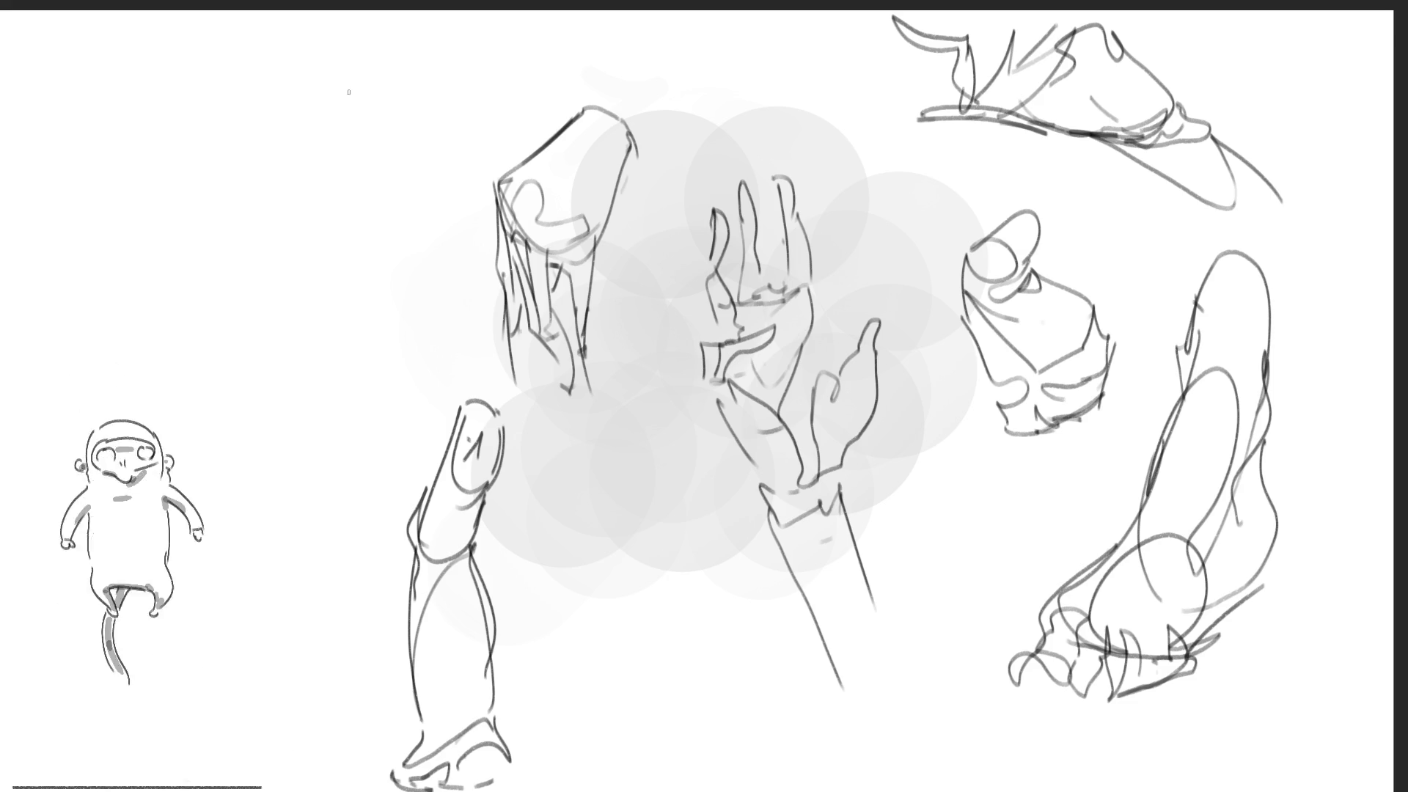
Sketch a long arm at the top left with both outlines, inner detail strokes and a lower end
{"action": "mouse_move", "coordinate": [328, 84]}
{"action": "left_mouse_down"}
{"action": "mouse_move", "coordinate": [357, 97]}
{"action": "mouse_move", "coordinate": [366, 76]}
{"action": "mouse_move", "coordinate": [379, 133]}
{"action": "left_mouse_up"}
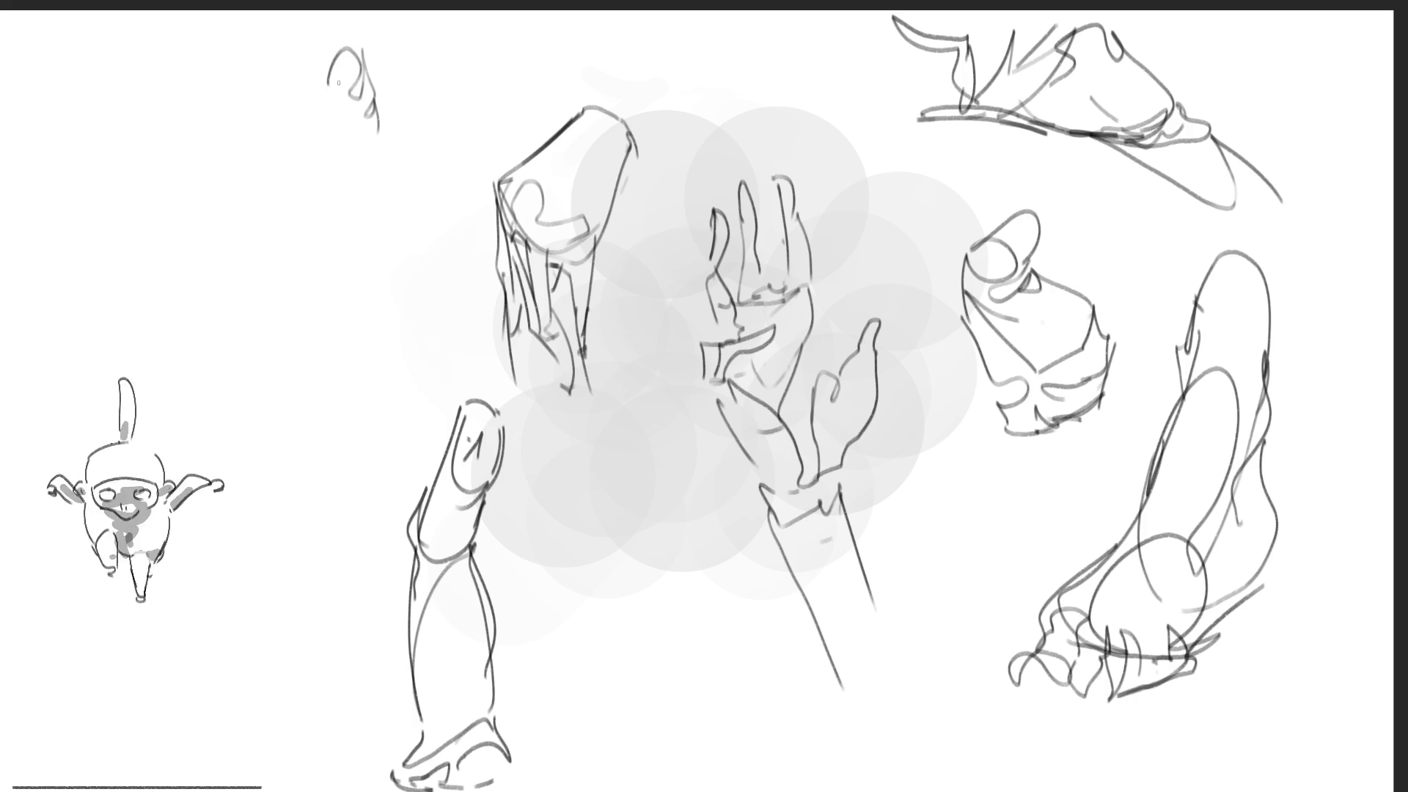
{"action": "left_click_drag", "start_coordinate": [335, 46], "coordinate": [372, 321]}
{"action": "mouse_move", "coordinate": [343, 272]}
{"action": "left_mouse_down"}
{"action": "mouse_move", "coordinate": [377, 112]}
{"action": "mouse_move", "coordinate": [397, 281]}
{"action": "left_mouse_up"}
{"action": "left_click_drag", "start_coordinate": [397, 223], "coordinate": [428, 326]}
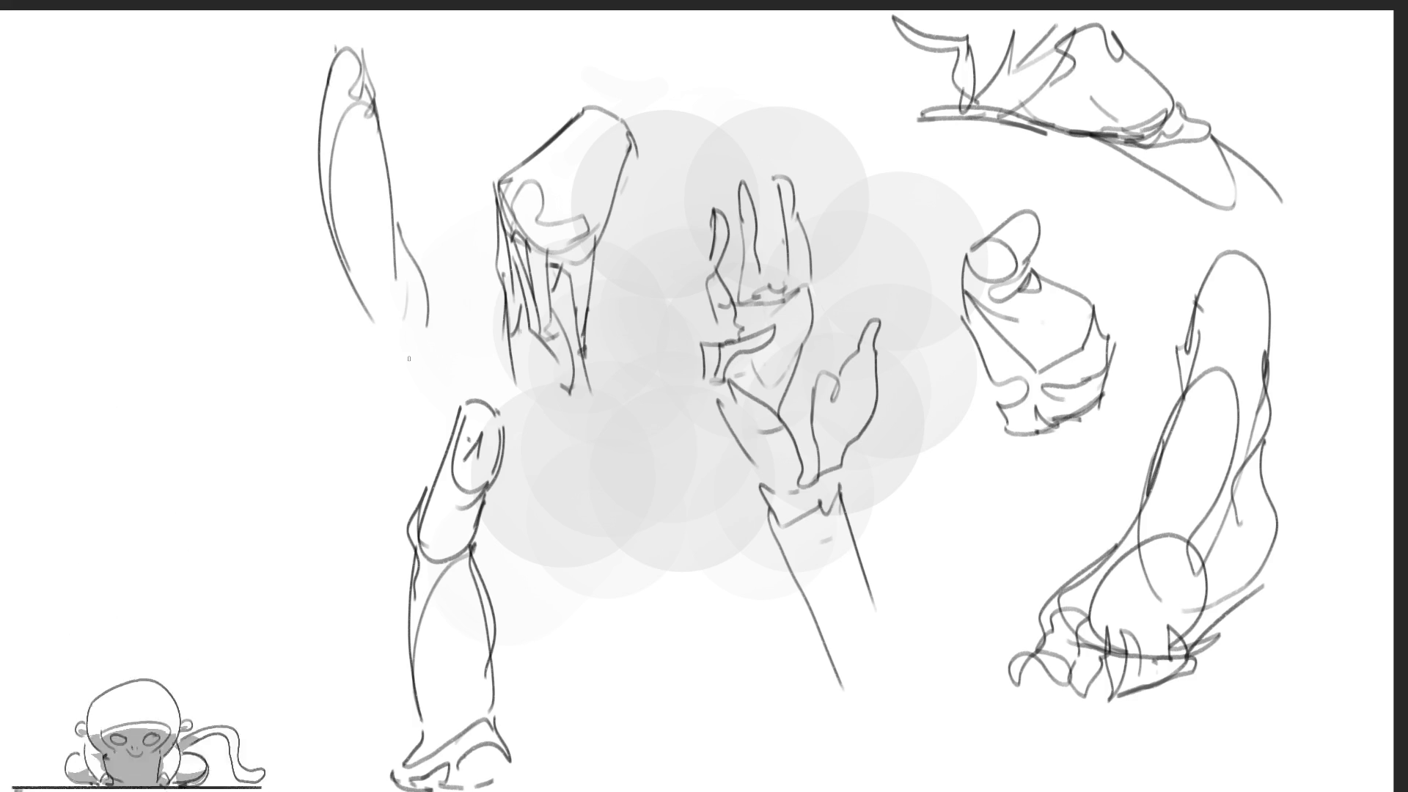
{"action": "left_click_drag", "start_coordinate": [342, 274], "coordinate": [379, 367]}
{"action": "left_click_drag", "start_coordinate": [378, 257], "coordinate": [375, 418]}
{"action": "left_click_drag", "start_coordinate": [413, 358], "coordinate": [380, 418]}
{"action": "left_click_drag", "start_coordinate": [405, 222], "coordinate": [429, 307]}
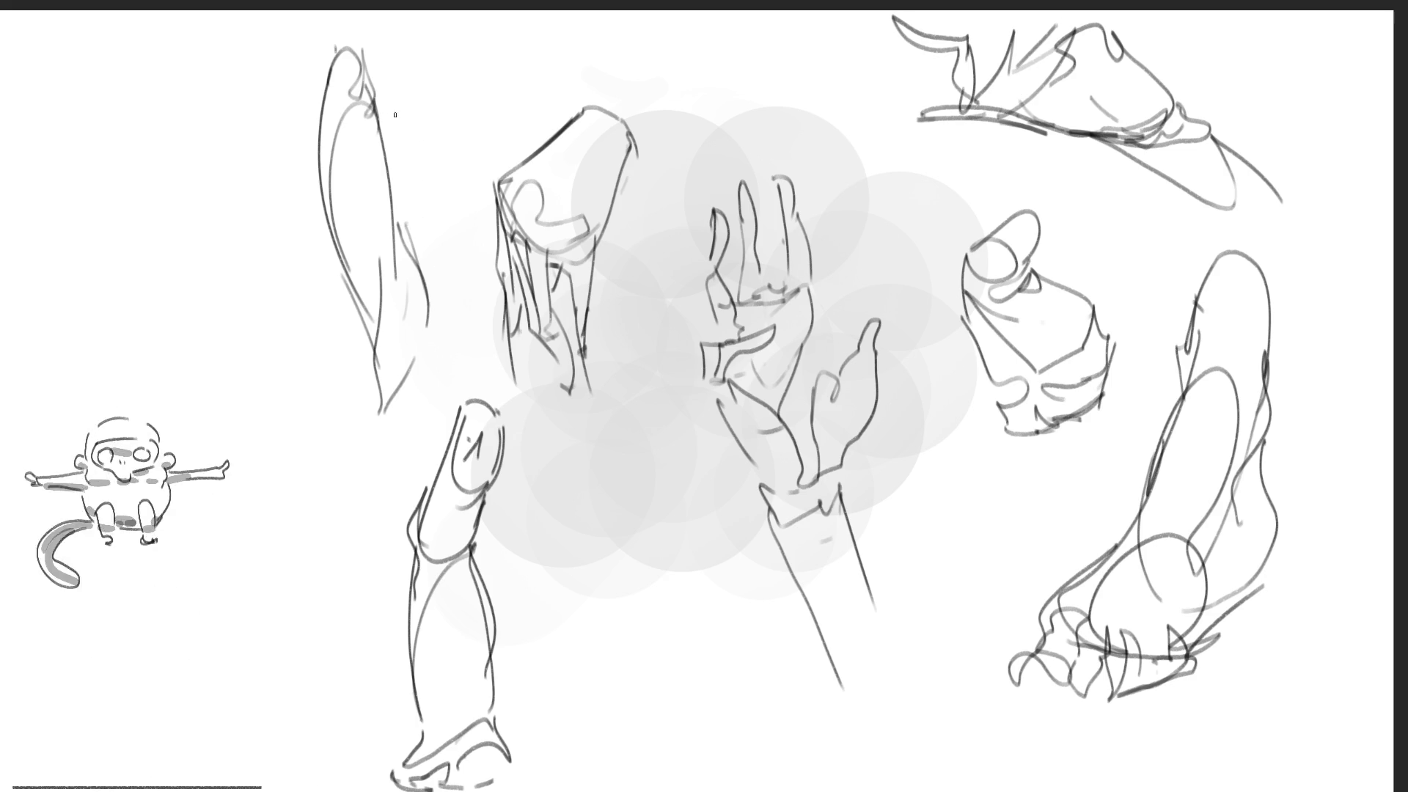
{"action": "left_click_drag", "start_coordinate": [359, 49], "coordinate": [449, 198]}
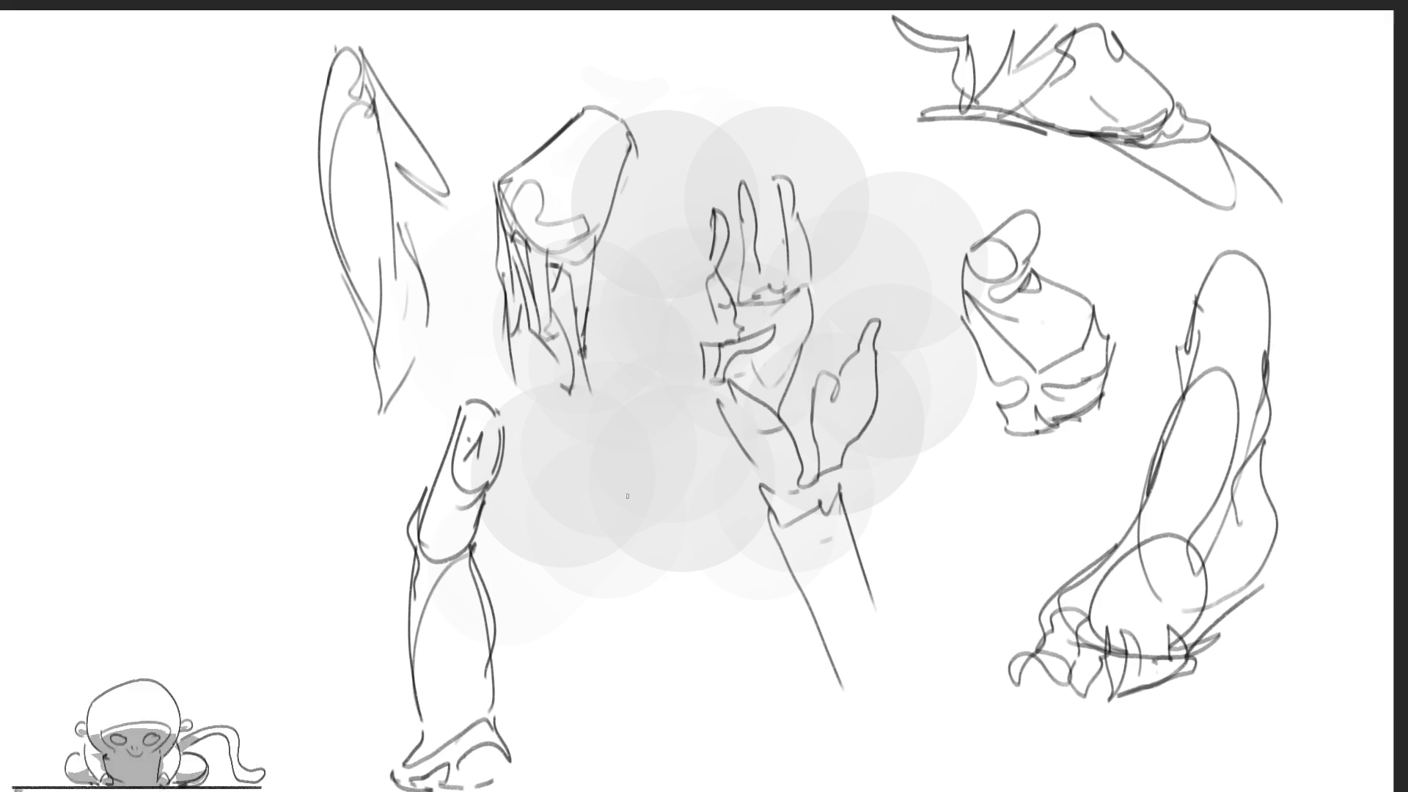
Draw an arm ending in a cuffed fist in the lower middle, and begin a small top-centre sketch
{"action": "mouse_move", "coordinate": [547, 486]}
{"action": "left_mouse_down"}
{"action": "mouse_move", "coordinate": [611, 501]}
{"action": "mouse_move", "coordinate": [542, 534]}
{"action": "mouse_move", "coordinate": [678, 647]}
{"action": "left_mouse_up"}
{"action": "mouse_move", "coordinate": [611, 502]}
{"action": "left_mouse_down"}
{"action": "mouse_move", "coordinate": [696, 664]}
{"action": "mouse_move", "coordinate": [690, 615]}
{"action": "mouse_move", "coordinate": [700, 661]}
{"action": "mouse_move", "coordinate": [726, 664]}
{"action": "left_mouse_up"}
{"action": "mouse_move", "coordinate": [708, 609]}
{"action": "left_mouse_down"}
{"action": "mouse_move", "coordinate": [763, 664]}
{"action": "mouse_move", "coordinate": [761, 603]}
{"action": "mouse_move", "coordinate": [828, 622]}
{"action": "mouse_move", "coordinate": [779, 630]}
{"action": "mouse_move", "coordinate": [793, 663]}
{"action": "mouse_move", "coordinate": [746, 674]}
{"action": "left_mouse_up"}
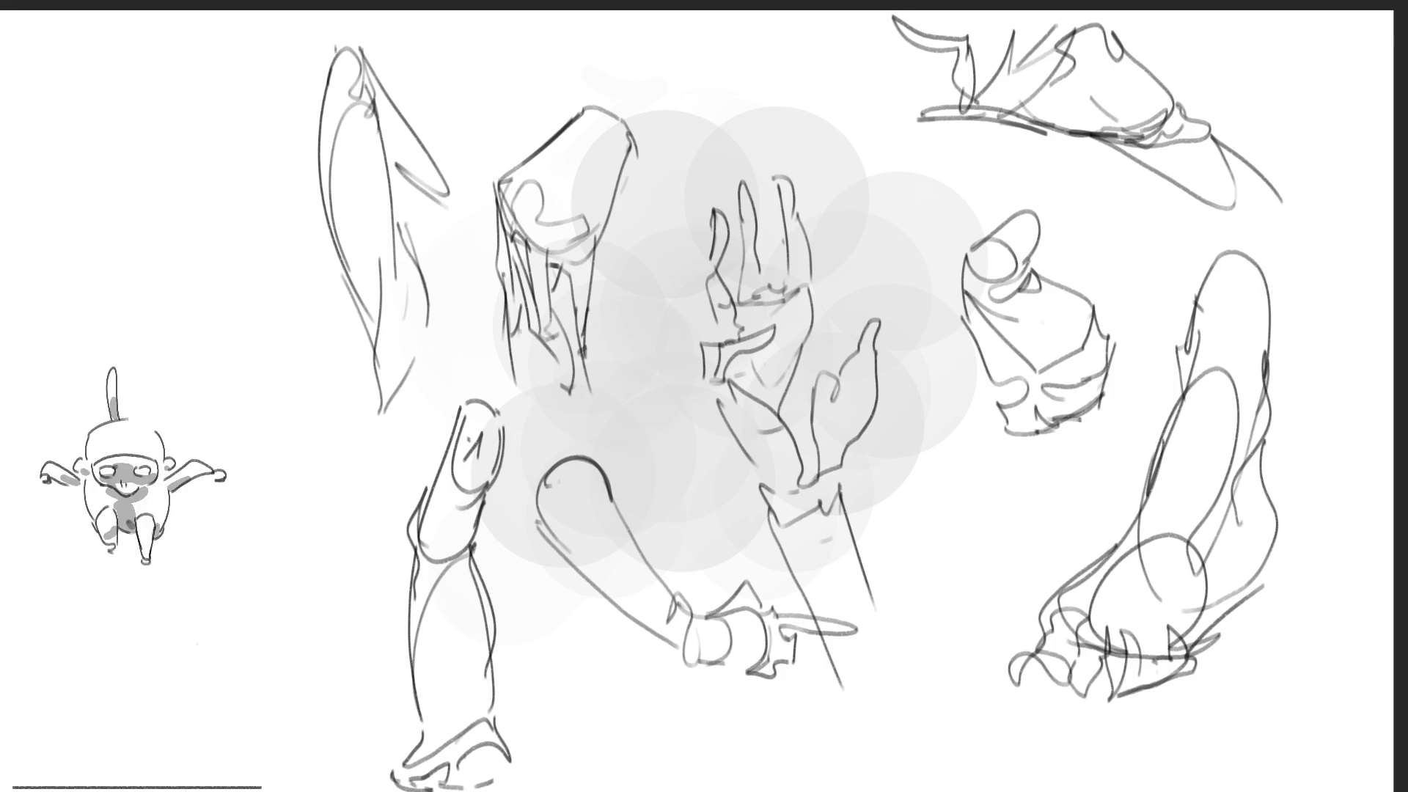
{"action": "mouse_move", "coordinate": [800, 40]}
{"action": "left_mouse_down"}
{"action": "mouse_move", "coordinate": [790, 94]}
{"action": "mouse_move", "coordinate": [816, 35]}
{"action": "mouse_move", "coordinate": [824, 84]}
{"action": "mouse_move", "coordinate": [828, 37]}
{"action": "mouse_move", "coordinate": [864, 130]}
{"action": "left_mouse_up"}
Draw the raised hand at the top centre with its cuff and two long forearm sides
{"action": "mouse_move", "coordinate": [794, 33]}
{"action": "left_mouse_down"}
{"action": "mouse_move", "coordinate": [805, 126]}
{"action": "mouse_move", "coordinate": [867, 159]}
{"action": "left_mouse_up"}
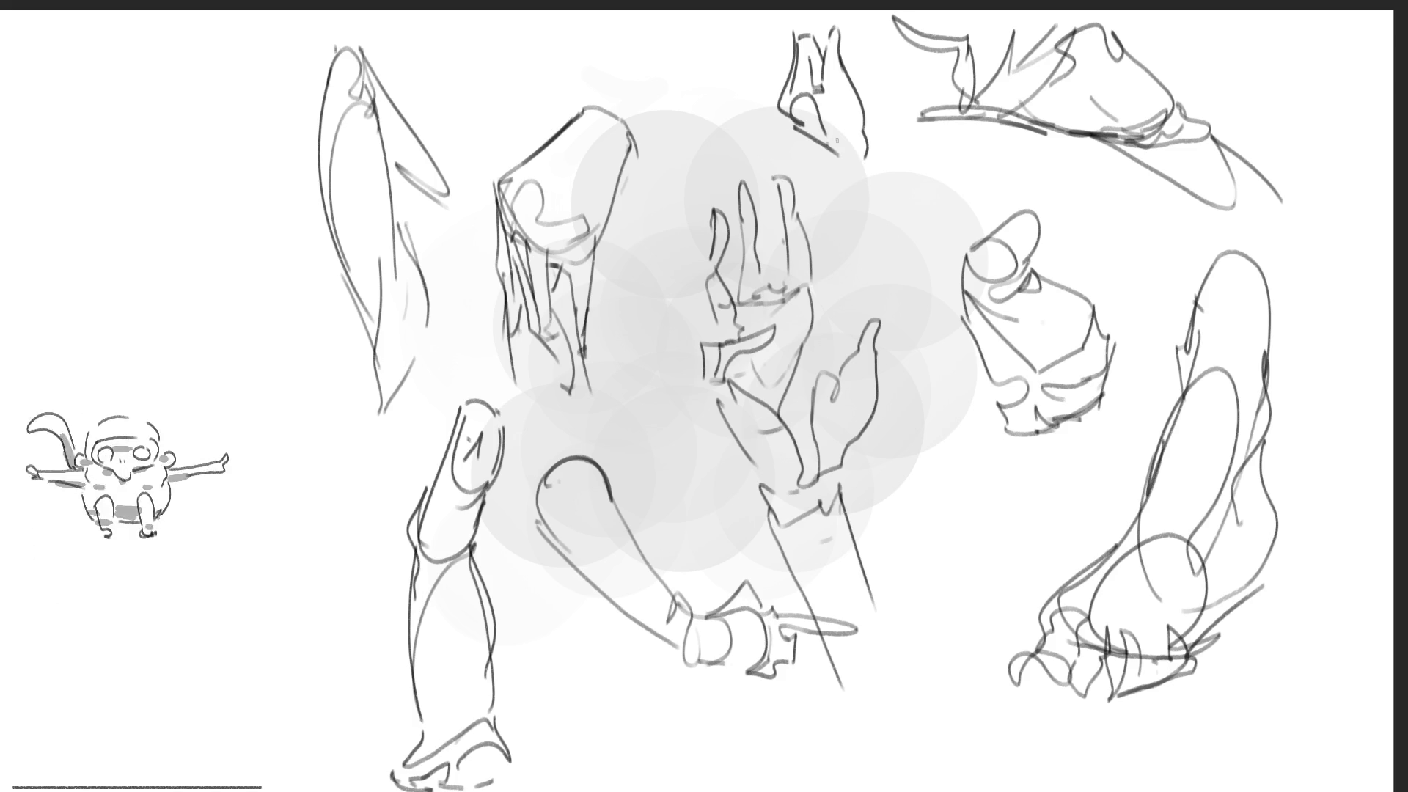
{"action": "mouse_move", "coordinate": [789, 51]}
{"action": "left_mouse_down"}
{"action": "mouse_move", "coordinate": [751, 121]}
{"action": "mouse_move", "coordinate": [829, 158]}
{"action": "left_mouse_up"}
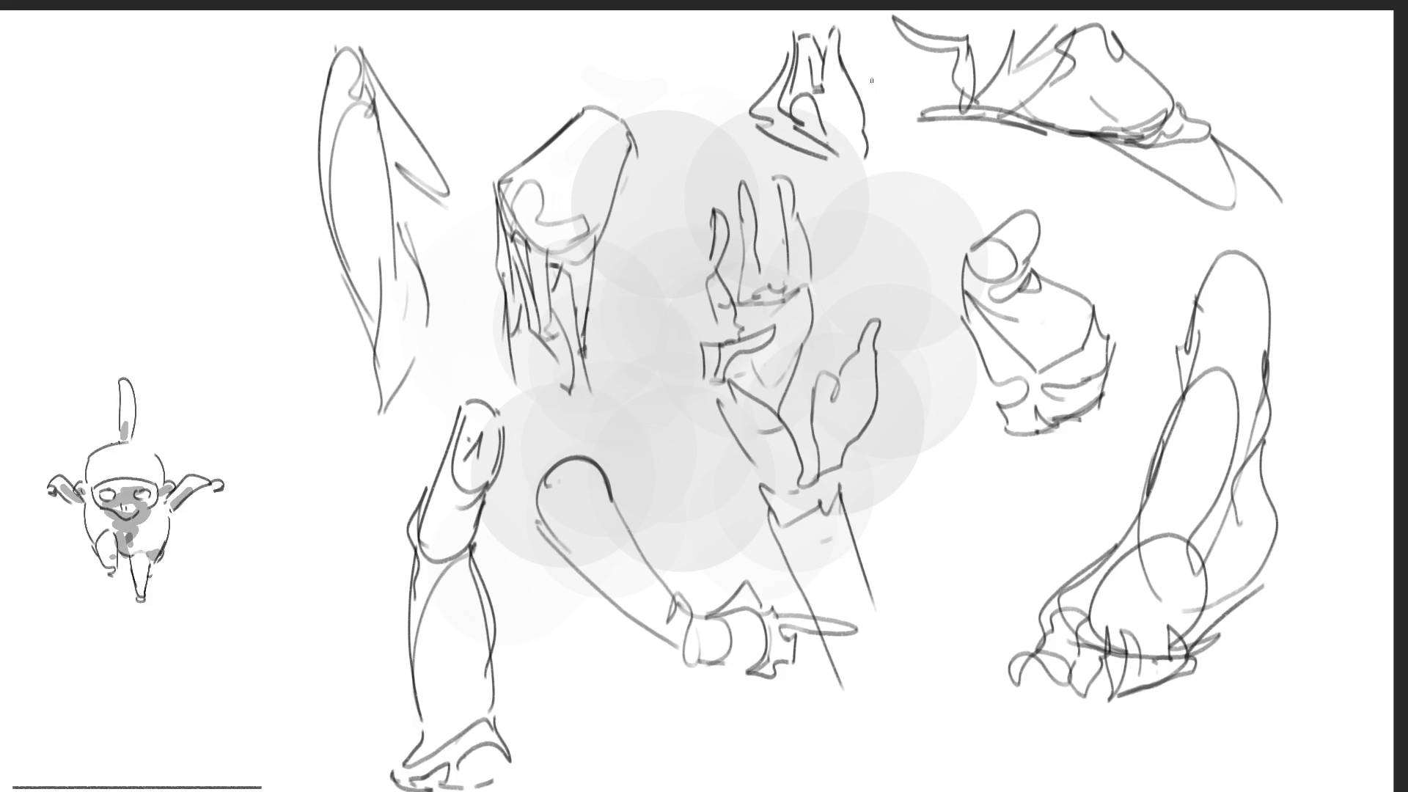
{"action": "mouse_move", "coordinate": [756, 117]}
{"action": "left_mouse_down"}
{"action": "mouse_move", "coordinate": [806, 160]}
{"action": "mouse_move", "coordinate": [871, 171]}
{"action": "mouse_move", "coordinate": [840, 200]}
{"action": "mouse_move", "coordinate": [862, 294]}
{"action": "left_mouse_up"}
{"action": "left_click_drag", "start_coordinate": [891, 220], "coordinate": [870, 331]}
{"action": "left_click_drag", "start_coordinate": [873, 173], "coordinate": [930, 361]}
{"action": "left_click_drag", "start_coordinate": [831, 178], "coordinate": [886, 370]}
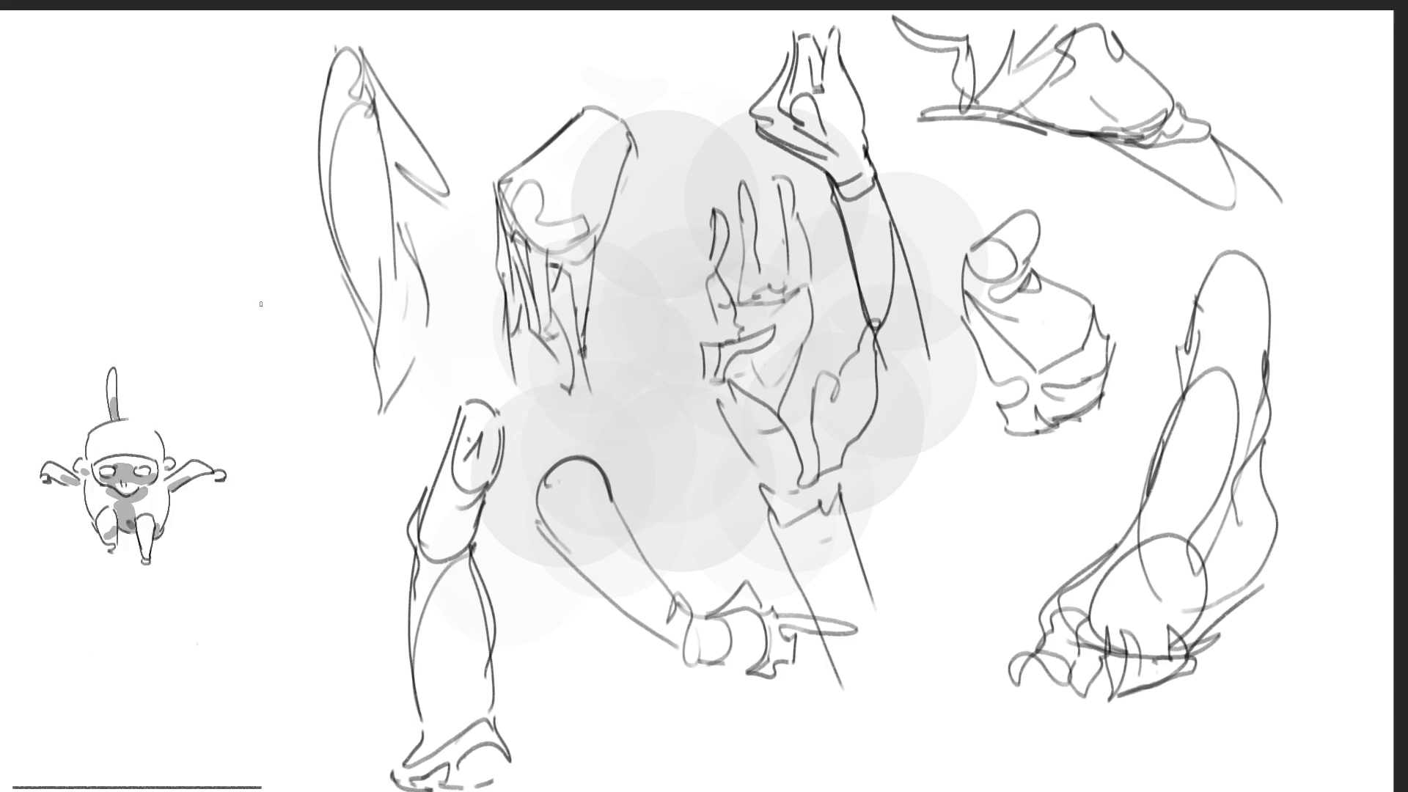
Start a small hand with fingers to the left of the tall arm
{"action": "left_click_drag", "start_coordinate": [266, 300], "coordinate": [272, 354]}
{"action": "mouse_move", "coordinate": [264, 295]}
{"action": "left_mouse_down"}
{"action": "mouse_move", "coordinate": [288, 360]}
{"action": "mouse_move", "coordinate": [308, 363]}
{"action": "mouse_move", "coordinate": [295, 292]}
{"action": "mouse_move", "coordinate": [314, 307]}
{"action": "left_mouse_up"}
{"action": "left_click_drag", "start_coordinate": [320, 330], "coordinate": [330, 359]}
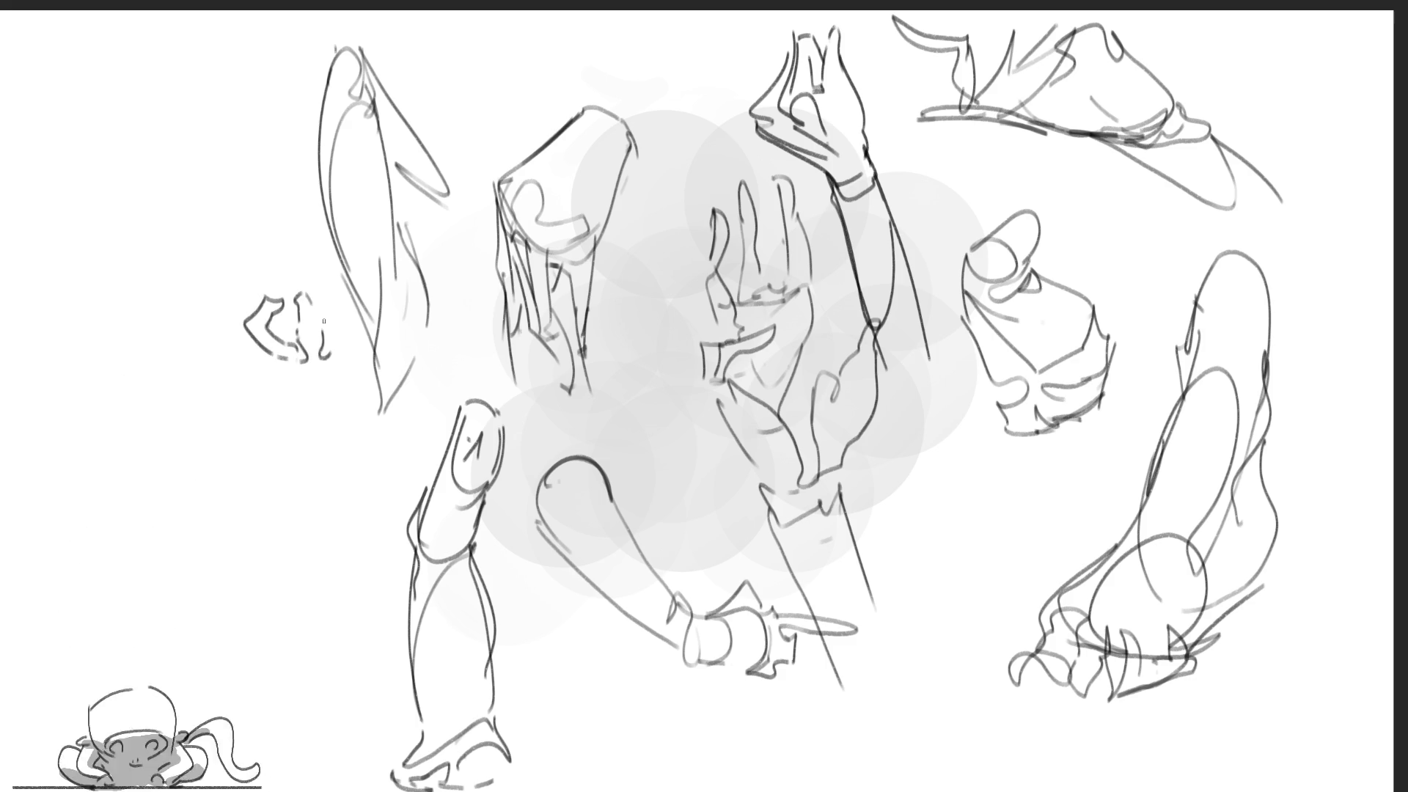
Close off the small clenched left hand, then make the first strokes of a hand right of centre
{"action": "mouse_move", "coordinate": [318, 294]}
{"action": "left_mouse_down"}
{"action": "mouse_move", "coordinate": [350, 376]}
{"action": "mouse_move", "coordinate": [336, 389]}
{"action": "mouse_move", "coordinate": [288, 375]}
{"action": "mouse_move", "coordinate": [317, 386]}
{"action": "left_mouse_up"}
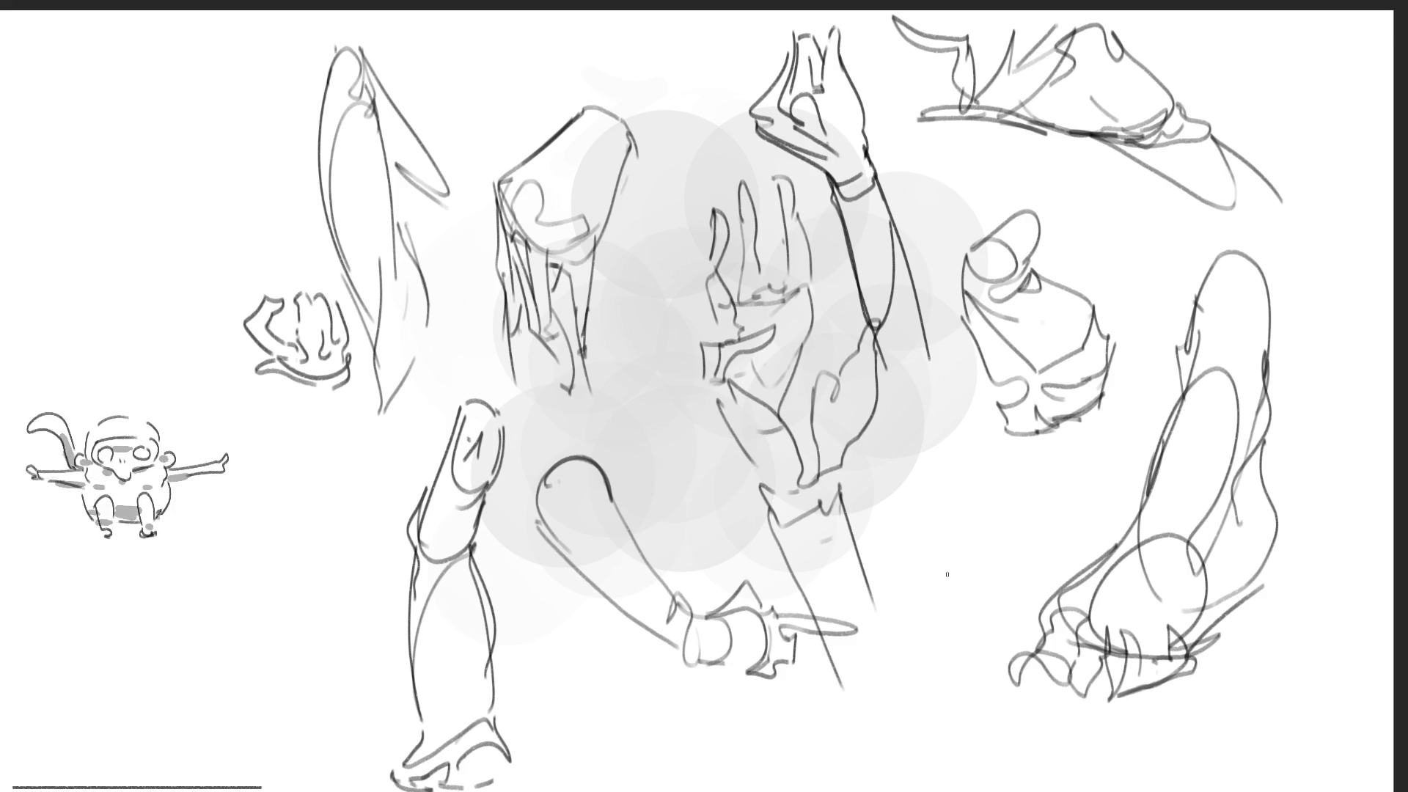
{"action": "left_click_drag", "start_coordinate": [898, 489], "coordinate": [930, 552]}
{"action": "mouse_move", "coordinate": [917, 482]}
{"action": "left_mouse_down"}
{"action": "mouse_move", "coordinate": [947, 513]}
{"action": "mouse_move", "coordinate": [962, 462]}
{"action": "mouse_move", "coordinate": [978, 579]}
{"action": "mouse_move", "coordinate": [917, 537]}
{"action": "mouse_move", "coordinate": [982, 608]}
{"action": "mouse_move", "coordinate": [975, 485]}
{"action": "left_mouse_up"}
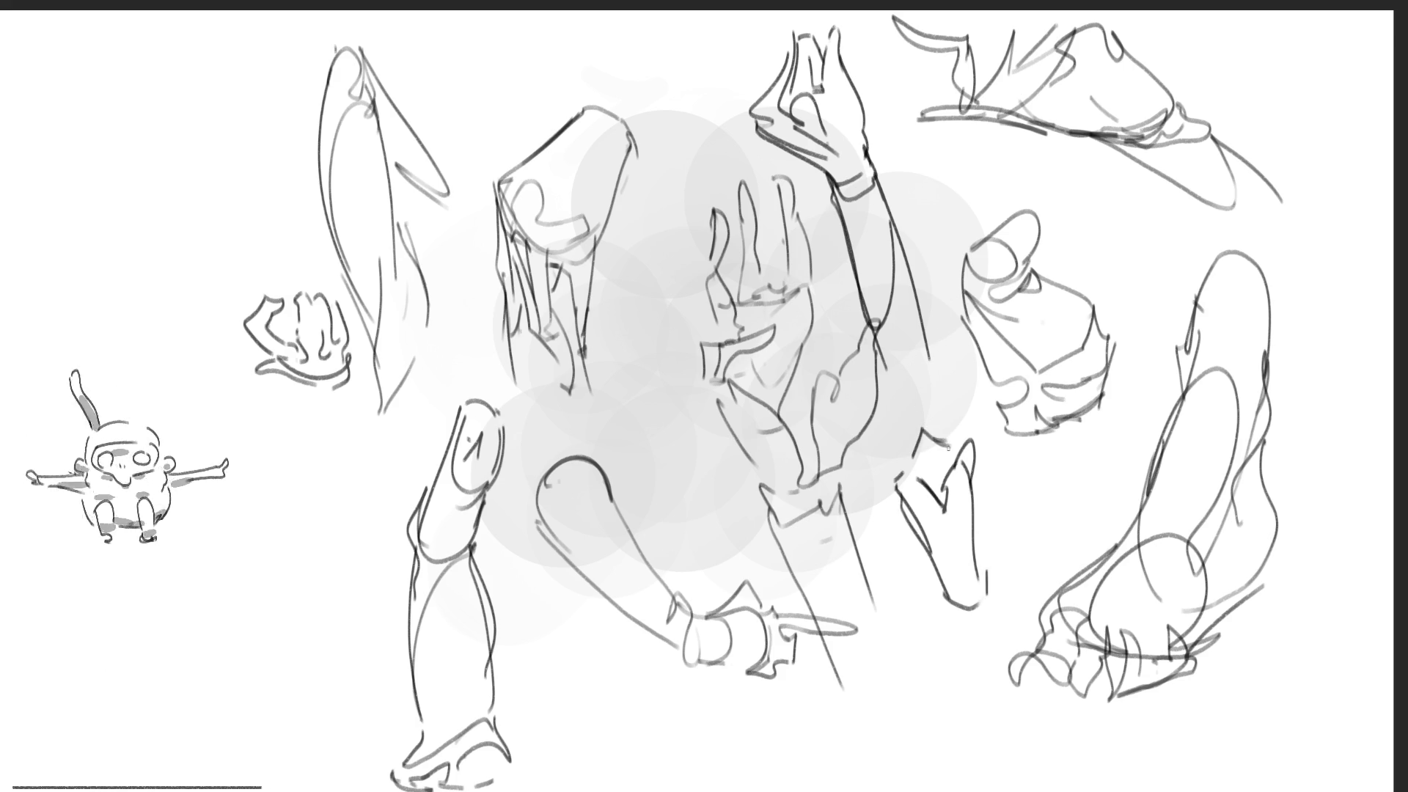
Retrace and extend the right-of-centre hand's outline, then erase all sketches down to pale grey
{"action": "mouse_move", "coordinate": [931, 464]}
{"action": "left_mouse_down"}
{"action": "mouse_move", "coordinate": [926, 478]}
{"action": "mouse_move", "coordinate": [946, 452]}
{"action": "mouse_move", "coordinate": [960, 457]}
{"action": "left_mouse_up"}
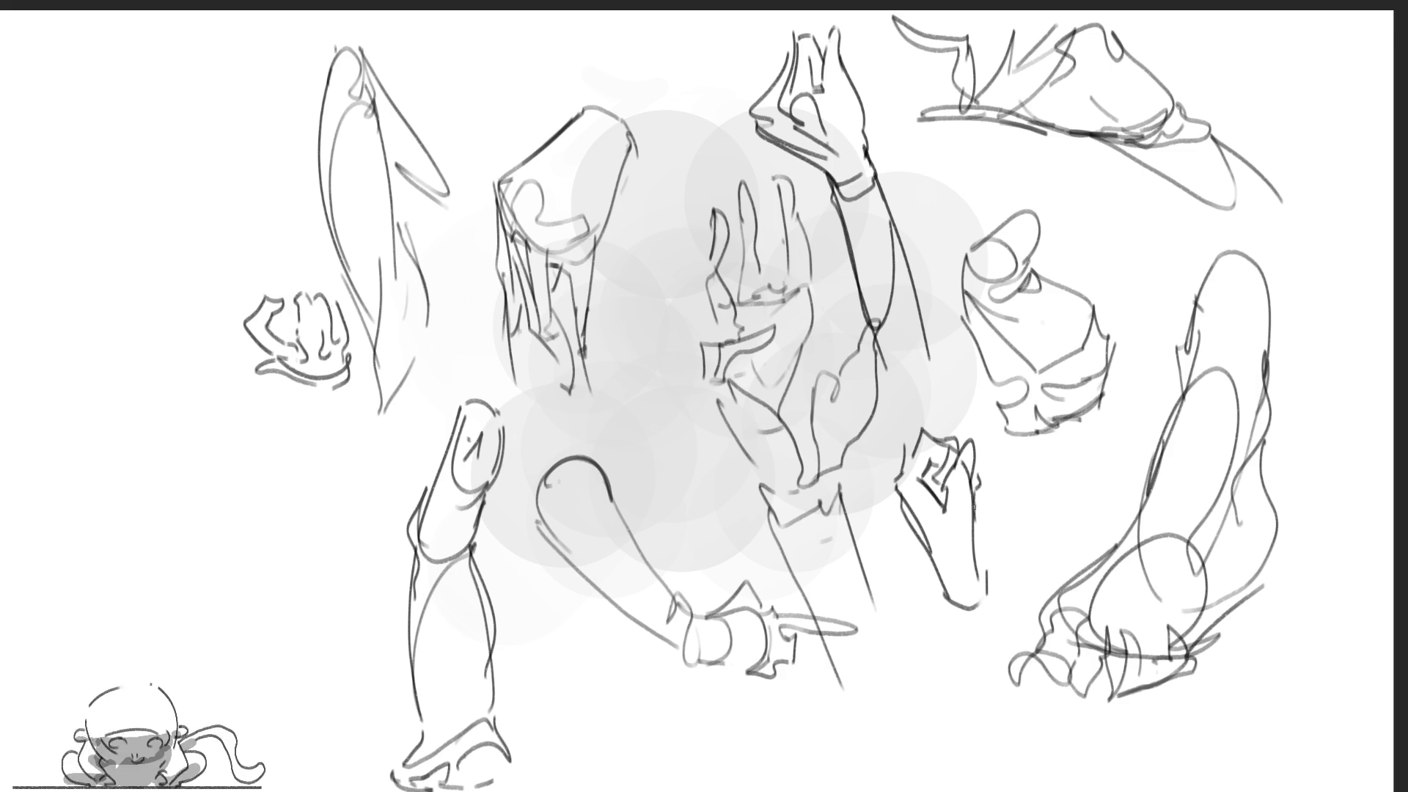
{"action": "left_click_drag", "start_coordinate": [984, 548], "coordinate": [981, 583]}
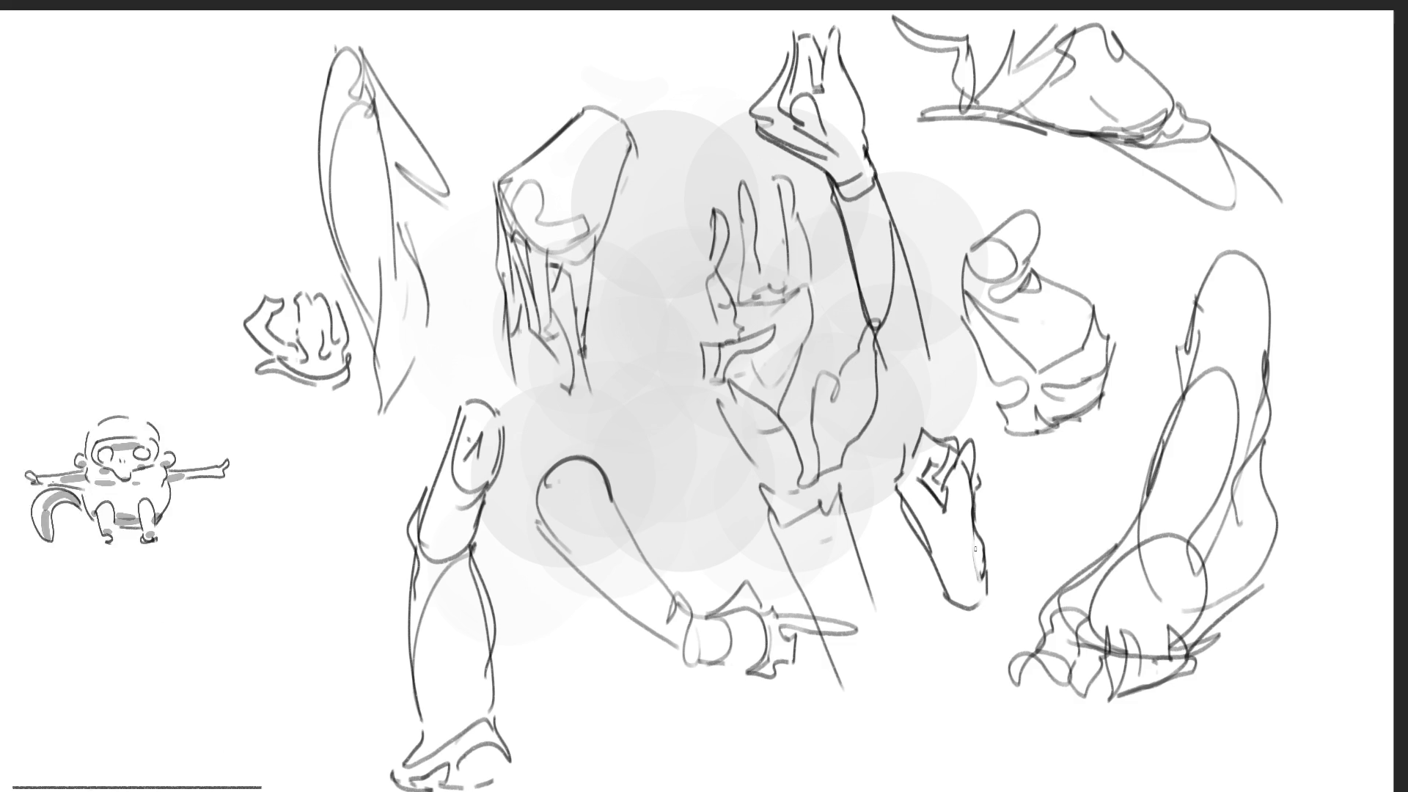
{"action": "left_click_drag", "start_coordinate": [980, 501], "coordinate": [983, 548]}
{"action": "mouse_move", "coordinate": [904, 514]}
{"action": "left_mouse_down"}
{"action": "mouse_move", "coordinate": [957, 616]}
{"action": "mouse_move", "coordinate": [983, 617]}
{"action": "left_mouse_up"}
{"action": "left_click_drag", "start_coordinate": [980, 520], "coordinate": [983, 625]}
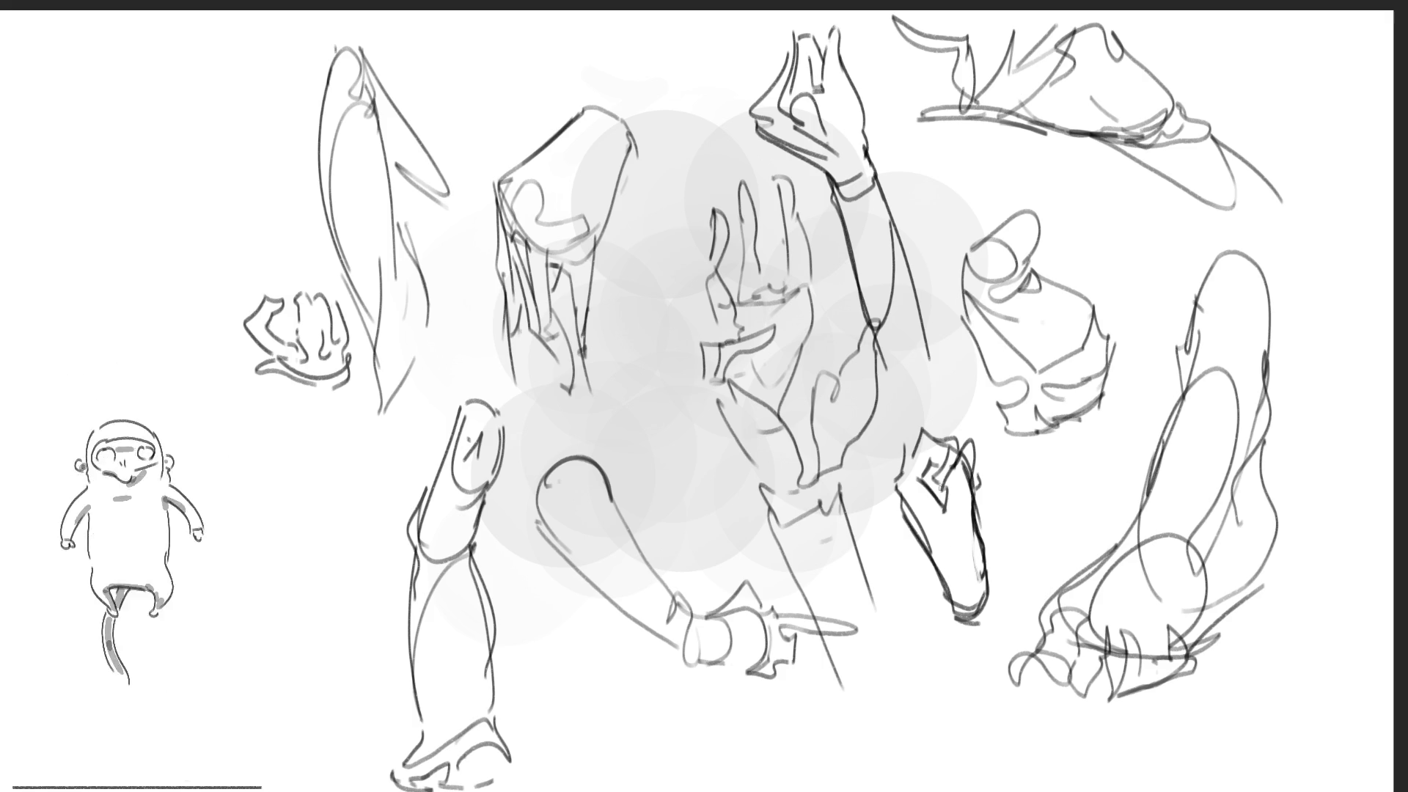
{"action": "mouse_move", "coordinate": [1005, 173]}
{"action": "left_mouse_down"}
{"action": "mouse_move", "coordinate": [587, 220]}
{"action": "mouse_move", "coordinate": [802, 613]}
{"action": "mouse_move", "coordinate": [440, 660]}
{"action": "left_mouse_up"}
{"action": "mouse_move", "coordinate": [1119, 366]}
{"action": "left_mouse_down"}
{"action": "mouse_move", "coordinate": [839, 63]}
{"action": "mouse_move", "coordinate": [261, 591]}
{"action": "left_mouse_up"}
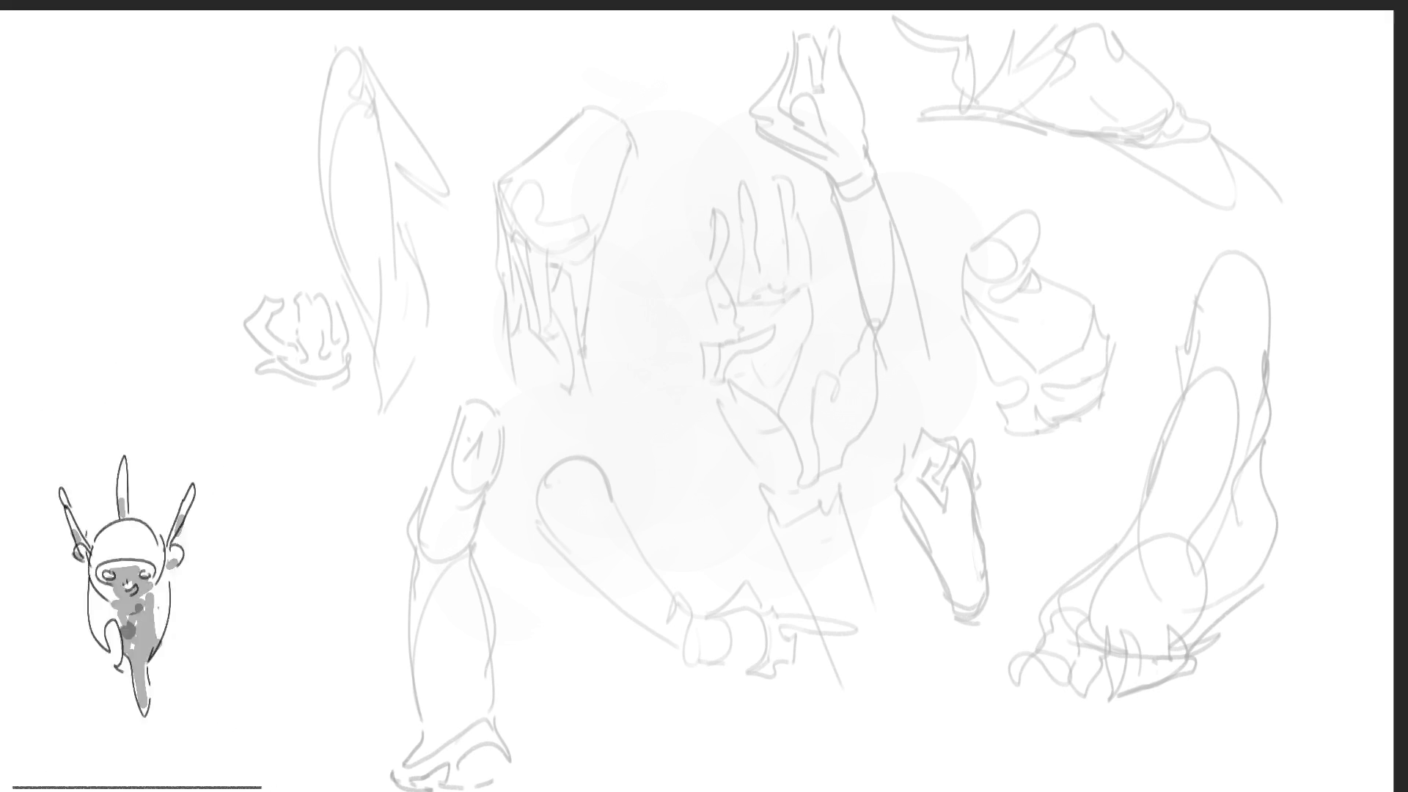
Draw the kneeling figure's head, curled back line, shoulder and arm reaching to the lower right
{"action": "mouse_move", "coordinate": [445, 183]}
{"action": "left_mouse_down"}
{"action": "mouse_move", "coordinate": [513, 70]}
{"action": "mouse_move", "coordinate": [598, 53]}
{"action": "mouse_move", "coordinate": [631, 250]}
{"action": "left_mouse_up"}
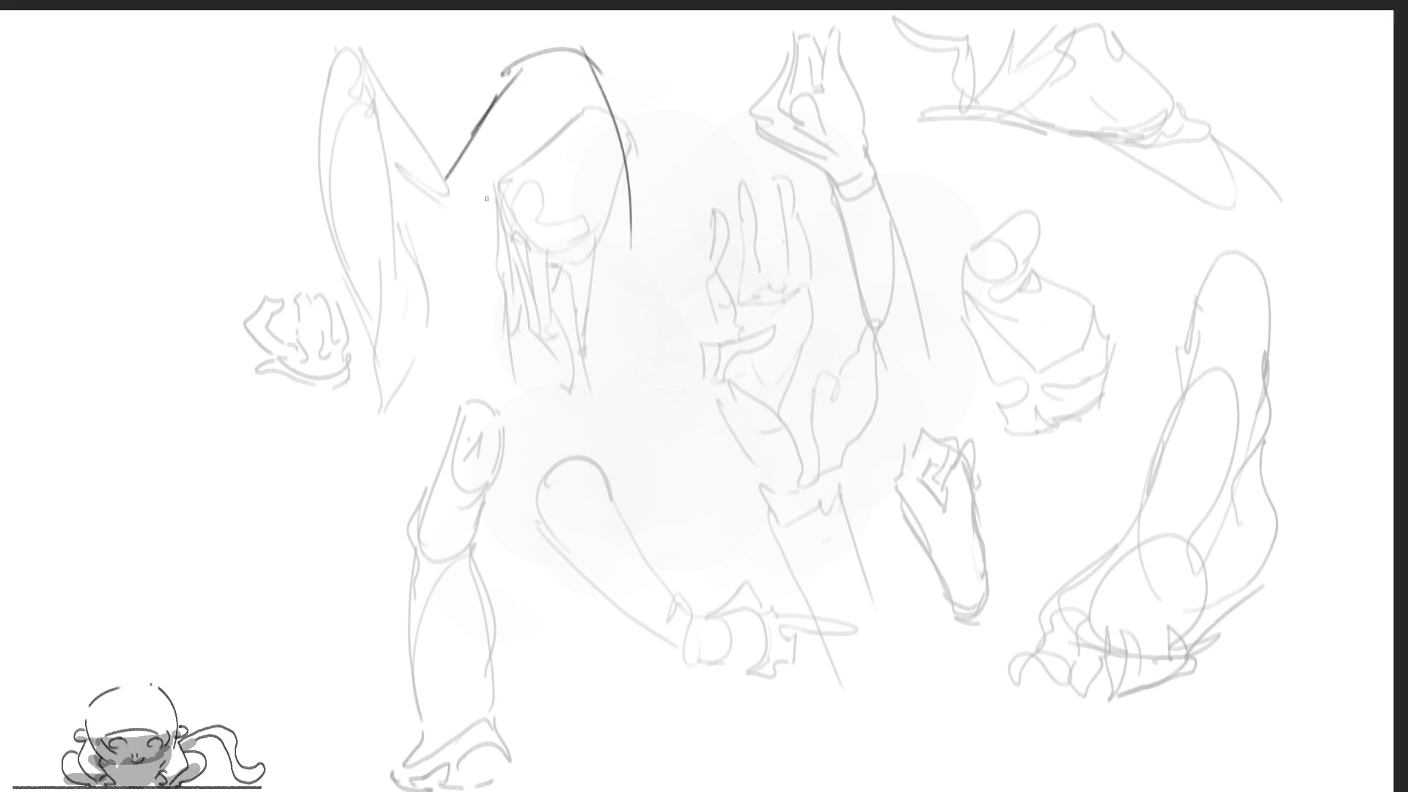
{"action": "left_click_drag", "start_coordinate": [516, 46], "coordinate": [438, 215]}
{"action": "mouse_move", "coordinate": [523, 73]}
{"action": "left_mouse_down"}
{"action": "mouse_move", "coordinate": [434, 253]}
{"action": "mouse_move", "coordinate": [514, 260]}
{"action": "mouse_move", "coordinate": [641, 228]}
{"action": "mouse_move", "coordinate": [609, 293]}
{"action": "mouse_move", "coordinate": [546, 293]}
{"action": "left_mouse_up"}
{"action": "mouse_move", "coordinate": [550, 292]}
{"action": "left_mouse_down"}
{"action": "mouse_move", "coordinate": [682, 264]}
{"action": "mouse_move", "coordinate": [585, 332]}
{"action": "mouse_move", "coordinate": [438, 308]}
{"action": "mouse_move", "coordinate": [433, 229]}
{"action": "mouse_move", "coordinate": [486, 497]}
{"action": "mouse_move", "coordinate": [522, 547]}
{"action": "mouse_move", "coordinate": [462, 365]}
{"action": "mouse_move", "coordinate": [649, 294]}
{"action": "mouse_move", "coordinate": [609, 447]}
{"action": "mouse_move", "coordinate": [556, 305]}
{"action": "mouse_move", "coordinate": [507, 518]}
{"action": "mouse_move", "coordinate": [649, 484]}
{"action": "mouse_move", "coordinate": [612, 570]}
{"action": "mouse_move", "coordinate": [477, 491]}
{"action": "mouse_move", "coordinate": [412, 557]}
{"action": "mouse_move", "coordinate": [689, 627]}
{"action": "mouse_move", "coordinate": [744, 626]}
{"action": "mouse_move", "coordinate": [436, 678]}
{"action": "mouse_move", "coordinate": [411, 594]}
{"action": "mouse_move", "coordinate": [672, 488]}
{"action": "mouse_move", "coordinate": [630, 421]}
{"action": "left_mouse_up"}
{"action": "mouse_move", "coordinate": [649, 246]}
{"action": "left_mouse_down"}
{"action": "mouse_move", "coordinate": [717, 345]}
{"action": "mouse_move", "coordinate": [726, 411]}
{"action": "left_mouse_up"}
{"action": "mouse_move", "coordinate": [728, 350]}
{"action": "left_mouse_down"}
{"action": "mouse_move", "coordinate": [763, 433]}
{"action": "mouse_move", "coordinate": [781, 410]}
{"action": "mouse_move", "coordinate": [902, 539]}
{"action": "left_mouse_up"}
{"action": "mouse_move", "coordinate": [737, 440]}
{"action": "left_mouse_down"}
{"action": "mouse_move", "coordinate": [897, 534]}
{"action": "mouse_move", "coordinate": [884, 539]}
{"action": "left_mouse_up"}
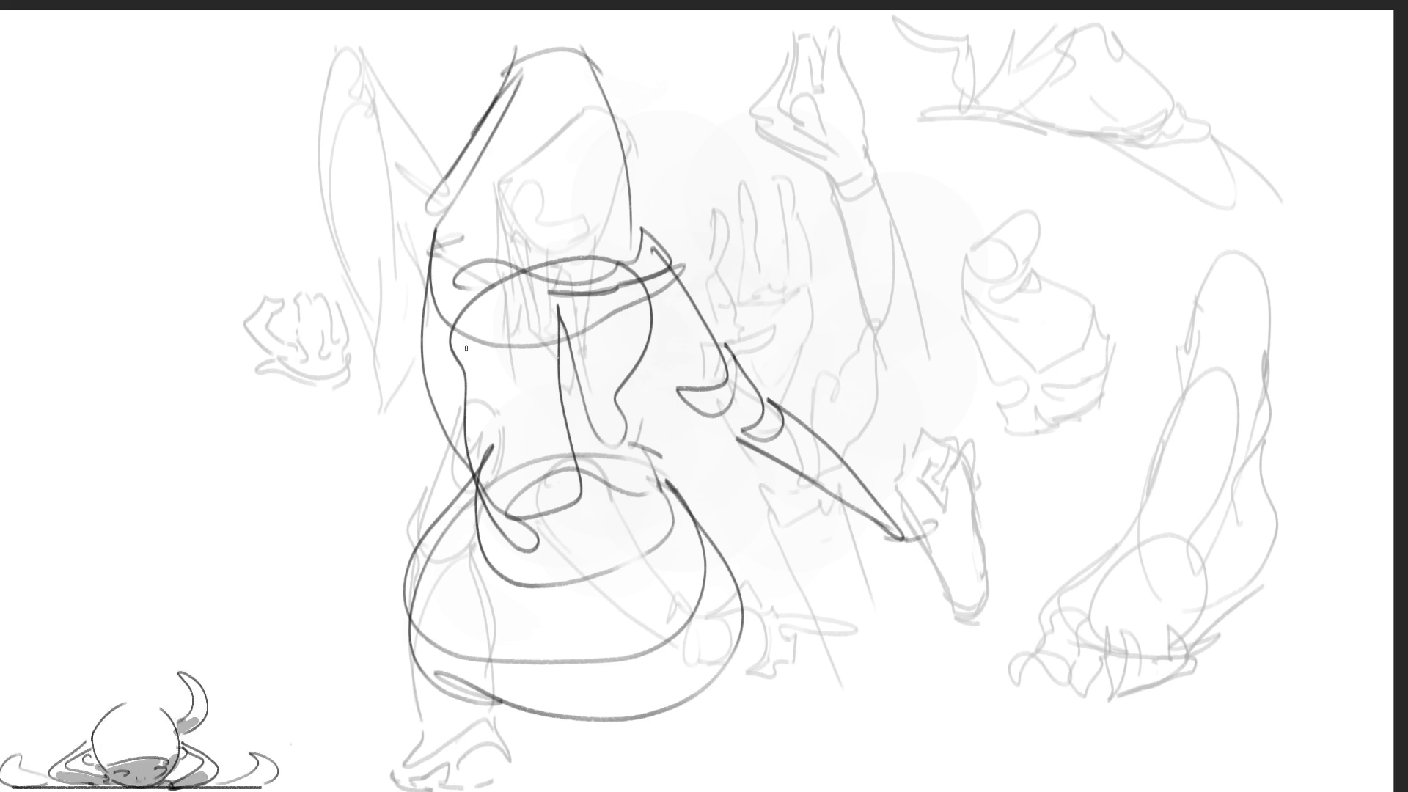
Outline the kneeling figure's left side, both hips, left leg and two feet at the sheet bottom
{"action": "mouse_move", "coordinate": [437, 233]}
{"action": "left_mouse_down"}
{"action": "mouse_move", "coordinate": [365, 478]}
{"action": "mouse_move", "coordinate": [414, 476]}
{"action": "left_mouse_up"}
{"action": "mouse_move", "coordinate": [464, 352]}
{"action": "left_mouse_down"}
{"action": "mouse_move", "coordinate": [429, 440]}
{"action": "mouse_move", "coordinate": [396, 473]}
{"action": "left_mouse_up"}
{"action": "mouse_move", "coordinate": [449, 431]}
{"action": "left_mouse_down"}
{"action": "mouse_move", "coordinate": [411, 481]}
{"action": "mouse_move", "coordinate": [432, 487]}
{"action": "mouse_move", "coordinate": [386, 496]}
{"action": "left_mouse_up"}
{"action": "mouse_move", "coordinate": [487, 446]}
{"action": "left_mouse_down"}
{"action": "mouse_move", "coordinate": [418, 459]}
{"action": "mouse_move", "coordinate": [400, 623]}
{"action": "left_mouse_up"}
{"action": "left_click_drag", "start_coordinate": [414, 473], "coordinate": [460, 459]}
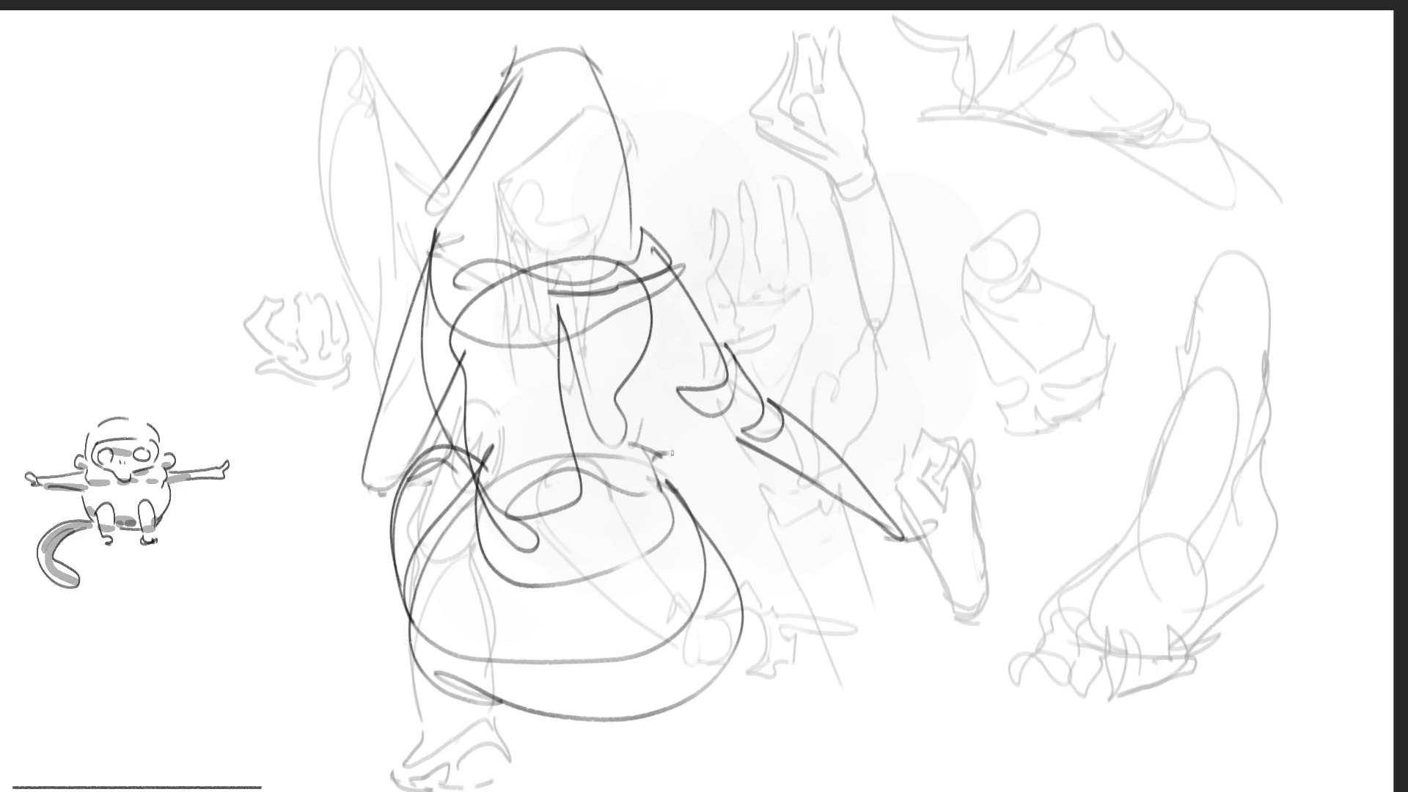
{"action": "mouse_move", "coordinate": [655, 456]}
{"action": "left_mouse_down"}
{"action": "mouse_move", "coordinate": [704, 440]}
{"action": "mouse_move", "coordinate": [745, 608]}
{"action": "mouse_move", "coordinate": [754, 556]}
{"action": "mouse_move", "coordinate": [749, 589]}
{"action": "left_mouse_up"}
{"action": "mouse_move", "coordinate": [405, 502]}
{"action": "left_mouse_down"}
{"action": "mouse_move", "coordinate": [432, 653]}
{"action": "mouse_move", "coordinate": [480, 705]}
{"action": "mouse_move", "coordinate": [510, 789]}
{"action": "mouse_move", "coordinate": [450, 789]}
{"action": "mouse_move", "coordinate": [510, 766]}
{"action": "mouse_move", "coordinate": [418, 785]}
{"action": "left_mouse_up"}
{"action": "mouse_move", "coordinate": [507, 763]}
{"action": "left_mouse_down"}
{"action": "mouse_move", "coordinate": [546, 779]}
{"action": "mouse_move", "coordinate": [703, 681]}
{"action": "mouse_move", "coordinate": [652, 733]}
{"action": "mouse_move", "coordinate": [697, 770]}
{"action": "left_mouse_up"}
{"action": "mouse_move", "coordinate": [712, 701]}
{"action": "left_mouse_down"}
{"action": "mouse_move", "coordinate": [694, 780]}
{"action": "mouse_move", "coordinate": [748, 763]}
{"action": "mouse_move", "coordinate": [716, 693]}
{"action": "left_mouse_up"}
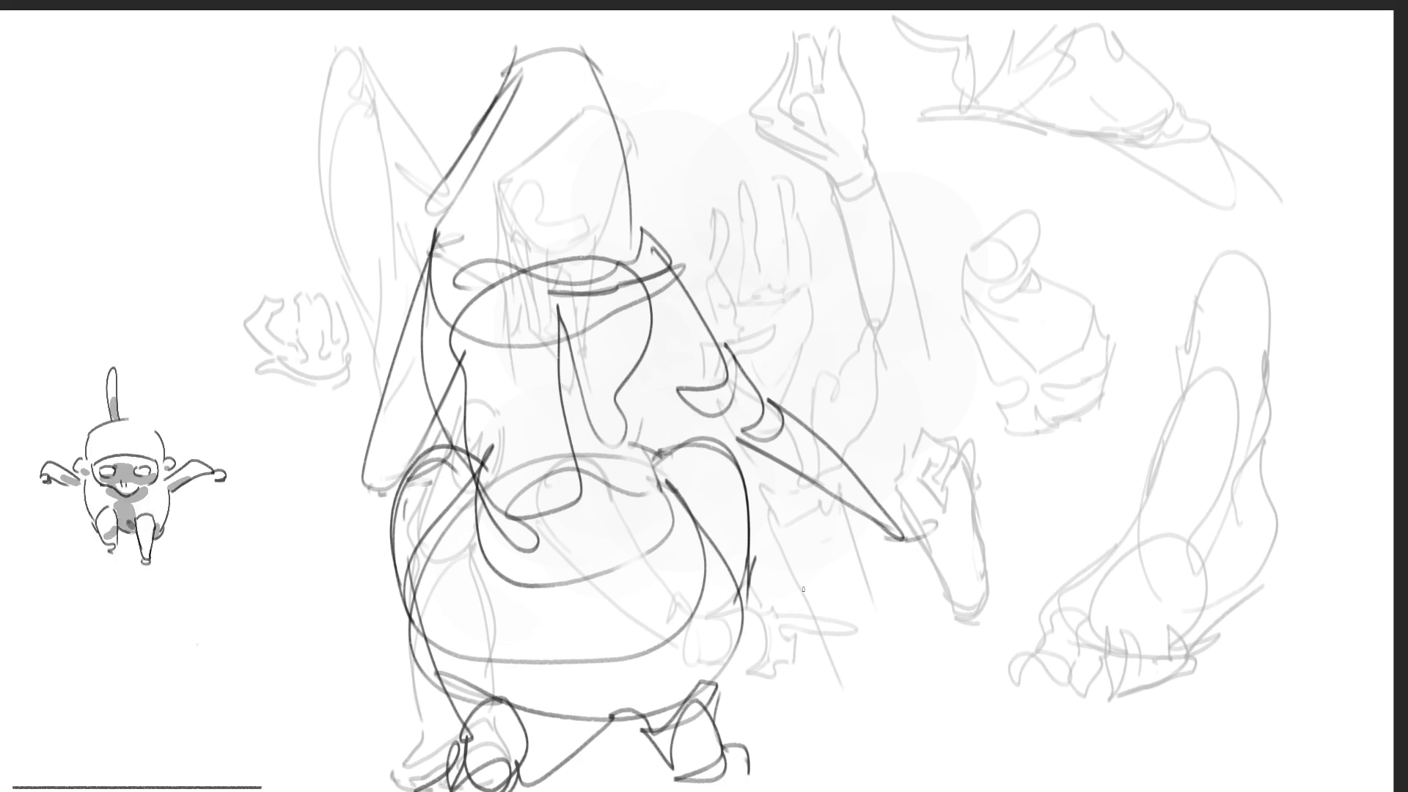
Add a waist parallelogram, inner body curves and a hand at the arm's end of the kneeling figure
{"action": "mouse_move", "coordinate": [522, 517]}
{"action": "left_mouse_down"}
{"action": "mouse_move", "coordinate": [579, 473]}
{"action": "mouse_move", "coordinate": [565, 551]}
{"action": "mouse_move", "coordinate": [521, 514]}
{"action": "mouse_move", "coordinate": [607, 539]}
{"action": "mouse_move", "coordinate": [625, 526]}
{"action": "left_mouse_up"}
{"action": "left_click_drag", "start_coordinate": [553, 387], "coordinate": [583, 451]}
{"action": "left_click_drag", "start_coordinate": [567, 356], "coordinate": [586, 451]}
{"action": "mouse_move", "coordinate": [550, 239]}
{"action": "left_mouse_down"}
{"action": "mouse_move", "coordinate": [565, 315]}
{"action": "mouse_move", "coordinate": [561, 209]}
{"action": "mouse_move", "coordinate": [514, 213]}
{"action": "mouse_move", "coordinate": [617, 229]}
{"action": "left_mouse_up"}
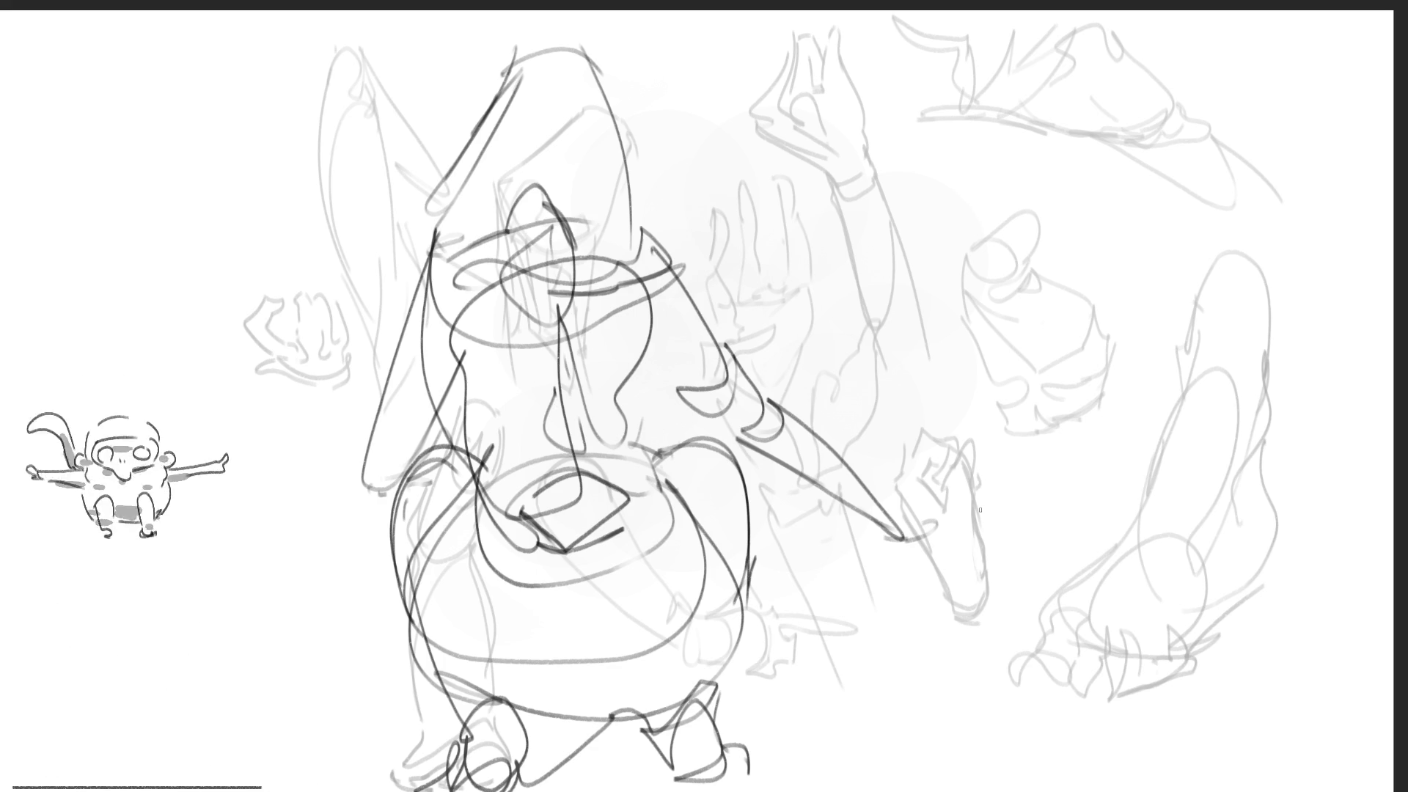
{"action": "mouse_move", "coordinate": [904, 504]}
{"action": "left_mouse_down"}
{"action": "mouse_move", "coordinate": [894, 510]}
{"action": "mouse_move", "coordinate": [912, 534]}
{"action": "mouse_move", "coordinate": [886, 509]}
{"action": "mouse_move", "coordinate": [842, 527]}
{"action": "mouse_move", "coordinate": [955, 522]}
{"action": "left_mouse_up"}
{"action": "left_click_drag", "start_coordinate": [947, 534], "coordinate": [907, 549]}
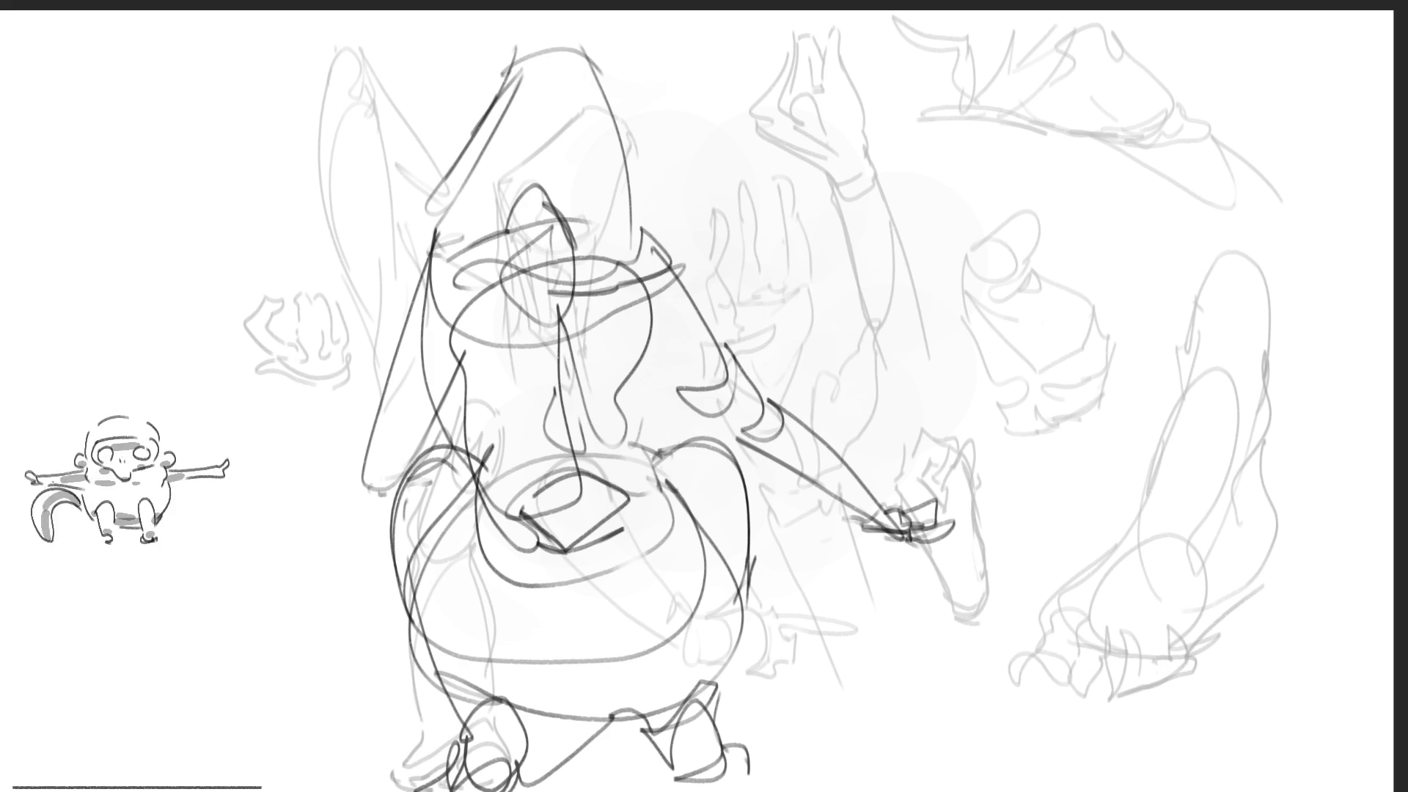
Sketch a new figure's head, neck and shoulder line at the top right
{"action": "mouse_move", "coordinate": [1053, 111]}
{"action": "left_mouse_down"}
{"action": "mouse_move", "coordinate": [1045, 139]}
{"action": "mouse_move", "coordinate": [1084, 74]}
{"action": "mouse_move", "coordinate": [1138, 53]}
{"action": "mouse_move", "coordinate": [1164, 126]}
{"action": "mouse_move", "coordinate": [1190, 134]}
{"action": "mouse_move", "coordinate": [1153, 192]}
{"action": "left_mouse_up"}
{"action": "left_click_drag", "start_coordinate": [1113, 128], "coordinate": [1135, 265]}
{"action": "left_click_drag", "start_coordinate": [1029, 192], "coordinate": [1108, 261]}
{"action": "mouse_move", "coordinate": [1208, 196]}
{"action": "left_mouse_down"}
{"action": "mouse_move", "coordinate": [1170, 270]}
{"action": "mouse_move", "coordinate": [1087, 329]}
{"action": "mouse_move", "coordinate": [1053, 273]}
{"action": "left_mouse_up"}
Outline the right figure's torso, add its raised arm loop and torso detail lines
{"action": "mouse_move", "coordinate": [1022, 203]}
{"action": "left_mouse_down"}
{"action": "mouse_move", "coordinate": [1057, 330]}
{"action": "mouse_move", "coordinate": [1113, 371]}
{"action": "left_mouse_up"}
{"action": "mouse_move", "coordinate": [1119, 290]}
{"action": "left_mouse_down"}
{"action": "mouse_move", "coordinate": [1124, 366]}
{"action": "mouse_move", "coordinate": [1157, 370]}
{"action": "left_mouse_up"}
{"action": "mouse_move", "coordinate": [1212, 242]}
{"action": "left_mouse_down"}
{"action": "mouse_move", "coordinate": [1195, 341]}
{"action": "mouse_move", "coordinate": [1207, 282]}
{"action": "left_mouse_up"}
{"action": "mouse_move", "coordinate": [1221, 235]}
{"action": "left_mouse_down"}
{"action": "mouse_move", "coordinate": [1218, 139]}
{"action": "mouse_move", "coordinate": [1192, 110]}
{"action": "mouse_move", "coordinate": [1258, 77]}
{"action": "left_mouse_up"}
{"action": "left_click_drag", "start_coordinate": [1258, 77], "coordinate": [1225, 200]}
{"action": "mouse_move", "coordinate": [1064, 158]}
{"action": "left_mouse_down"}
{"action": "mouse_move", "coordinate": [1034, 100]}
{"action": "mouse_move", "coordinate": [1084, 199]}
{"action": "left_mouse_up"}
{"action": "mouse_move", "coordinate": [1100, 140]}
{"action": "left_mouse_down"}
{"action": "mouse_move", "coordinate": [1064, 250]}
{"action": "mouse_move", "coordinate": [1144, 259]}
{"action": "left_mouse_up"}
{"action": "mouse_move", "coordinate": [1148, 170]}
{"action": "left_mouse_down"}
{"action": "mouse_move", "coordinate": [1141, 132]}
{"action": "mouse_move", "coordinate": [1180, 221]}
{"action": "mouse_move", "coordinate": [1237, 192]}
{"action": "mouse_move", "coordinate": [1200, 96]}
{"action": "mouse_move", "coordinate": [1170, 268]}
{"action": "left_mouse_up"}
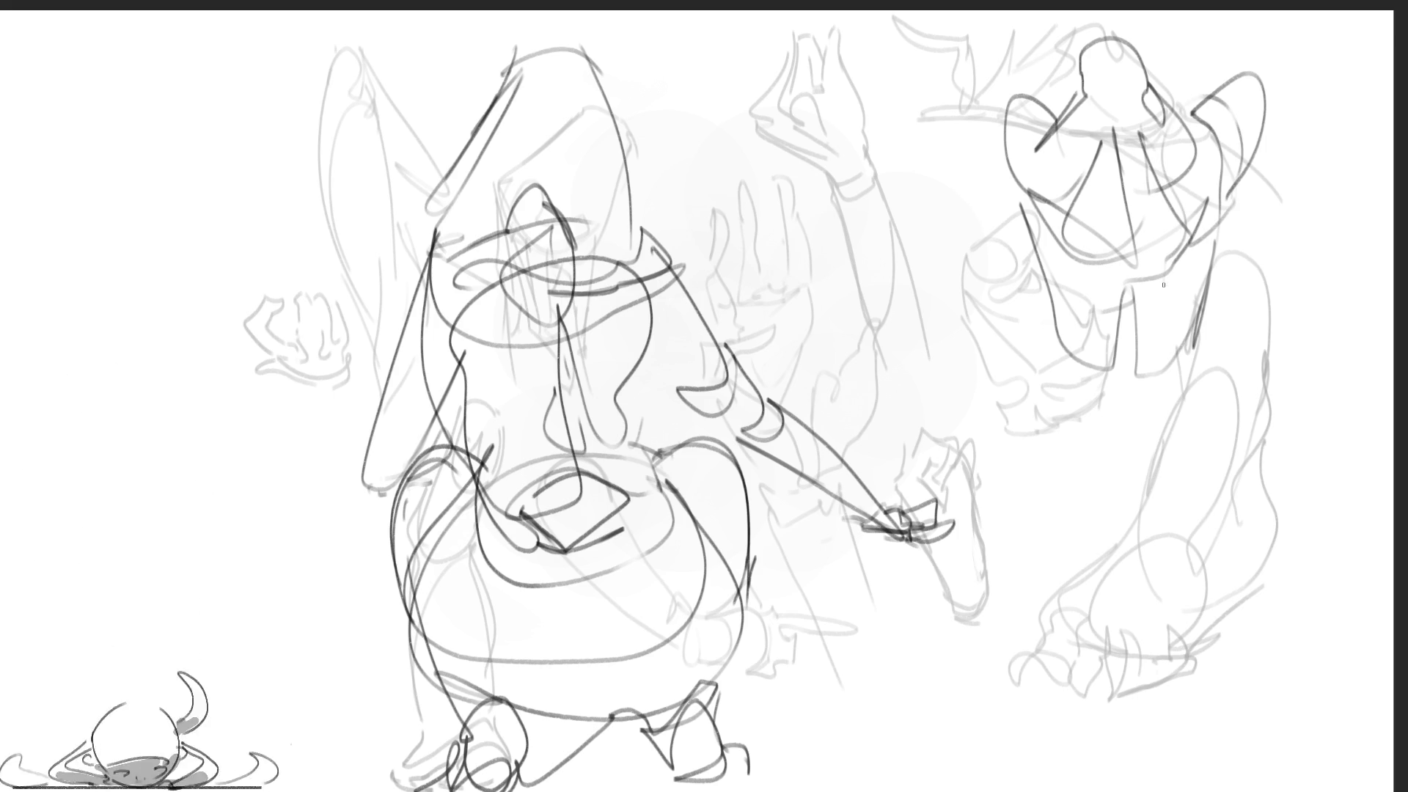
Outline the standing figure's sides from shoulder to hip and round off its hips
{"action": "left_click_drag", "start_coordinate": [1027, 208], "coordinate": [1108, 387]}
{"action": "mouse_move", "coordinate": [1208, 253]}
{"action": "left_mouse_down"}
{"action": "mouse_move", "coordinate": [1213, 208]}
{"action": "mouse_move", "coordinate": [1208, 315]}
{"action": "mouse_move", "coordinate": [1182, 385]}
{"action": "left_mouse_up"}
{"action": "mouse_move", "coordinate": [1203, 338]}
{"action": "left_mouse_down"}
{"action": "mouse_move", "coordinate": [1192, 400]}
{"action": "mouse_move", "coordinate": [1208, 382]}
{"action": "mouse_move", "coordinate": [1141, 465]}
{"action": "mouse_move", "coordinate": [1118, 385]}
{"action": "mouse_move", "coordinate": [1085, 451]}
{"action": "mouse_move", "coordinate": [1133, 477]}
{"action": "mouse_move", "coordinate": [1060, 367]}
{"action": "mouse_move", "coordinate": [1070, 336]}
{"action": "left_mouse_up"}
{"action": "mouse_move", "coordinate": [1056, 360]}
{"action": "left_mouse_down"}
{"action": "mouse_move", "coordinate": [1040, 436]}
{"action": "mouse_move", "coordinate": [1036, 407]}
{"action": "mouse_move", "coordinate": [990, 484]}
{"action": "mouse_move", "coordinate": [1042, 573]}
{"action": "mouse_move", "coordinate": [1122, 462]}
{"action": "mouse_move", "coordinate": [1098, 587]}
{"action": "mouse_move", "coordinate": [1225, 524]}
{"action": "mouse_move", "coordinate": [1162, 587]}
{"action": "mouse_move", "coordinate": [1100, 455]}
{"action": "mouse_move", "coordinate": [1229, 513]}
{"action": "left_mouse_up"}
{"action": "mouse_move", "coordinate": [1240, 432]}
{"action": "left_mouse_down"}
{"action": "mouse_move", "coordinate": [1236, 549]}
{"action": "mouse_move", "coordinate": [1123, 609]}
{"action": "mouse_move", "coordinate": [1156, 582]}
{"action": "mouse_move", "coordinate": [1130, 657]}
{"action": "mouse_move", "coordinate": [1186, 789]}
{"action": "left_mouse_up"}
Draw both legs of the standing figure down to the sheet bottom, and begin a top-centre figure
{"action": "mouse_move", "coordinate": [1247, 587]}
{"action": "left_mouse_down"}
{"action": "mouse_move", "coordinate": [1236, 488]}
{"action": "mouse_move", "coordinate": [1245, 788]}
{"action": "left_mouse_up"}
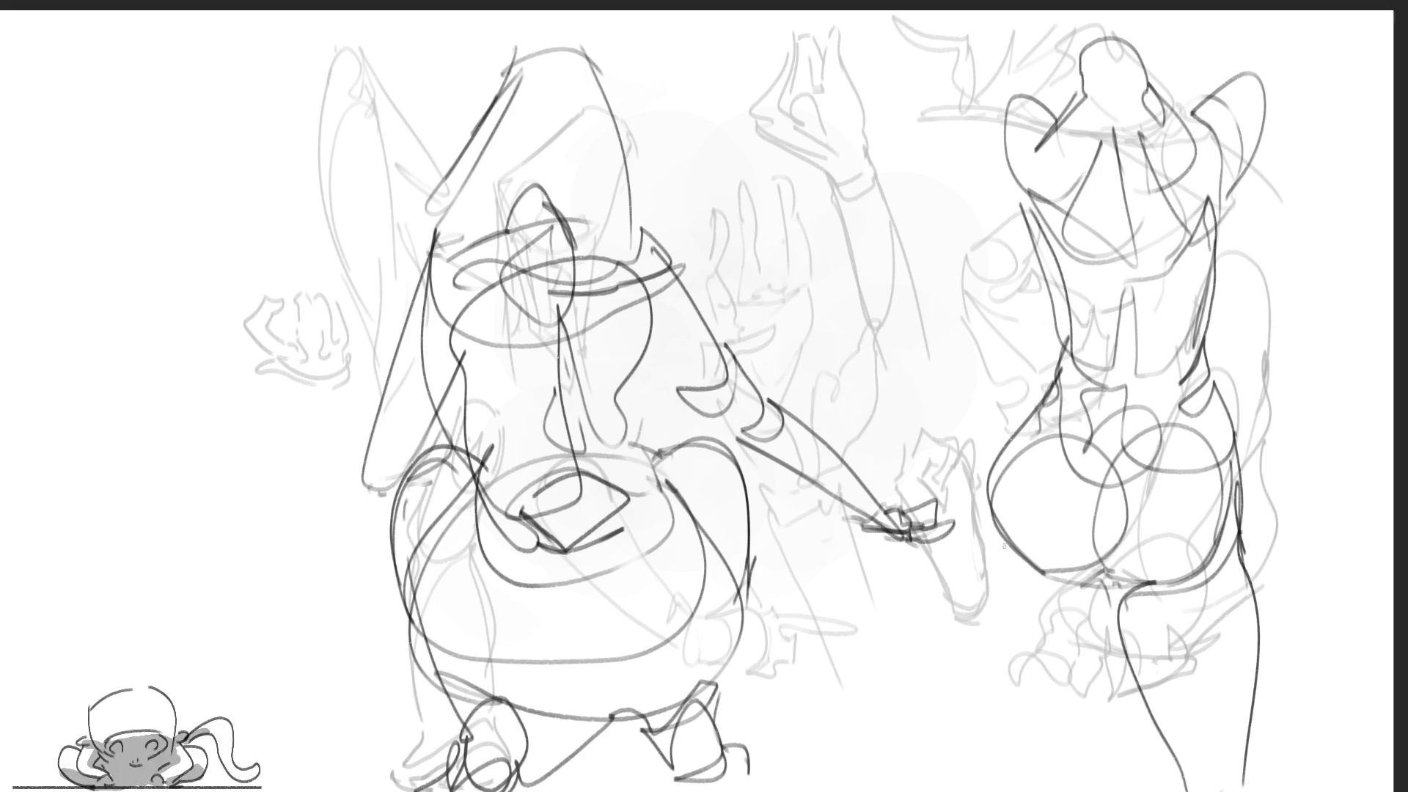
{"action": "left_click_drag", "start_coordinate": [991, 524], "coordinate": [1043, 791]}
{"action": "left_click_drag", "start_coordinate": [1120, 644], "coordinate": [1130, 791]}
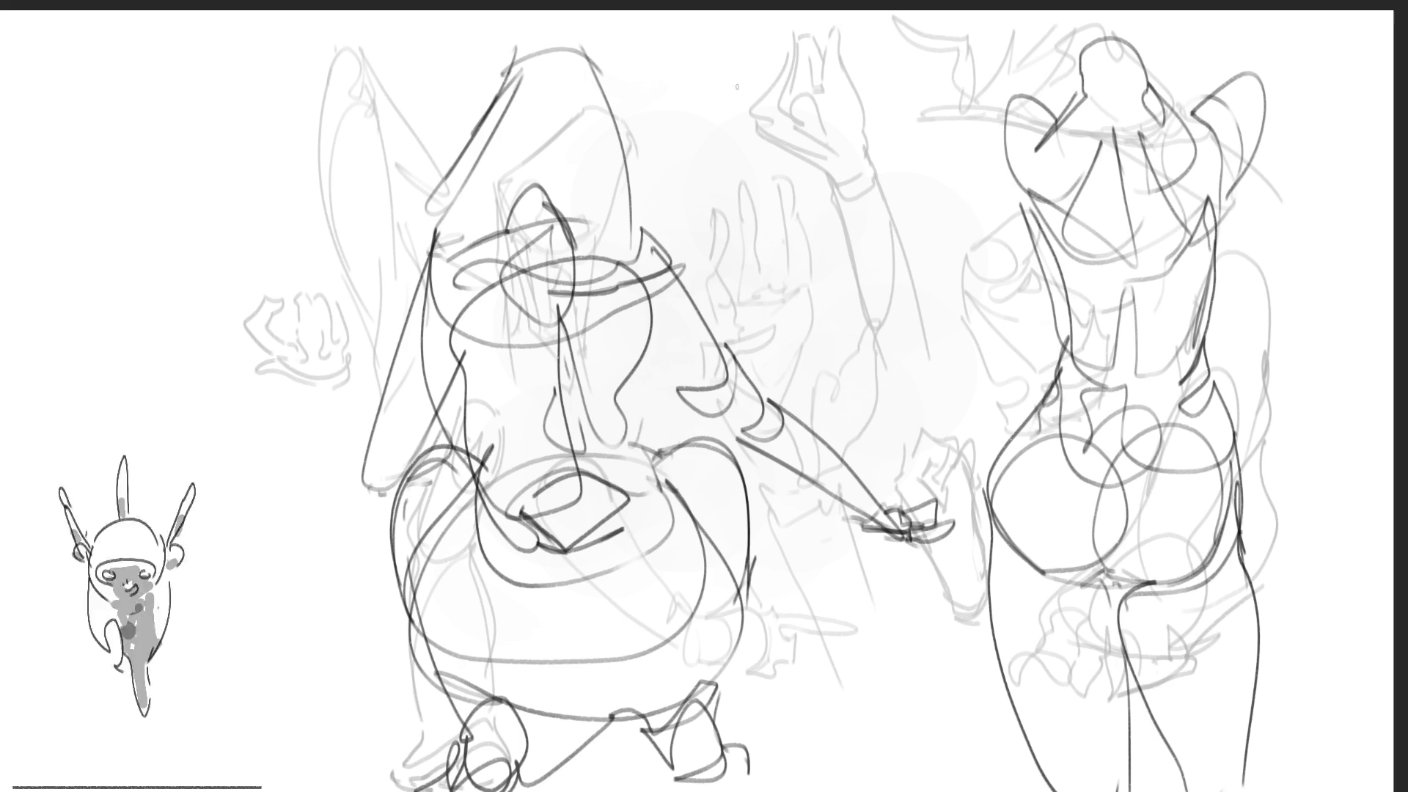
{"action": "mouse_move", "coordinate": [764, 38]}
{"action": "left_mouse_down"}
{"action": "mouse_move", "coordinate": [754, 90]}
{"action": "mouse_move", "coordinate": [768, 121]}
{"action": "mouse_move", "coordinate": [798, 23]}
{"action": "mouse_move", "coordinate": [840, 156]}
{"action": "left_mouse_up"}
Draw the top-centre figure's right side, neck, shoulder, back line and a vertical spine line
{"action": "left_click_drag", "start_coordinate": [833, 107], "coordinate": [883, 262]}
{"action": "left_click_drag", "start_coordinate": [769, 109], "coordinate": [759, 155]}
{"action": "left_click_drag", "start_coordinate": [722, 146], "coordinate": [664, 242]}
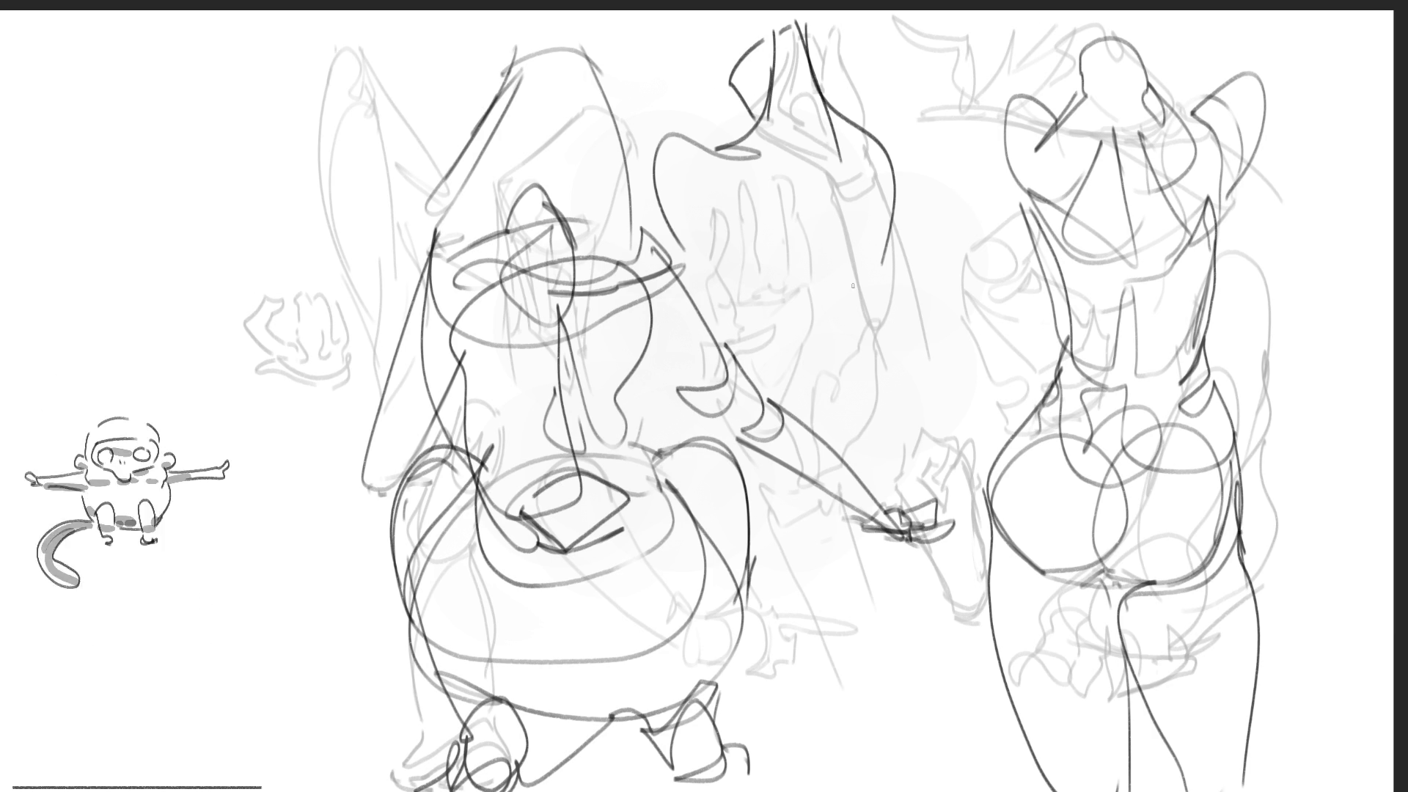
{"action": "mouse_move", "coordinate": [722, 143]}
{"action": "left_mouse_down"}
{"action": "mouse_move", "coordinate": [666, 249]}
{"action": "mouse_move", "coordinate": [734, 287]}
{"action": "left_mouse_up"}
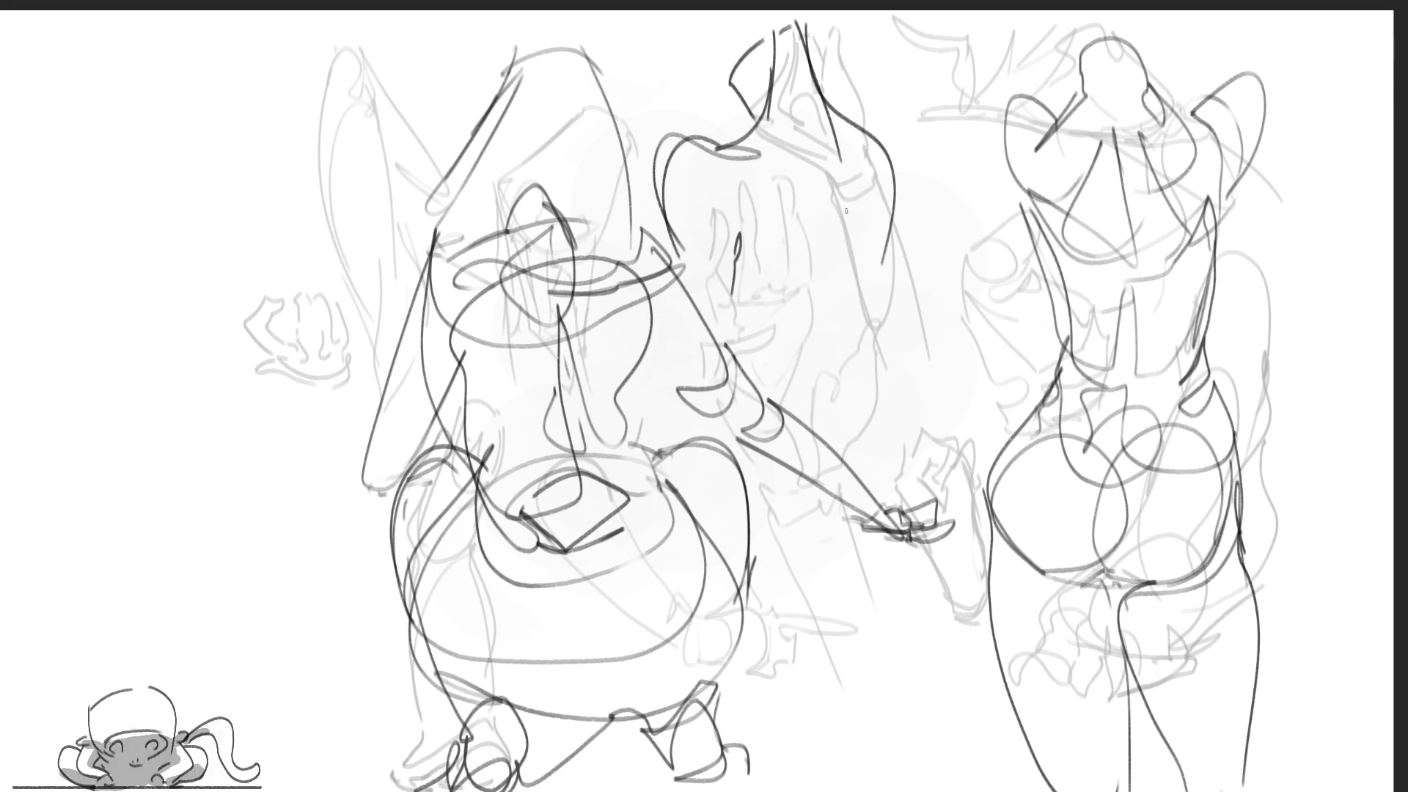
{"action": "left_click_drag", "start_coordinate": [844, 202], "coordinate": [833, 370]}
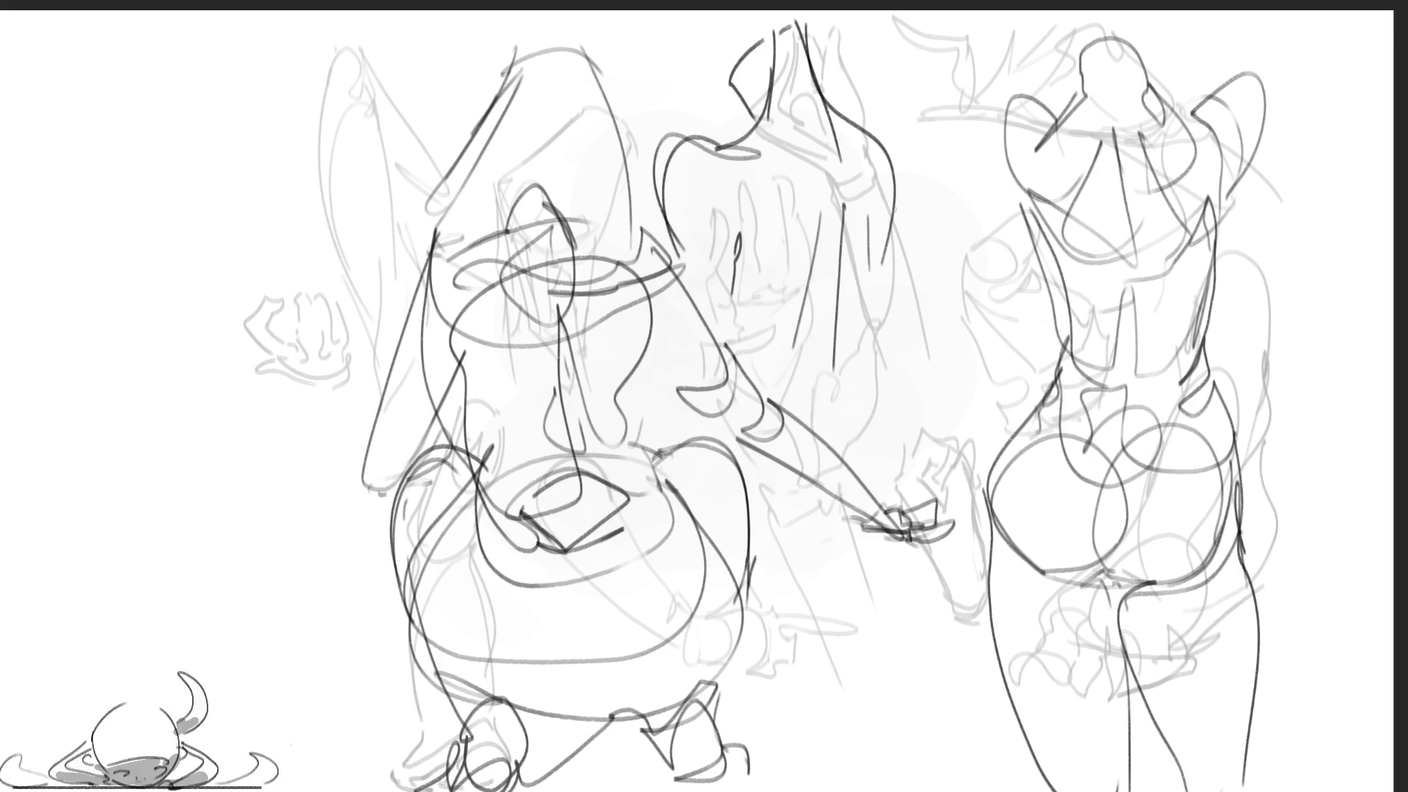
Hatch the middle figure's torso with diagonal strokes and add hatching on its shoulder
{"action": "left_click_drag", "start_coordinate": [893, 178], "coordinate": [849, 444]}
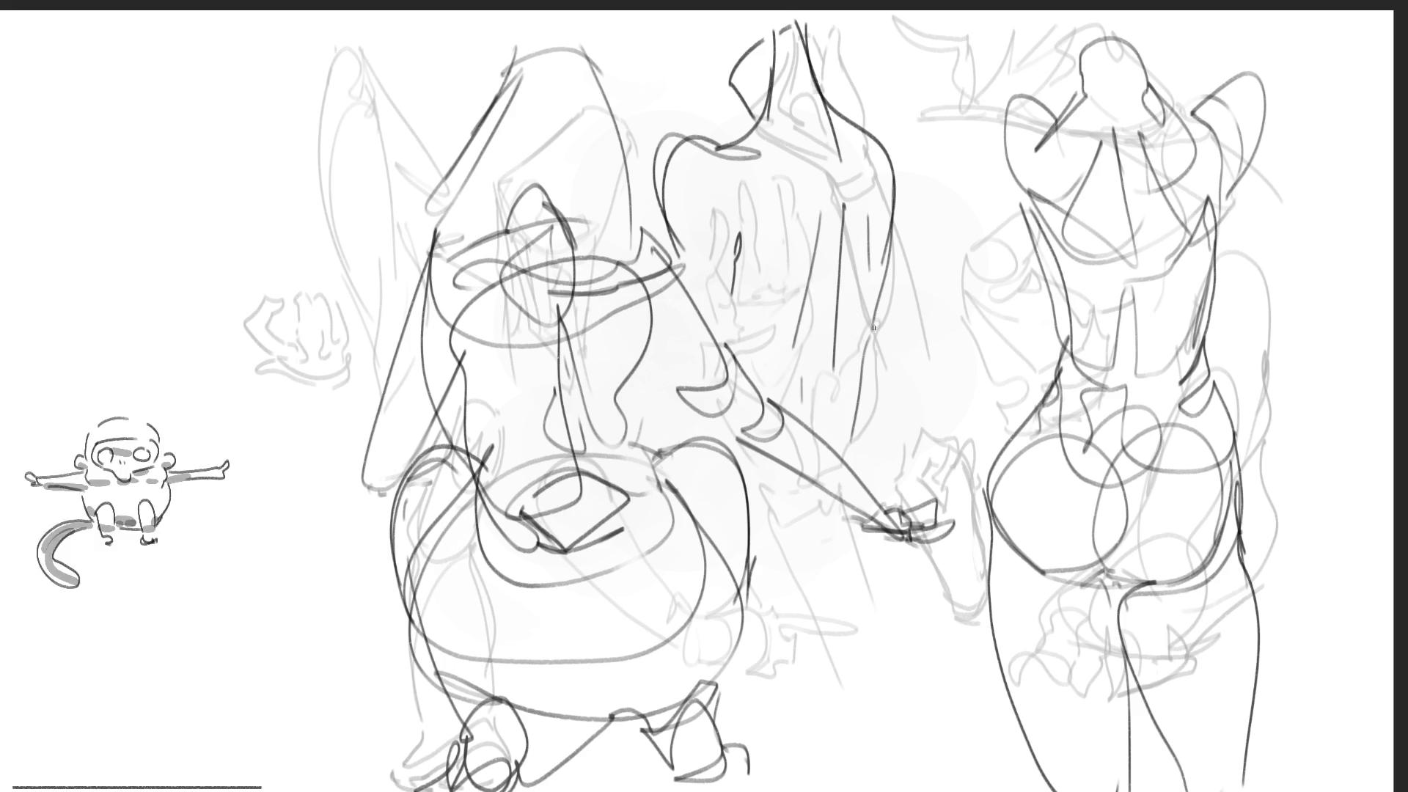
{"action": "left_click_drag", "start_coordinate": [726, 351], "coordinate": [797, 369]}
{"action": "left_click_drag", "start_coordinate": [864, 215], "coordinate": [781, 383]}
{"action": "left_click_drag", "start_coordinate": [856, 249], "coordinate": [797, 352]}
{"action": "left_click_drag", "start_coordinate": [860, 304], "coordinate": [797, 411]}
{"action": "left_click_drag", "start_coordinate": [843, 370], "coordinate": [810, 434]}
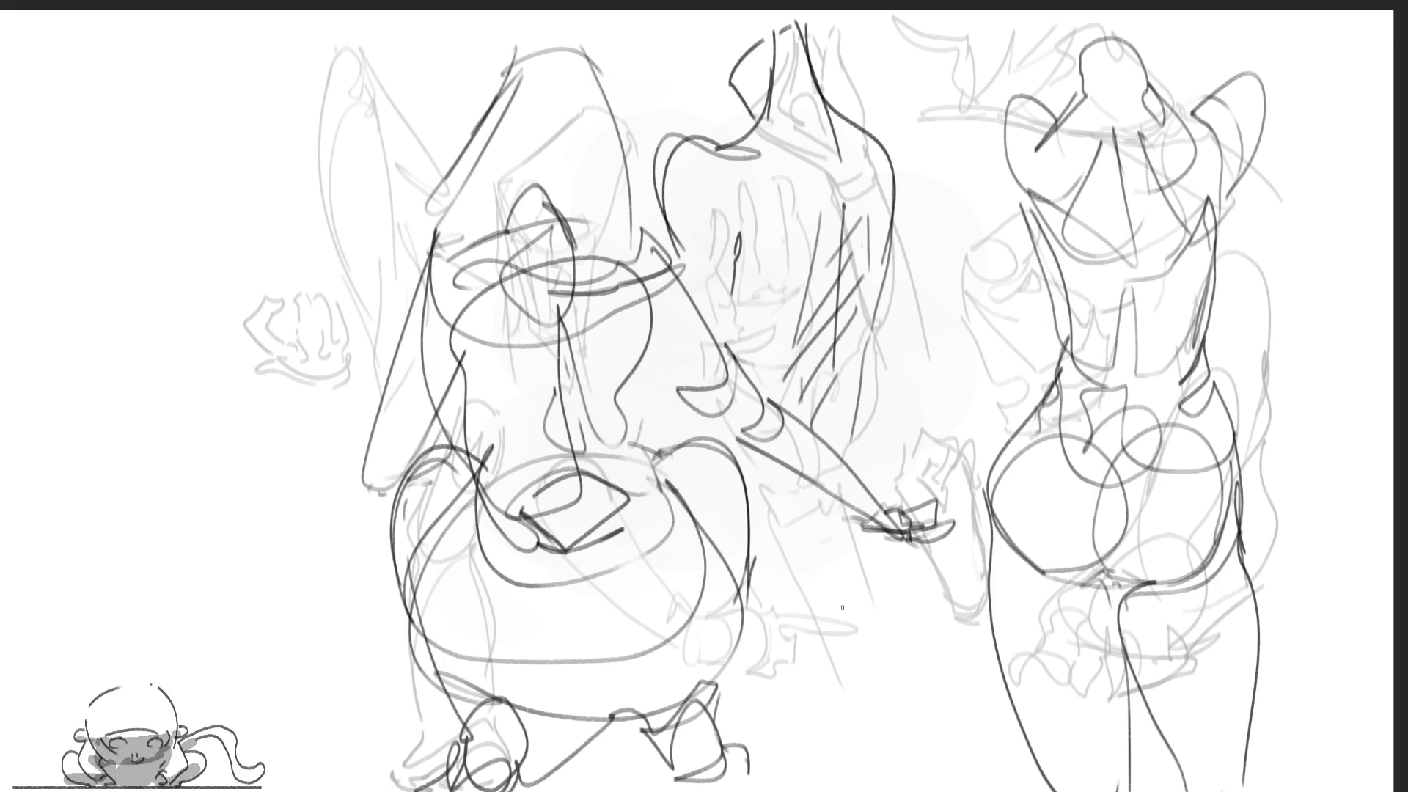
{"action": "left_click_drag", "start_coordinate": [738, 66], "coordinate": [739, 109]}
{"action": "mouse_move", "coordinate": [768, 47]}
{"action": "left_mouse_down"}
{"action": "mouse_move", "coordinate": [752, 121]}
{"action": "mouse_move", "coordinate": [762, 68]}
{"action": "left_mouse_up"}
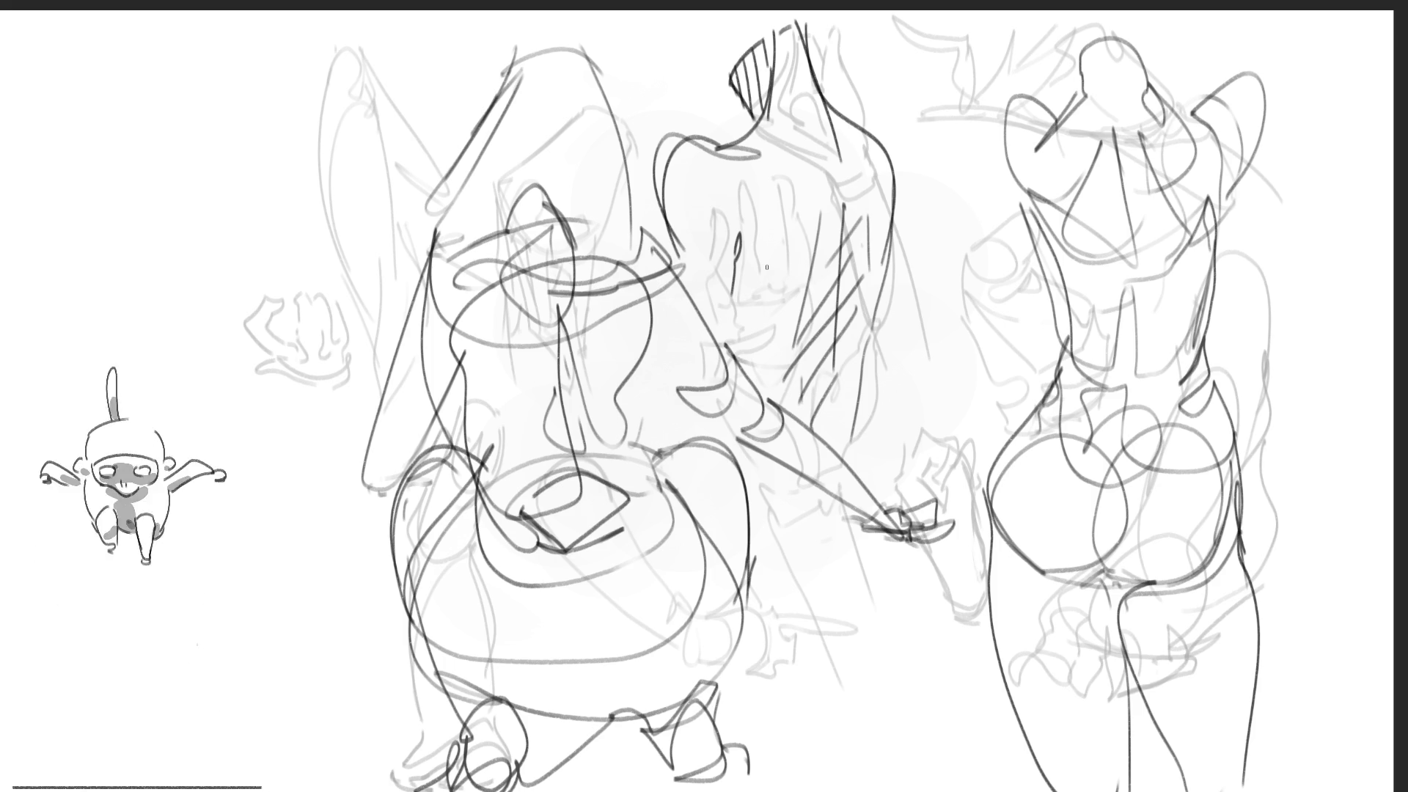
Add strokes to the middle figure's back, arm, hip and hand, with lines running to the page bottom
{"action": "left_click_drag", "start_coordinate": [869, 344], "coordinate": [831, 443]}
{"action": "mouse_move", "coordinate": [794, 503]}
{"action": "left_mouse_down"}
{"action": "mouse_move", "coordinate": [781, 550]}
{"action": "mouse_move", "coordinate": [844, 493]}
{"action": "mouse_move", "coordinate": [825, 552]}
{"action": "left_mouse_up"}
{"action": "mouse_move", "coordinate": [819, 551]}
{"action": "left_mouse_down"}
{"action": "mouse_move", "coordinate": [765, 577]}
{"action": "mouse_move", "coordinate": [864, 552]}
{"action": "mouse_move", "coordinate": [918, 601]}
{"action": "left_mouse_up"}
{"action": "left_click_drag", "start_coordinate": [869, 523], "coordinate": [914, 622]}
{"action": "left_click_drag", "start_coordinate": [886, 550], "coordinate": [917, 640]}
{"action": "mouse_move", "coordinate": [900, 583]}
{"action": "left_mouse_down"}
{"action": "mouse_move", "coordinate": [935, 678]}
{"action": "mouse_move", "coordinate": [930, 723]}
{"action": "mouse_move", "coordinate": [800, 791]}
{"action": "left_mouse_up"}
{"action": "left_click_drag", "start_coordinate": [879, 727], "coordinate": [803, 789]}
{"action": "left_click_drag", "start_coordinate": [831, 579], "coordinate": [763, 571]}
Darken the area around and below the middle figure's hip, then hatch the right figure's chest
{"action": "left_click_drag", "start_coordinate": [844, 524], "coordinate": [785, 557]}
{"action": "mouse_move", "coordinate": [830, 555]}
{"action": "left_mouse_down"}
{"action": "mouse_move", "coordinate": [765, 575]}
{"action": "mouse_move", "coordinate": [862, 580]}
{"action": "left_mouse_up"}
{"action": "left_click_drag", "start_coordinate": [777, 572], "coordinate": [825, 598]}
{"action": "mouse_move", "coordinate": [840, 593]}
{"action": "left_mouse_down"}
{"action": "mouse_move", "coordinate": [867, 675]}
{"action": "mouse_move", "coordinate": [852, 656]}
{"action": "left_mouse_up"}
{"action": "left_click_drag", "start_coordinate": [850, 652], "coordinate": [871, 709]}
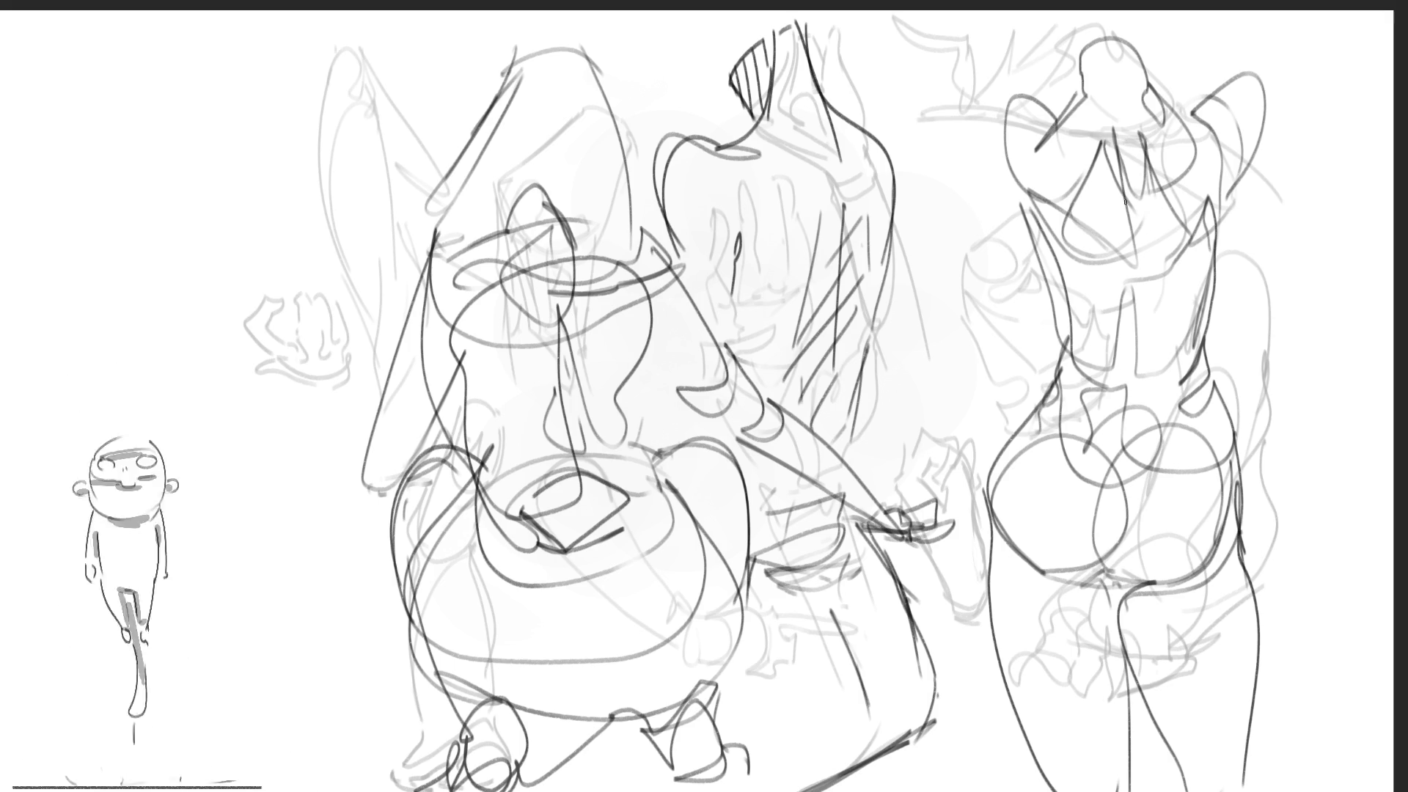
{"action": "mouse_move", "coordinate": [1093, 191]}
{"action": "left_mouse_down"}
{"action": "mouse_move", "coordinate": [1076, 221]}
{"action": "mouse_move", "coordinate": [1089, 245]}
{"action": "mouse_move", "coordinate": [1145, 202]}
{"action": "mouse_move", "coordinate": [1132, 296]}
{"action": "left_mouse_up"}
{"action": "left_click_drag", "start_coordinate": [1191, 228], "coordinate": [1145, 291]}
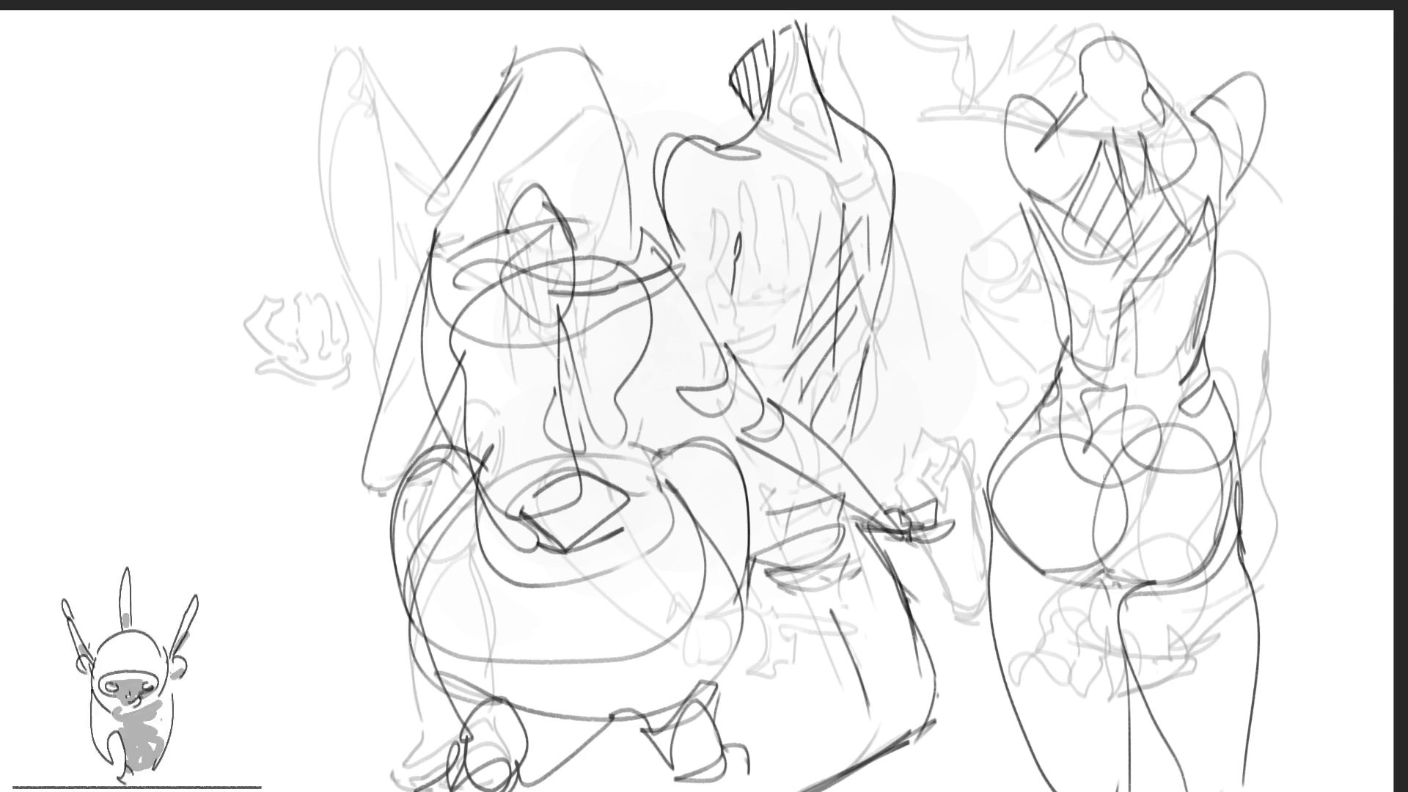
Cover the right figure's hips and legs with diagonal hatch strokes down to the page bottom
{"action": "mouse_move", "coordinate": [1106, 465]}
{"action": "left_mouse_down"}
{"action": "mouse_move", "coordinate": [1089, 512]}
{"action": "mouse_move", "coordinate": [1043, 553]}
{"action": "mouse_move", "coordinate": [1047, 571]}
{"action": "left_mouse_up"}
{"action": "left_click_drag", "start_coordinate": [1103, 515], "coordinate": [1054, 571]}
{"action": "mouse_move", "coordinate": [1097, 539]}
{"action": "left_mouse_down"}
{"action": "mouse_move", "coordinate": [1069, 579]}
{"action": "mouse_move", "coordinate": [1004, 622]}
{"action": "left_mouse_up"}
{"action": "left_click_drag", "start_coordinate": [1101, 537], "coordinate": [1026, 656]}
{"action": "left_click_drag", "start_coordinate": [1123, 544], "coordinate": [1034, 704]}
{"action": "left_click_drag", "start_coordinate": [1133, 568], "coordinate": [1078, 678]}
{"action": "left_click_drag", "start_coordinate": [1081, 673], "coordinate": [1043, 785]}
{"action": "left_click_drag", "start_coordinate": [1155, 566], "coordinate": [1142, 586]}
{"action": "mouse_move", "coordinate": [1147, 583]}
{"action": "left_mouse_down"}
{"action": "mouse_move", "coordinate": [1122, 625]}
{"action": "mouse_move", "coordinate": [1122, 708]}
{"action": "mouse_move", "coordinate": [1092, 789]}
{"action": "left_mouse_up"}
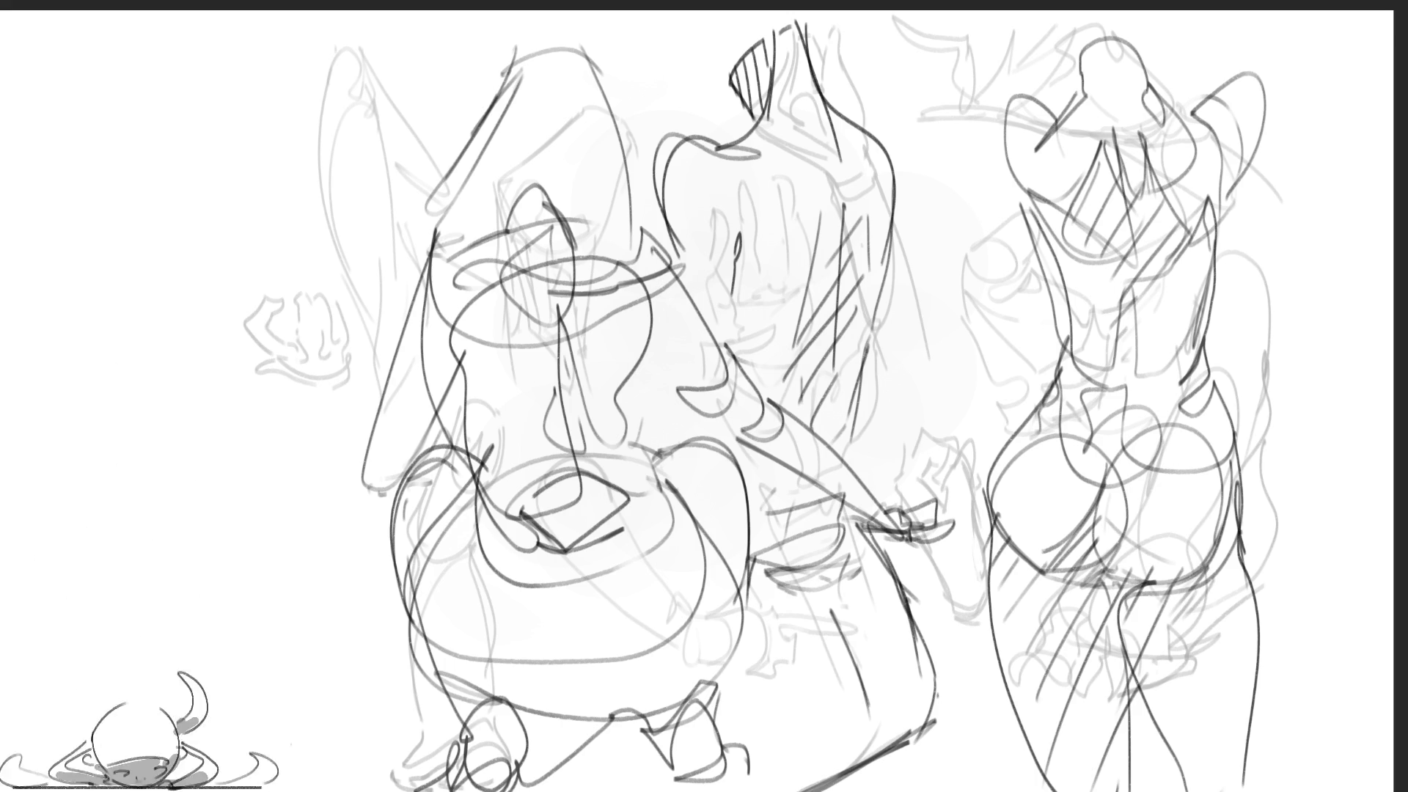
Add strokes to the right figure's upper body and long lines along its raised arms
{"action": "left_click_drag", "start_coordinate": [954, 46], "coordinate": [1020, 171]}
{"action": "left_click_drag", "start_coordinate": [995, 97], "coordinate": [1037, 207]}
{"action": "left_click_drag", "start_coordinate": [1049, 119], "coordinate": [1043, 105]}
{"action": "left_click_drag", "start_coordinate": [1004, 24], "coordinate": [1046, 93]}
{"action": "mouse_move", "coordinate": [1214, 106]}
{"action": "left_mouse_down"}
{"action": "mouse_move", "coordinate": [1197, 132]}
{"action": "mouse_move", "coordinate": [1260, 74]}
{"action": "left_mouse_up"}
{"action": "left_click_drag", "start_coordinate": [1263, 154], "coordinate": [1262, 18]}
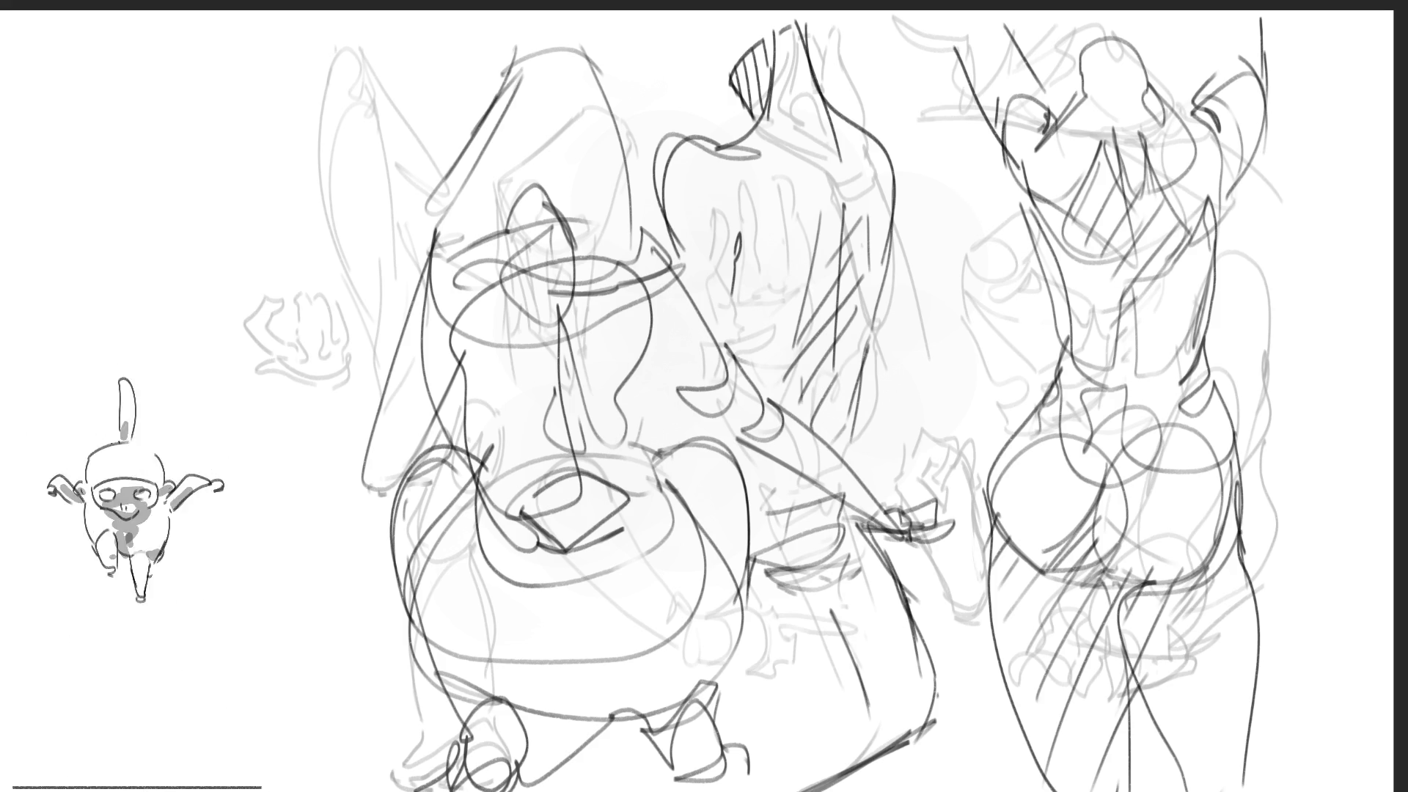
{"action": "left_click_drag", "start_coordinate": [1265, 118], "coordinate": [1297, 119]}
Scale the existing figure studies down toward the lower left with Ctrl+T
{"action": "key", "text": "ctrl+t"}
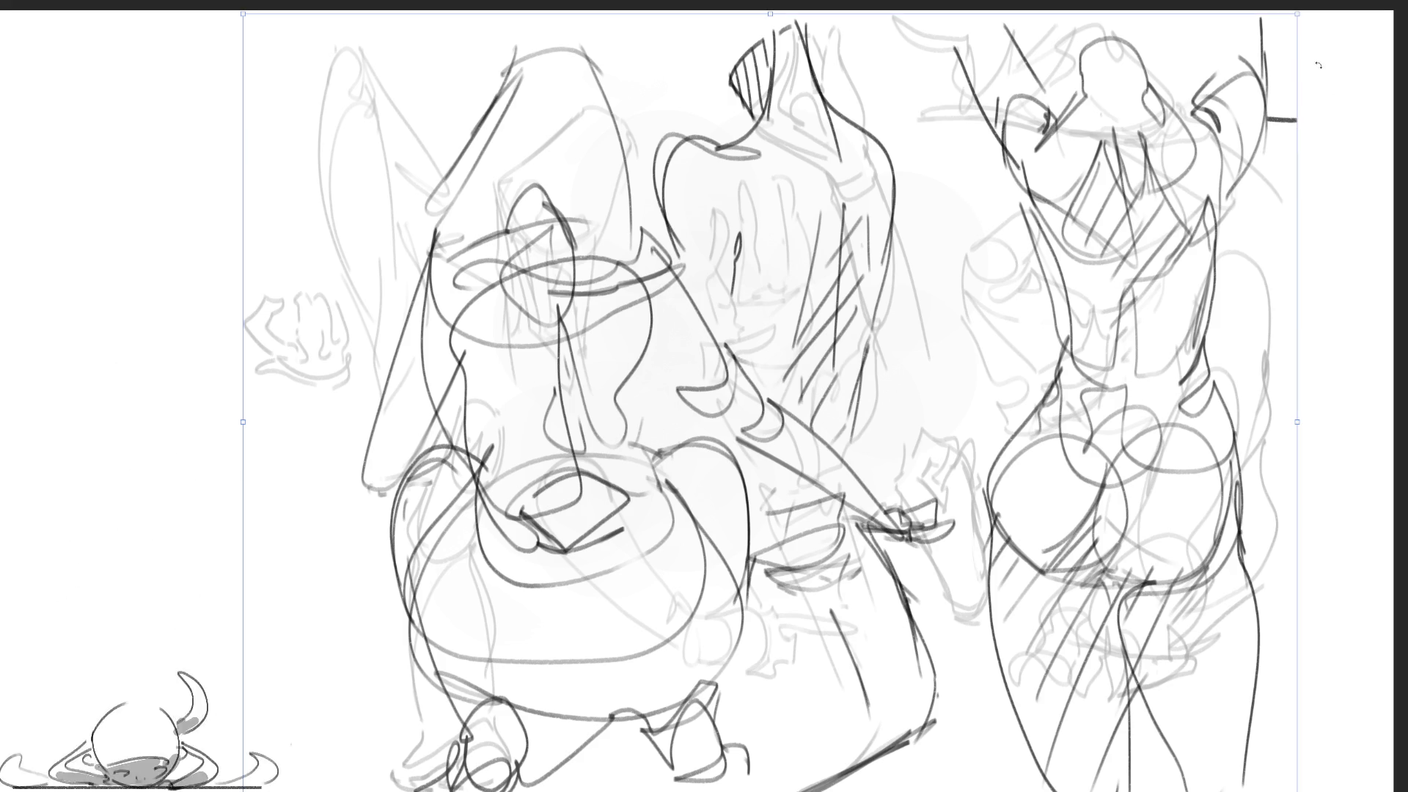
{"action": "mouse_move", "coordinate": [1297, 28]}
{"action": "left_mouse_down"}
{"action": "mouse_move", "coordinate": [898, 314]}
{"action": "mouse_move", "coordinate": [909, 305]}
{"action": "left_mouse_up"}
{"action": "key", "text": "Return"}
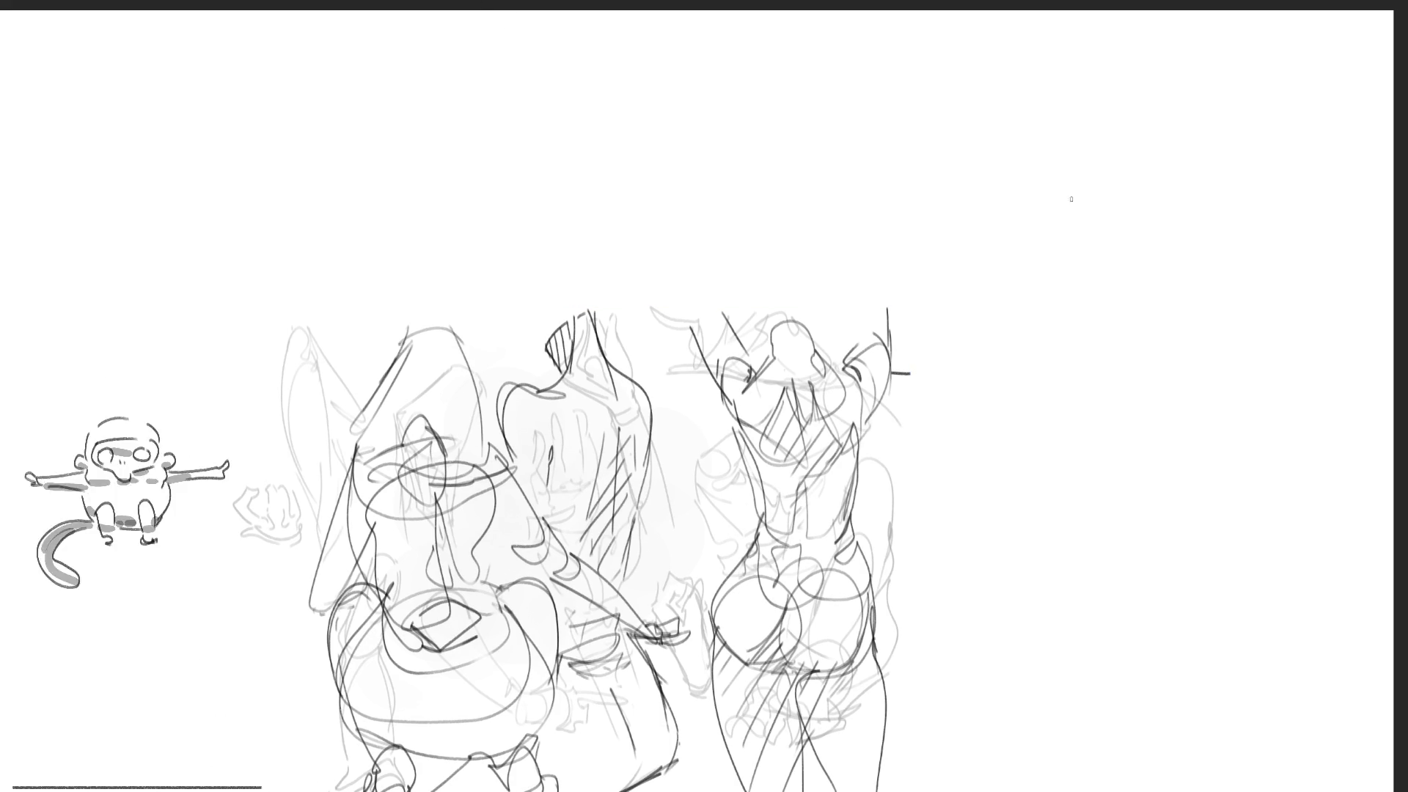
Sketch the new kneeling figure's top, right contour and inner loop, plus its base and outstretched foot
{"action": "left_click_drag", "start_coordinate": [983, 186], "coordinate": [1007, 251]}
{"action": "mouse_move", "coordinate": [977, 185]}
{"action": "left_mouse_down"}
{"action": "mouse_move", "coordinate": [1034, 136]}
{"action": "mouse_move", "coordinate": [1090, 176]}
{"action": "left_mouse_up"}
{"action": "mouse_move", "coordinate": [1059, 131]}
{"action": "left_mouse_down"}
{"action": "mouse_move", "coordinate": [1122, 217]}
{"action": "mouse_move", "coordinate": [1089, 165]}
{"action": "mouse_move", "coordinate": [1150, 204]}
{"action": "left_mouse_up"}
{"action": "left_click_drag", "start_coordinate": [1073, 165], "coordinate": [1178, 273]}
{"action": "left_click_drag", "start_coordinate": [1115, 197], "coordinate": [1172, 284]}
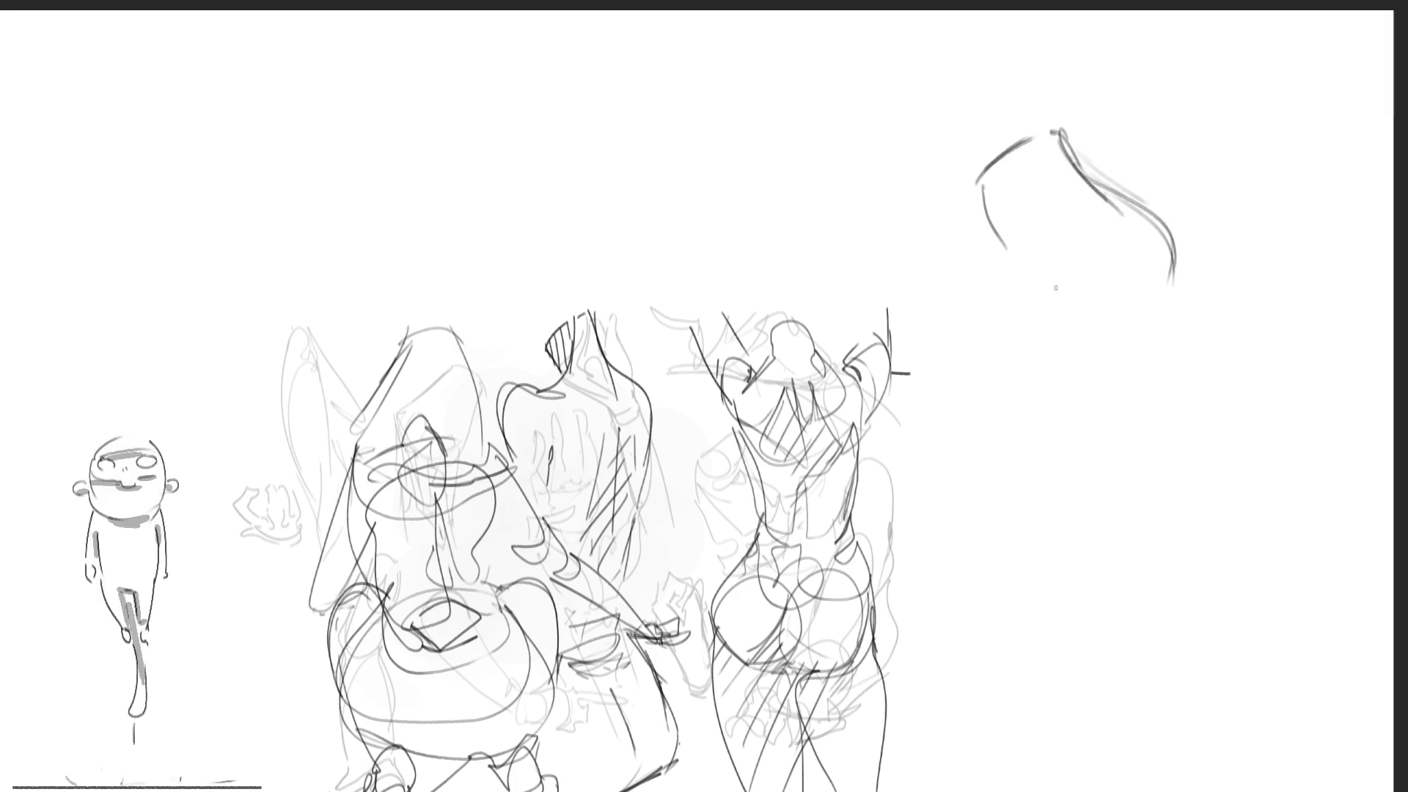
{"action": "mouse_move", "coordinate": [1031, 210]}
{"action": "left_mouse_down"}
{"action": "mouse_move", "coordinate": [1015, 354]}
{"action": "mouse_move", "coordinate": [1082, 524]}
{"action": "left_mouse_up"}
{"action": "left_click_drag", "start_coordinate": [1173, 255], "coordinate": [1116, 540]}
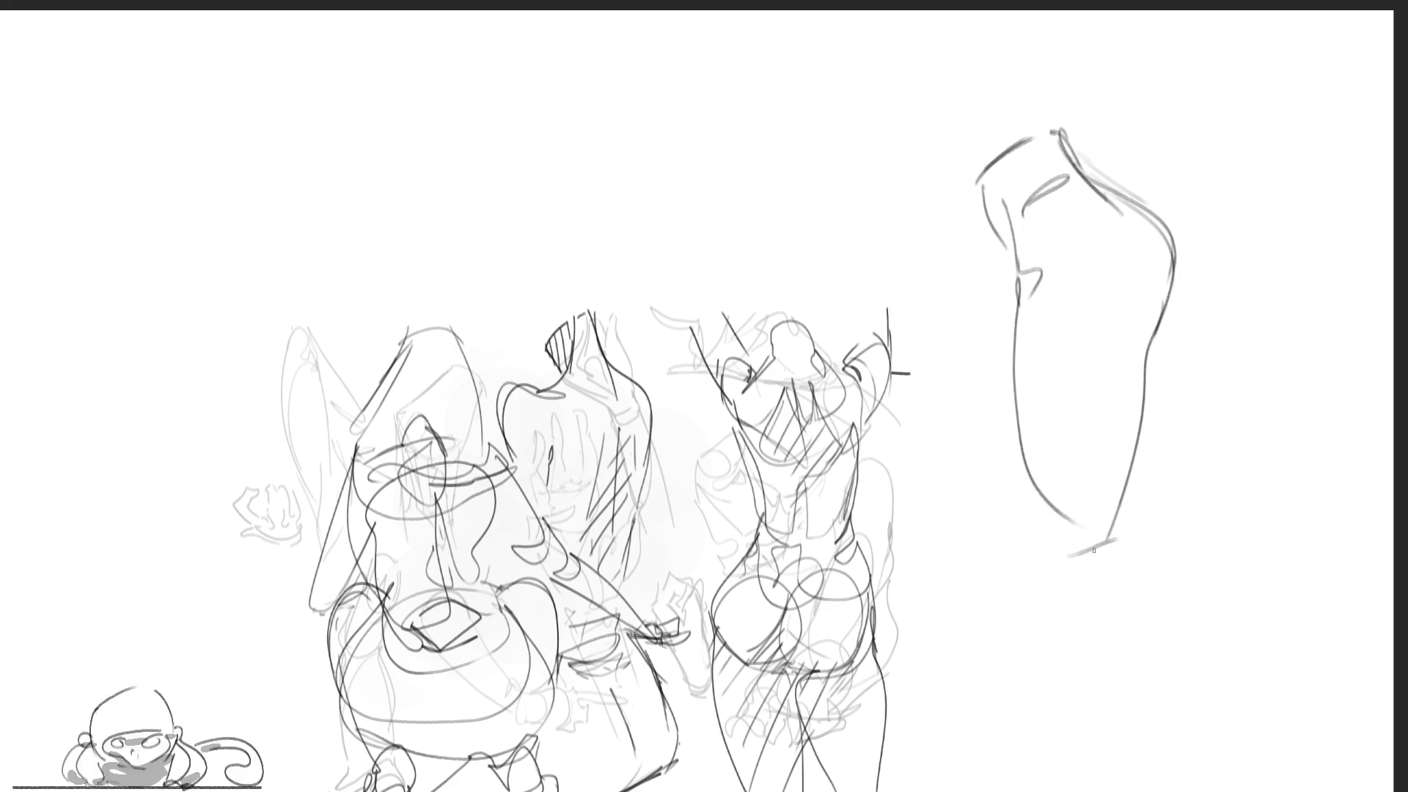
{"action": "mouse_move", "coordinate": [1035, 505]}
{"action": "left_mouse_down"}
{"action": "mouse_move", "coordinate": [1071, 561]}
{"action": "mouse_move", "coordinate": [1169, 536]}
{"action": "mouse_move", "coordinate": [1133, 473]}
{"action": "mouse_move", "coordinate": [1215, 498]}
{"action": "mouse_move", "coordinate": [1221, 532]}
{"action": "left_mouse_up"}
{"action": "left_click_drag", "start_coordinate": [1062, 561], "coordinate": [1312, 519]}
{"action": "mouse_move", "coordinate": [1291, 508]}
{"action": "left_mouse_down"}
{"action": "mouse_move", "coordinate": [1188, 475]}
{"action": "mouse_move", "coordinate": [1324, 522]}
{"action": "left_mouse_up"}
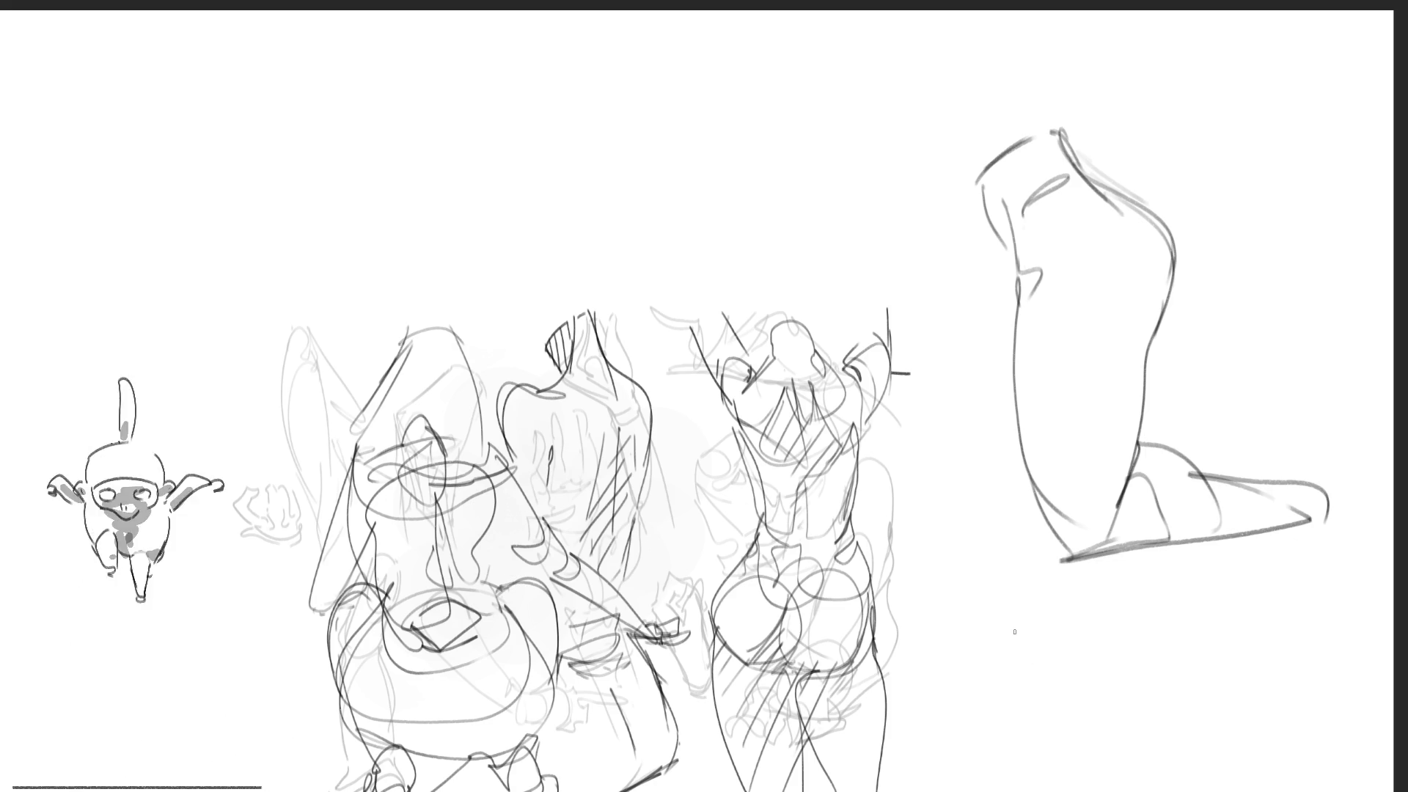
Add the kneeling figure's upper-left and left contours, top strokes, and redraw its knee line at a new angle
{"action": "left_click_drag", "start_coordinate": [967, 131], "coordinate": [983, 184]}
{"action": "mouse_move", "coordinate": [969, 124]}
{"action": "left_mouse_down"}
{"action": "mouse_move", "coordinate": [1045, 22]}
{"action": "mouse_move", "coordinate": [1067, 121]}
{"action": "left_mouse_up"}
{"action": "left_click_drag", "start_coordinate": [964, 10], "coordinate": [981, 58]}
{"action": "left_click_drag", "start_coordinate": [980, 58], "coordinate": [1097, 19]}
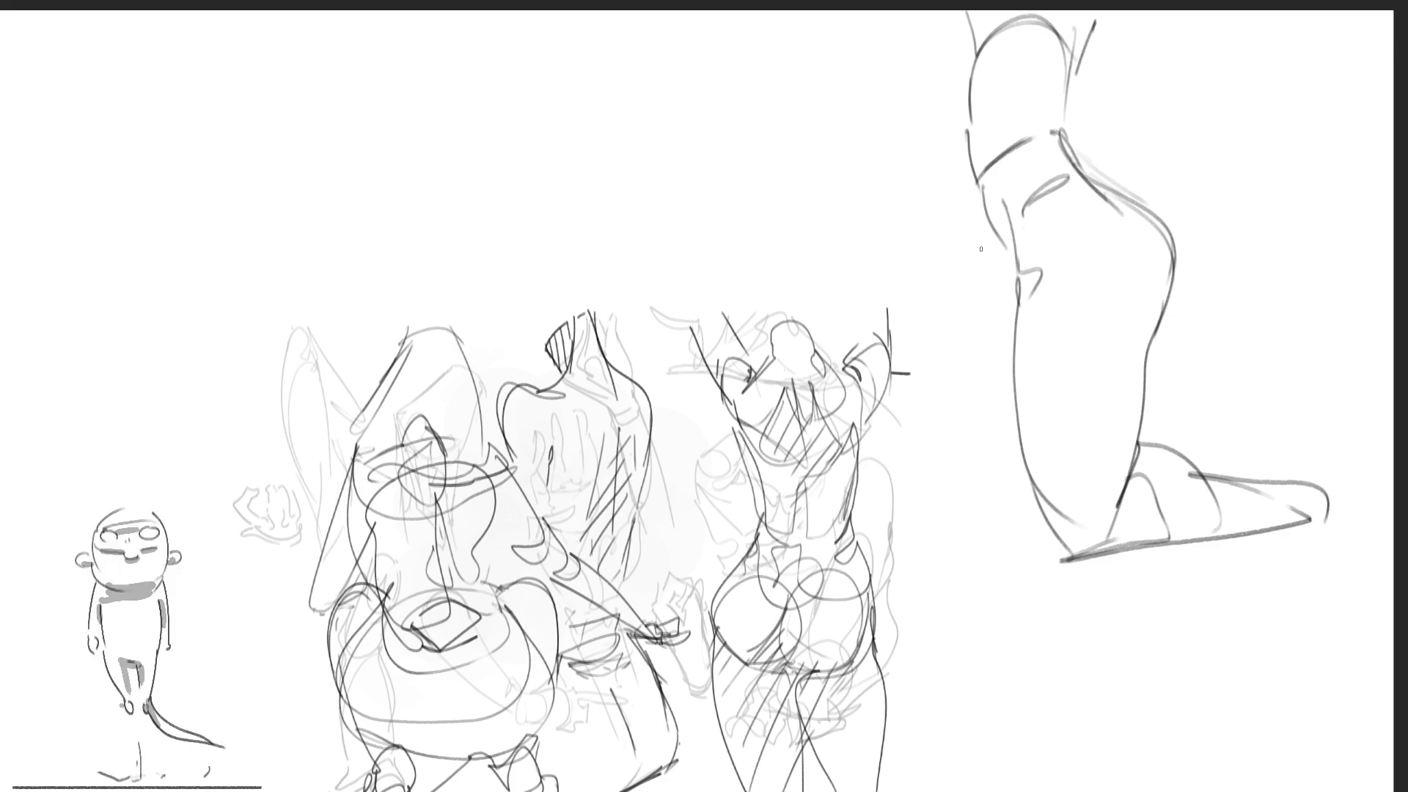
{"action": "mouse_move", "coordinate": [996, 259]}
{"action": "left_mouse_down"}
{"action": "mouse_move", "coordinate": [1011, 549]}
{"action": "mouse_move", "coordinate": [1041, 555]}
{"action": "left_mouse_up"}
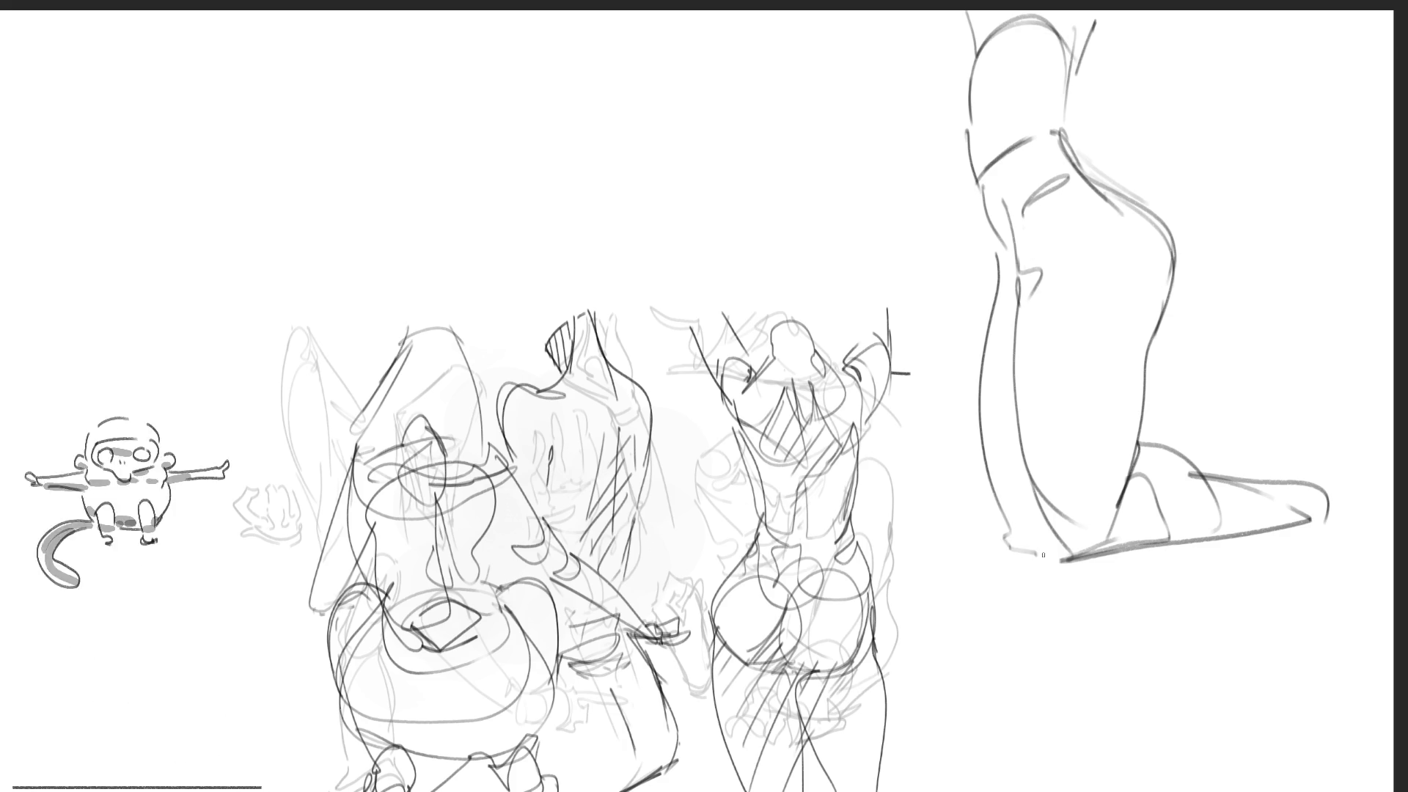
{"action": "left_click_drag", "start_coordinate": [1138, 434], "coordinate": [1276, 438]}
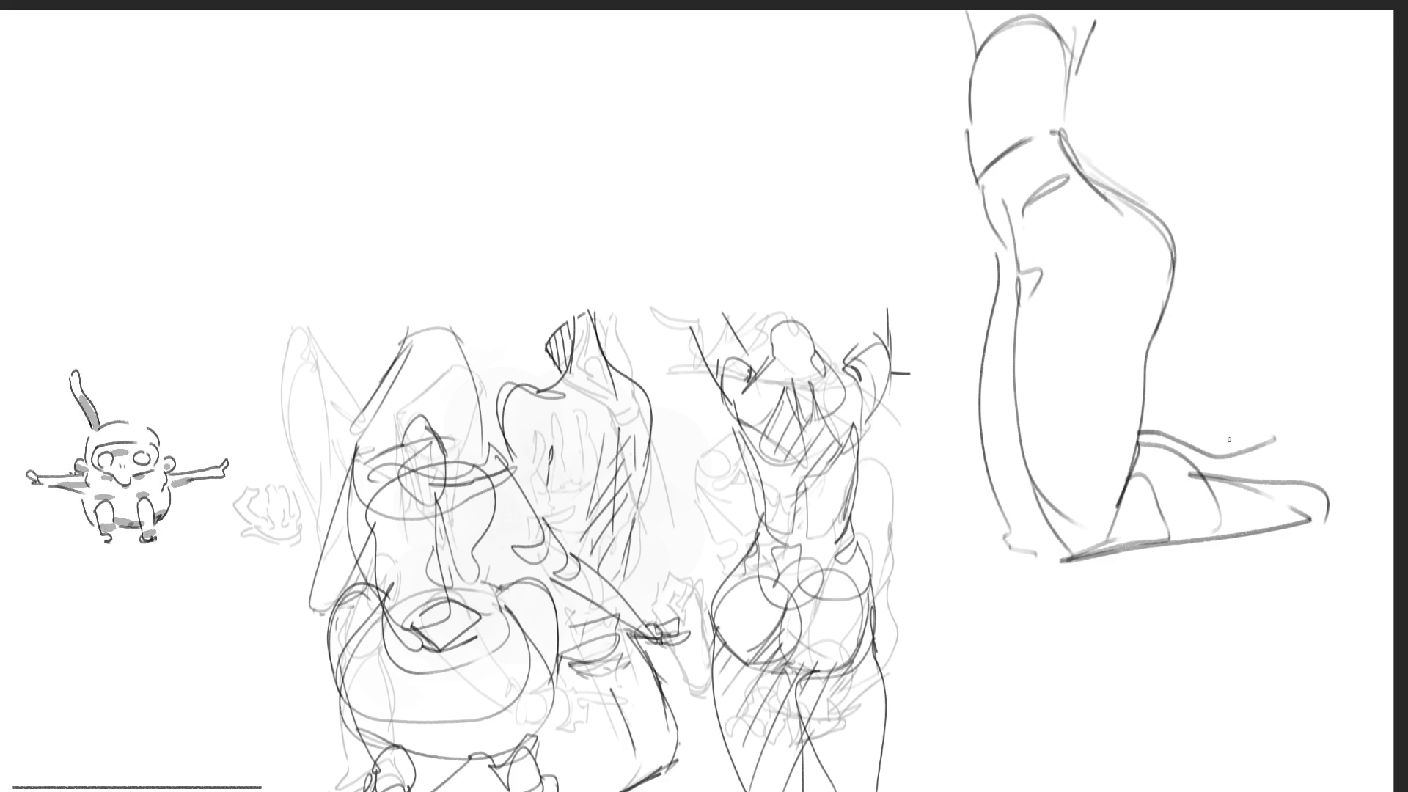
{"action": "left_click_drag", "start_coordinate": [1188, 467], "coordinate": [1285, 440]}
{"action": "key", "text": "ctrl+z"}
{"action": "key", "text": "ctrl+z"}
{"action": "mouse_move", "coordinate": [1182, 468]}
{"action": "left_mouse_down"}
{"action": "mouse_move", "coordinate": [1287, 434]}
{"action": "mouse_move", "coordinate": [1243, 476]}
{"action": "mouse_move", "coordinate": [1328, 437]}
{"action": "mouse_move", "coordinate": [1363, 501]}
{"action": "left_mouse_up"}
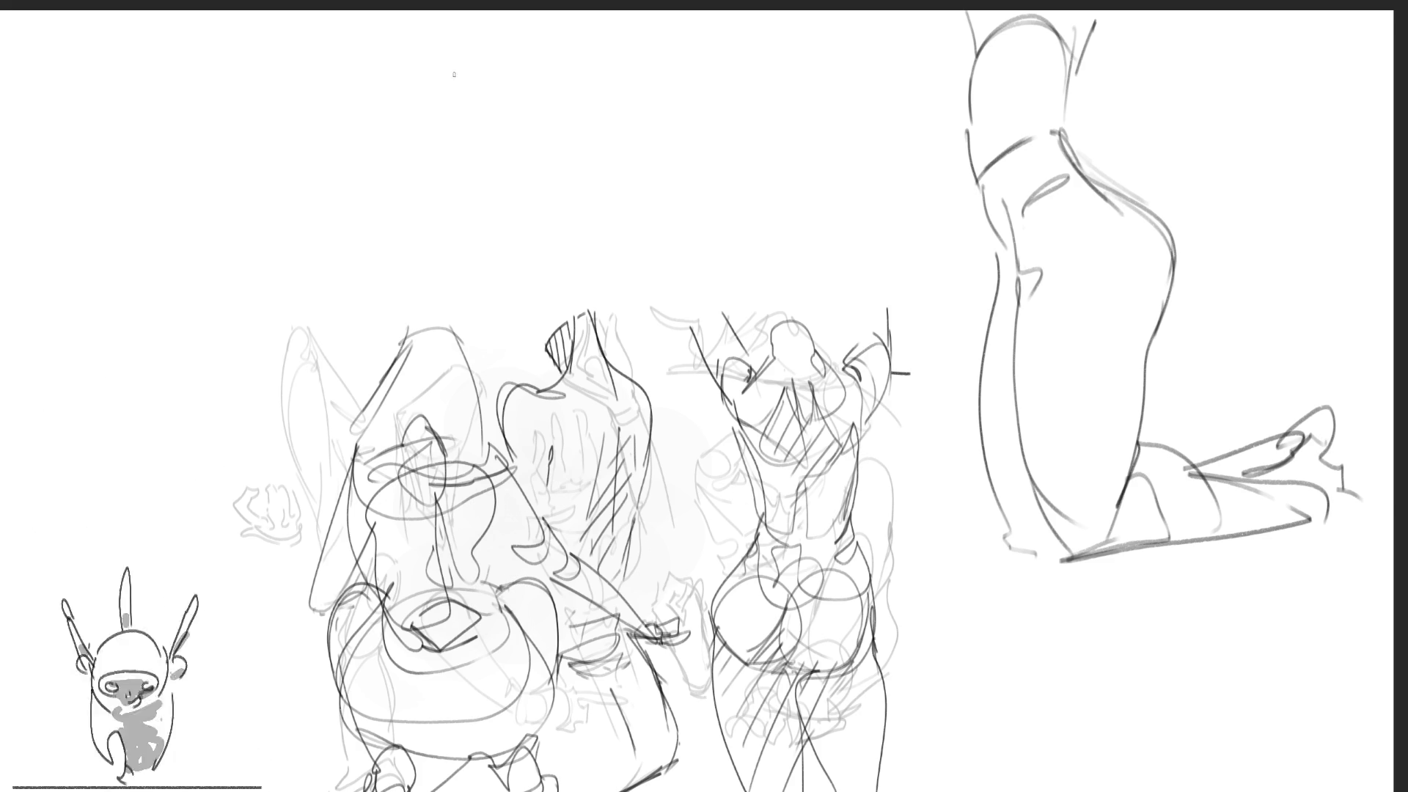
Sketch an arm study with a circled end, cylinder contour and hatching
{"action": "left_click_drag", "start_coordinate": [467, 65], "coordinate": [473, 63]}
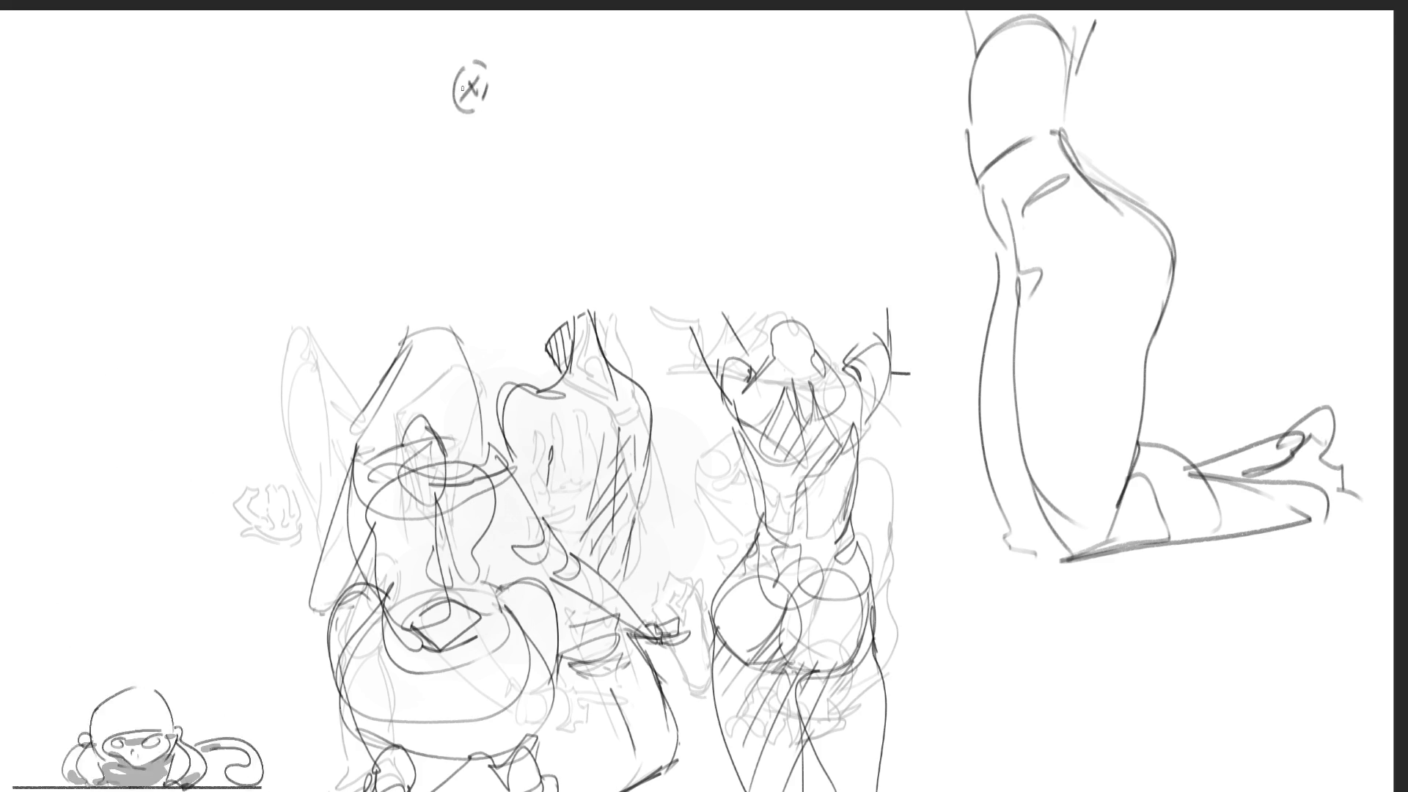
{"action": "mouse_move", "coordinate": [473, 58]}
{"action": "left_mouse_down"}
{"action": "mouse_move", "coordinate": [358, 80]}
{"action": "mouse_move", "coordinate": [337, 100]}
{"action": "mouse_move", "coordinate": [330, 86]}
{"action": "mouse_move", "coordinate": [339, 140]}
{"action": "mouse_move", "coordinate": [440, 119]}
{"action": "mouse_move", "coordinate": [365, 144]}
{"action": "left_mouse_up"}
{"action": "mouse_move", "coordinate": [324, 88]}
{"action": "left_mouse_down"}
{"action": "mouse_move", "coordinate": [340, 252]}
{"action": "mouse_move", "coordinate": [375, 306]}
{"action": "left_mouse_up"}
{"action": "mouse_move", "coordinate": [414, 125]}
{"action": "left_mouse_down"}
{"action": "mouse_move", "coordinate": [346, 150]}
{"action": "mouse_move", "coordinate": [416, 125]}
{"action": "mouse_move", "coordinate": [389, 146]}
{"action": "left_mouse_up"}
{"action": "left_click_drag", "start_coordinate": [387, 144], "coordinate": [418, 284]}
{"action": "mouse_move", "coordinate": [345, 147]}
{"action": "left_mouse_down"}
{"action": "mouse_move", "coordinate": [381, 150]}
{"action": "mouse_move", "coordinate": [390, 217]}
{"action": "left_mouse_up"}
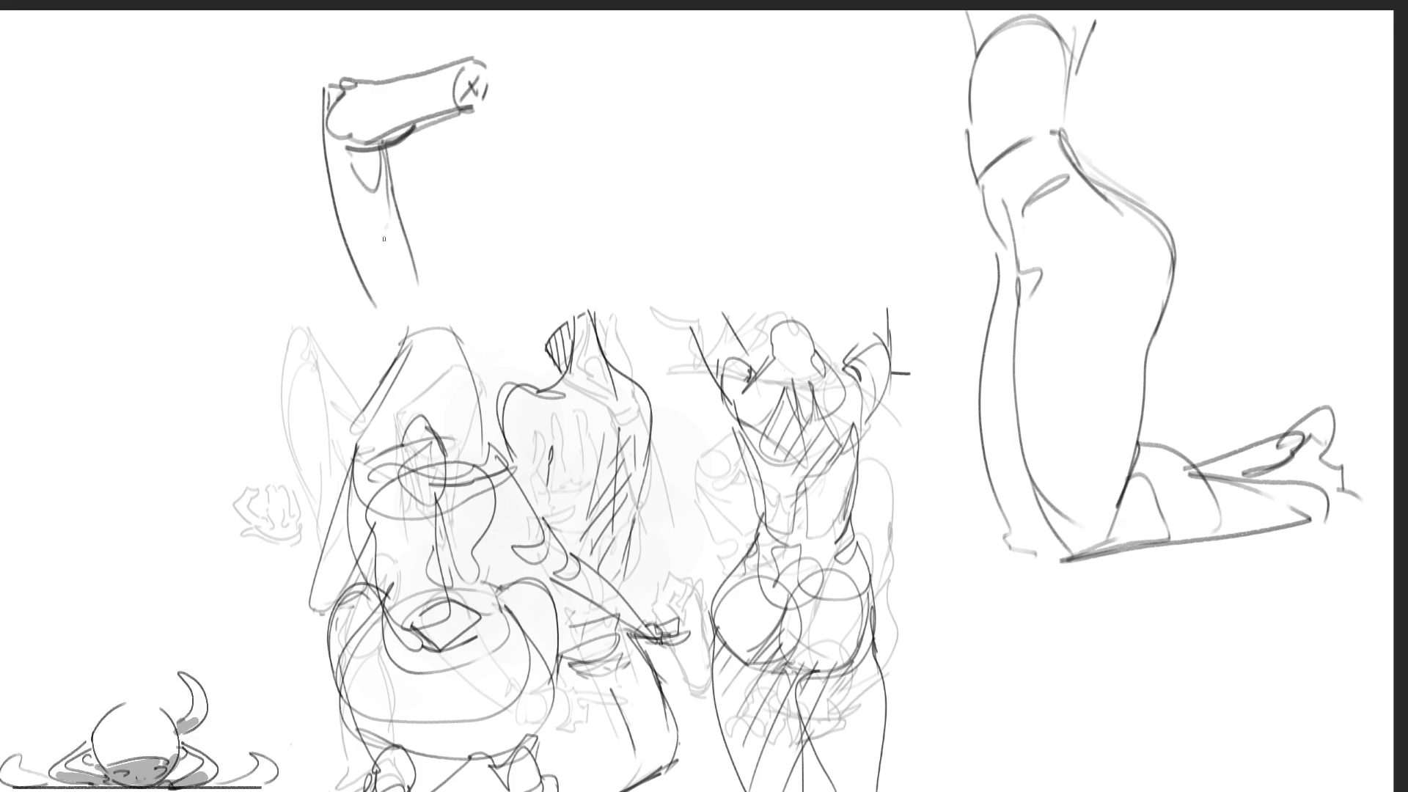
{"action": "mouse_move", "coordinate": [360, 162]}
{"action": "left_mouse_down"}
{"action": "mouse_move", "coordinate": [400, 234]}
{"action": "mouse_move", "coordinate": [387, 323]}
{"action": "mouse_move", "coordinate": [423, 273]}
{"action": "mouse_move", "coordinate": [449, 317]}
{"action": "left_mouse_up"}
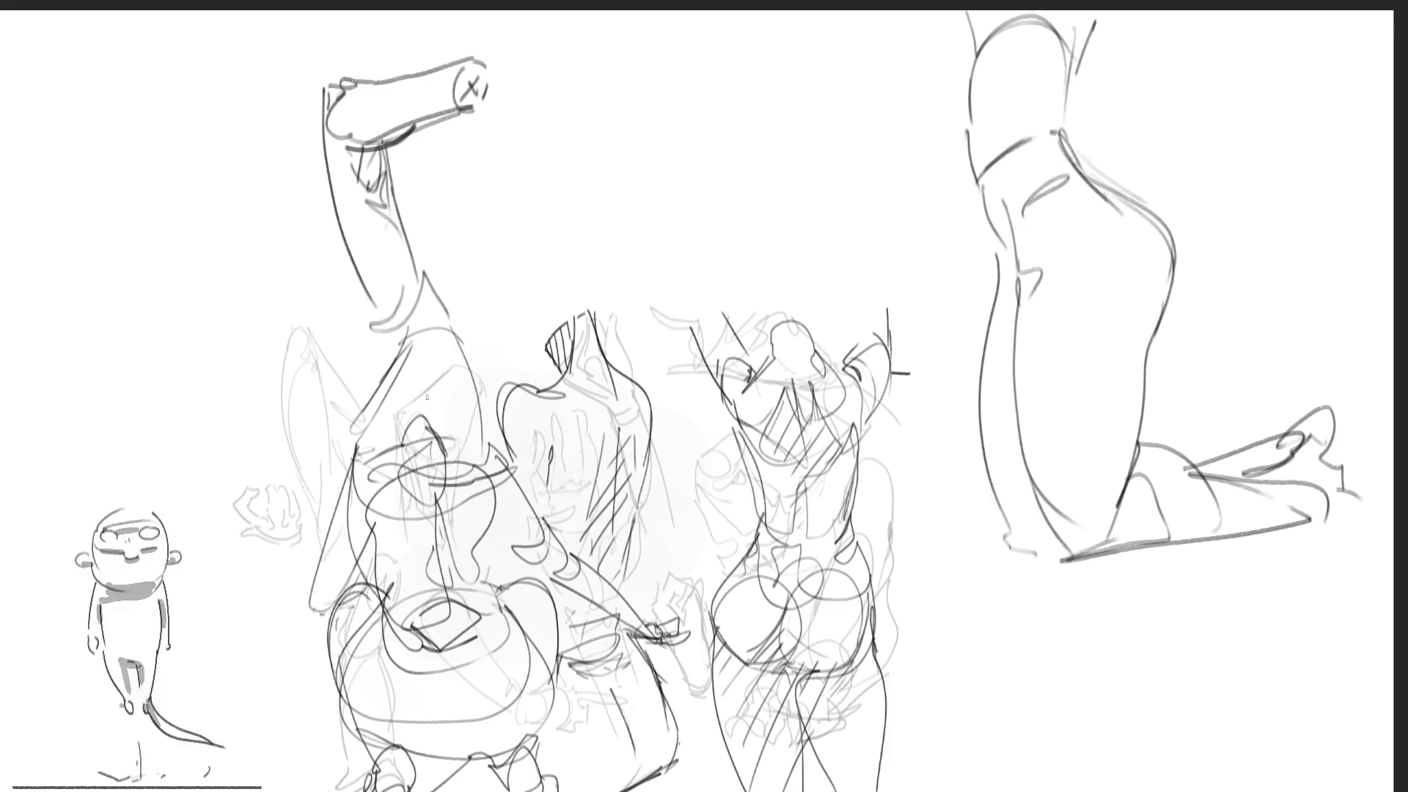
Draw a second arm from a small shoulder circle down to a cupped, curled hand
{"action": "mouse_move", "coordinate": [591, 54]}
{"action": "left_mouse_down"}
{"action": "mouse_move", "coordinate": [570, 82]}
{"action": "mouse_move", "coordinate": [612, 63]}
{"action": "left_mouse_up"}
{"action": "left_click_drag", "start_coordinate": [576, 79], "coordinate": [598, 52]}
{"action": "mouse_move", "coordinate": [604, 54]}
{"action": "left_mouse_down"}
{"action": "mouse_move", "coordinate": [595, 105]}
{"action": "mouse_move", "coordinate": [572, 82]}
{"action": "left_mouse_up"}
{"action": "left_click_drag", "start_coordinate": [578, 99], "coordinate": [618, 172]}
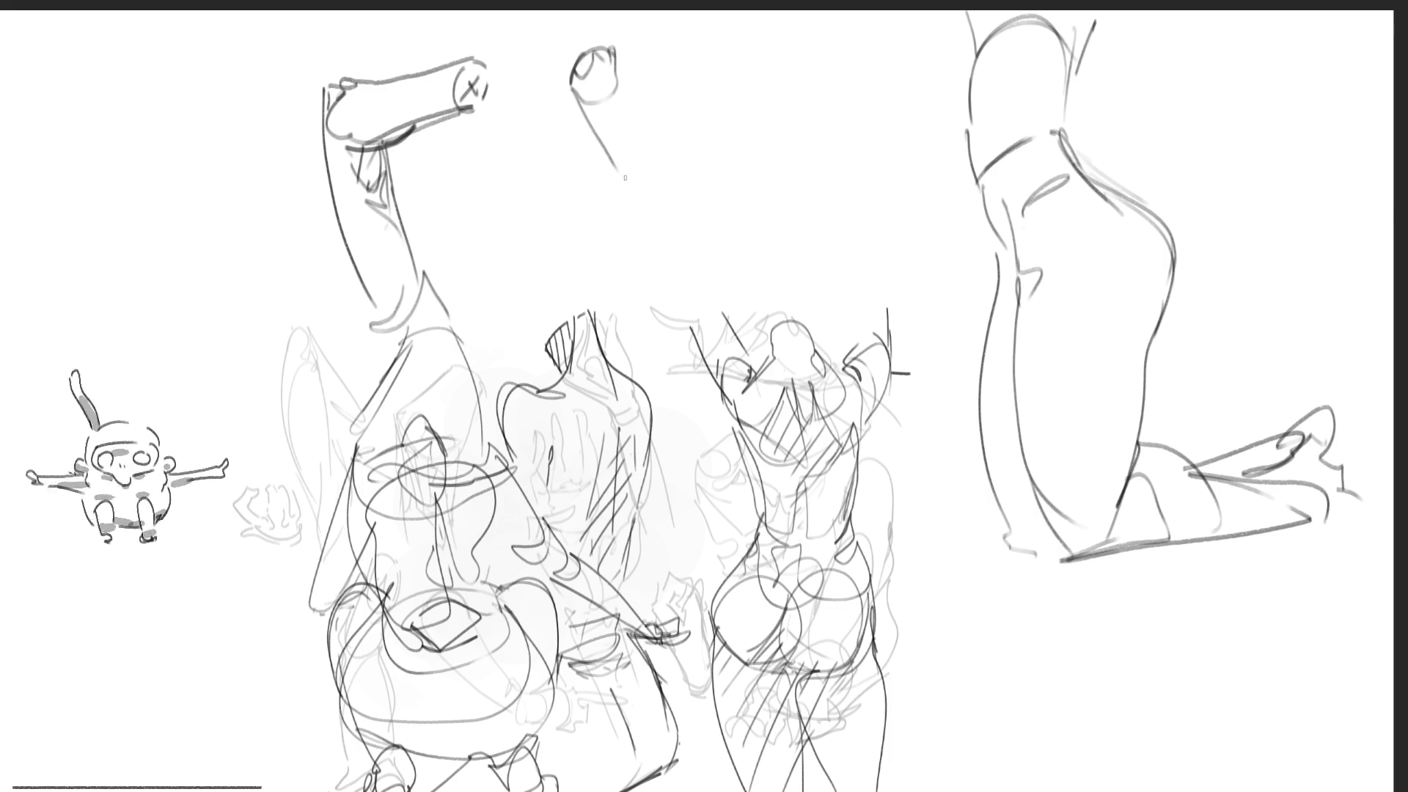
{"action": "mouse_move", "coordinate": [618, 50]}
{"action": "left_mouse_down"}
{"action": "mouse_move", "coordinate": [724, 202]}
{"action": "mouse_move", "coordinate": [660, 219]}
{"action": "left_mouse_up"}
{"action": "mouse_move", "coordinate": [708, 165]}
{"action": "left_mouse_down"}
{"action": "mouse_move", "coordinate": [720, 220]}
{"action": "mouse_move", "coordinate": [701, 248]}
{"action": "mouse_move", "coordinate": [679, 177]}
{"action": "mouse_move", "coordinate": [715, 249]}
{"action": "left_mouse_up"}
{"action": "left_click_drag", "start_coordinate": [675, 197], "coordinate": [710, 249]}
{"action": "left_click_drag", "start_coordinate": [723, 180], "coordinate": [727, 228]}
{"action": "mouse_move", "coordinate": [613, 167]}
{"action": "left_mouse_down"}
{"action": "mouse_move", "coordinate": [656, 243]}
{"action": "mouse_move", "coordinate": [647, 231]}
{"action": "mouse_move", "coordinate": [651, 267]}
{"action": "mouse_move", "coordinate": [719, 251]}
{"action": "mouse_move", "coordinate": [611, 167]}
{"action": "mouse_move", "coordinate": [559, 229]}
{"action": "left_mouse_up"}
{"action": "mouse_move", "coordinate": [641, 269]}
{"action": "left_mouse_down"}
{"action": "mouse_move", "coordinate": [565, 192]}
{"action": "mouse_move", "coordinate": [598, 160]}
{"action": "mouse_move", "coordinate": [506, 173]}
{"action": "mouse_move", "coordinate": [589, 159]}
{"action": "mouse_move", "coordinate": [488, 226]}
{"action": "mouse_move", "coordinate": [586, 265]}
{"action": "mouse_move", "coordinate": [554, 287]}
{"action": "mouse_move", "coordinate": [492, 242]}
{"action": "left_mouse_up"}
{"action": "mouse_move", "coordinate": [526, 149]}
{"action": "left_mouse_down"}
{"action": "mouse_move", "coordinate": [493, 222]}
{"action": "mouse_move", "coordinate": [474, 193]}
{"action": "left_mouse_up"}
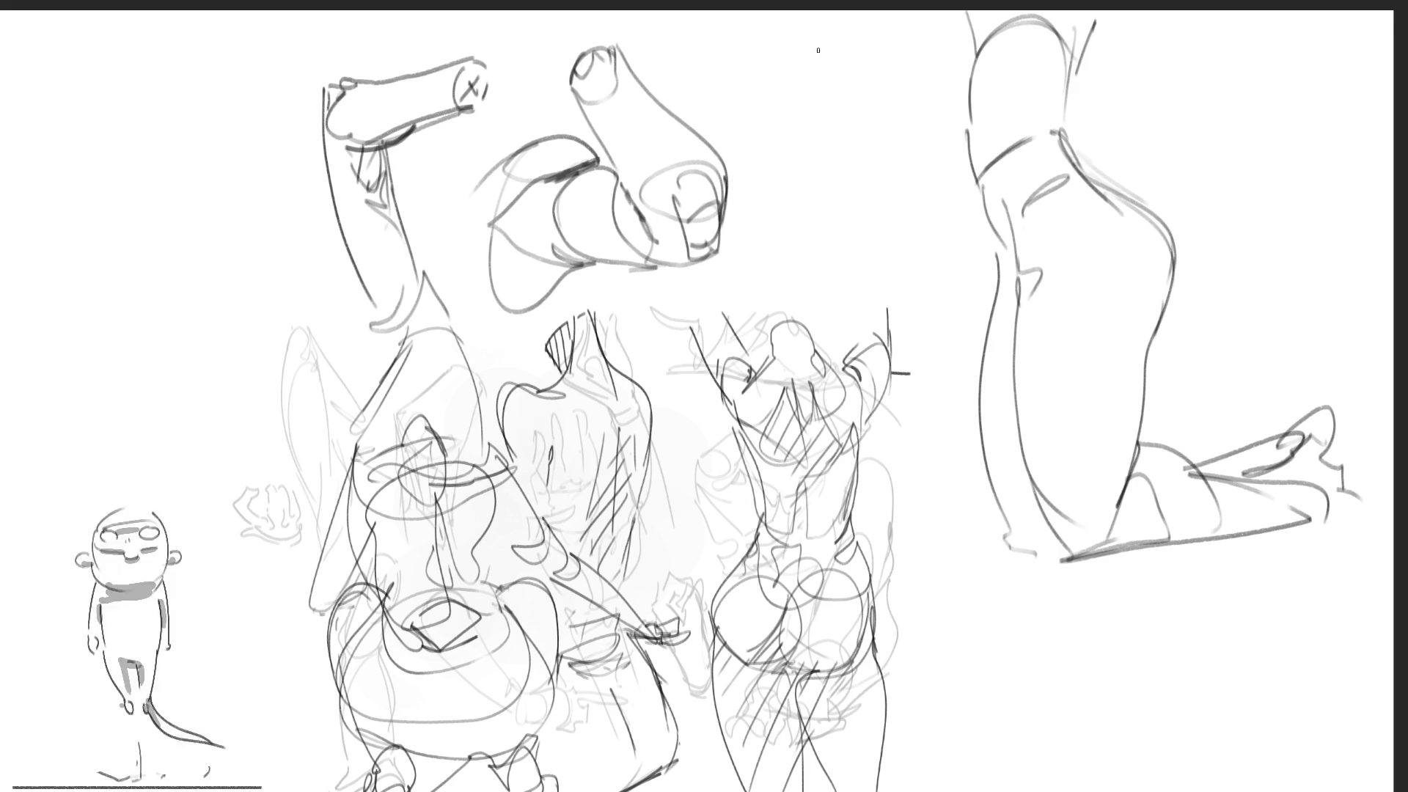
Draw a crossed-ellipse cylinder limb with a foot extending to its left
{"action": "mouse_move", "coordinate": [782, 52]}
{"action": "left_mouse_down"}
{"action": "mouse_move", "coordinate": [831, 50]}
{"action": "mouse_move", "coordinate": [779, 49]}
{"action": "mouse_move", "coordinate": [813, 53]}
{"action": "mouse_move", "coordinate": [783, 84]}
{"action": "mouse_move", "coordinate": [779, 62]}
{"action": "mouse_move", "coordinate": [860, 97]}
{"action": "left_mouse_up"}
{"action": "mouse_move", "coordinate": [837, 24]}
{"action": "left_mouse_down"}
{"action": "mouse_move", "coordinate": [873, 110]}
{"action": "mouse_move", "coordinate": [817, 147]}
{"action": "left_mouse_up"}
{"action": "mouse_move", "coordinate": [777, 73]}
{"action": "left_mouse_down"}
{"action": "mouse_move", "coordinate": [800, 143]}
{"action": "mouse_move", "coordinate": [855, 151]}
{"action": "mouse_move", "coordinate": [891, 88]}
{"action": "mouse_move", "coordinate": [926, 67]}
{"action": "mouse_move", "coordinate": [843, 143]}
{"action": "left_mouse_up"}
{"action": "left_click_drag", "start_coordinate": [789, 101], "coordinate": [843, 148]}
{"action": "mouse_move", "coordinate": [796, 102]}
{"action": "left_mouse_down"}
{"action": "mouse_move", "coordinate": [754, 103]}
{"action": "mouse_move", "coordinate": [775, 148]}
{"action": "left_mouse_up"}
{"action": "mouse_move", "coordinate": [742, 96]}
{"action": "left_mouse_down"}
{"action": "mouse_move", "coordinate": [679, 121]}
{"action": "mouse_move", "coordinate": [786, 76]}
{"action": "mouse_move", "coordinate": [770, 180]}
{"action": "mouse_move", "coordinate": [736, 233]}
{"action": "left_mouse_up"}
Add loose construction strokes around the hand, torso and hat, then start a hook-shaped eye at upper right
{"action": "mouse_move", "coordinate": [726, 156]}
{"action": "left_mouse_down"}
{"action": "mouse_move", "coordinate": [752, 242]}
{"action": "mouse_move", "coordinate": [741, 289]}
{"action": "mouse_move", "coordinate": [768, 242]}
{"action": "mouse_move", "coordinate": [741, 300]}
{"action": "left_mouse_up"}
{"action": "mouse_move", "coordinate": [814, 267]}
{"action": "left_mouse_down"}
{"action": "mouse_move", "coordinate": [829, 309]}
{"action": "mouse_move", "coordinate": [953, 357]}
{"action": "left_mouse_up"}
{"action": "left_click_drag", "start_coordinate": [896, 309], "coordinate": [950, 351]}
{"action": "mouse_move", "coordinate": [890, 266]}
{"action": "left_mouse_down"}
{"action": "mouse_move", "coordinate": [926, 217]}
{"action": "mouse_move", "coordinate": [981, 242]}
{"action": "left_mouse_up"}
{"action": "left_click_drag", "start_coordinate": [977, 295], "coordinate": [972, 326]}
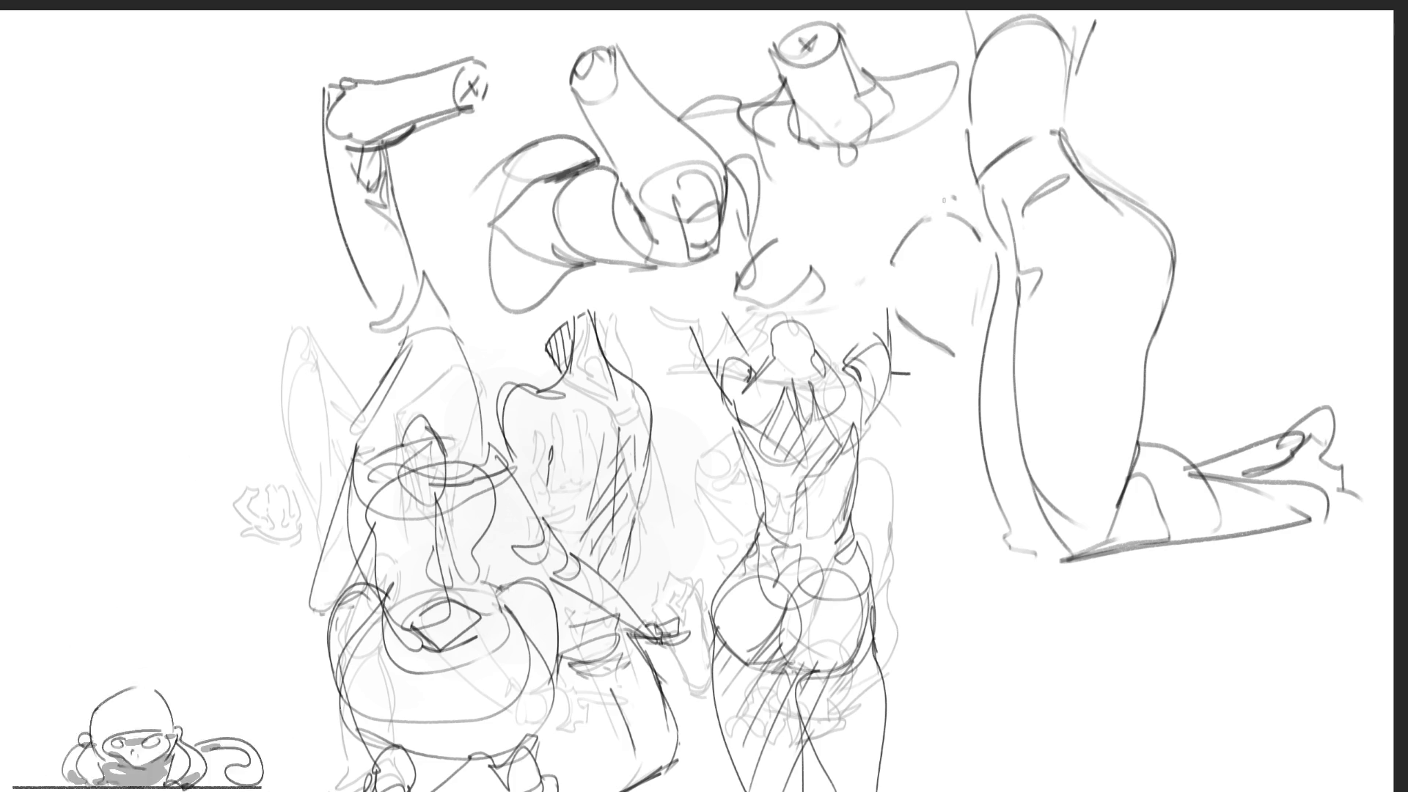
{"action": "mouse_move", "coordinate": [811, 171]}
{"action": "left_mouse_down"}
{"action": "mouse_move", "coordinate": [867, 200]}
{"action": "mouse_move", "coordinate": [883, 240]}
{"action": "mouse_move", "coordinate": [864, 254]}
{"action": "left_mouse_up"}
{"action": "left_click_drag", "start_coordinate": [949, 138], "coordinate": [930, 183]}
{"action": "left_click_drag", "start_coordinate": [952, 110], "coordinate": [950, 133]}
{"action": "left_click_drag", "start_coordinate": [966, 66], "coordinate": [946, 84]}
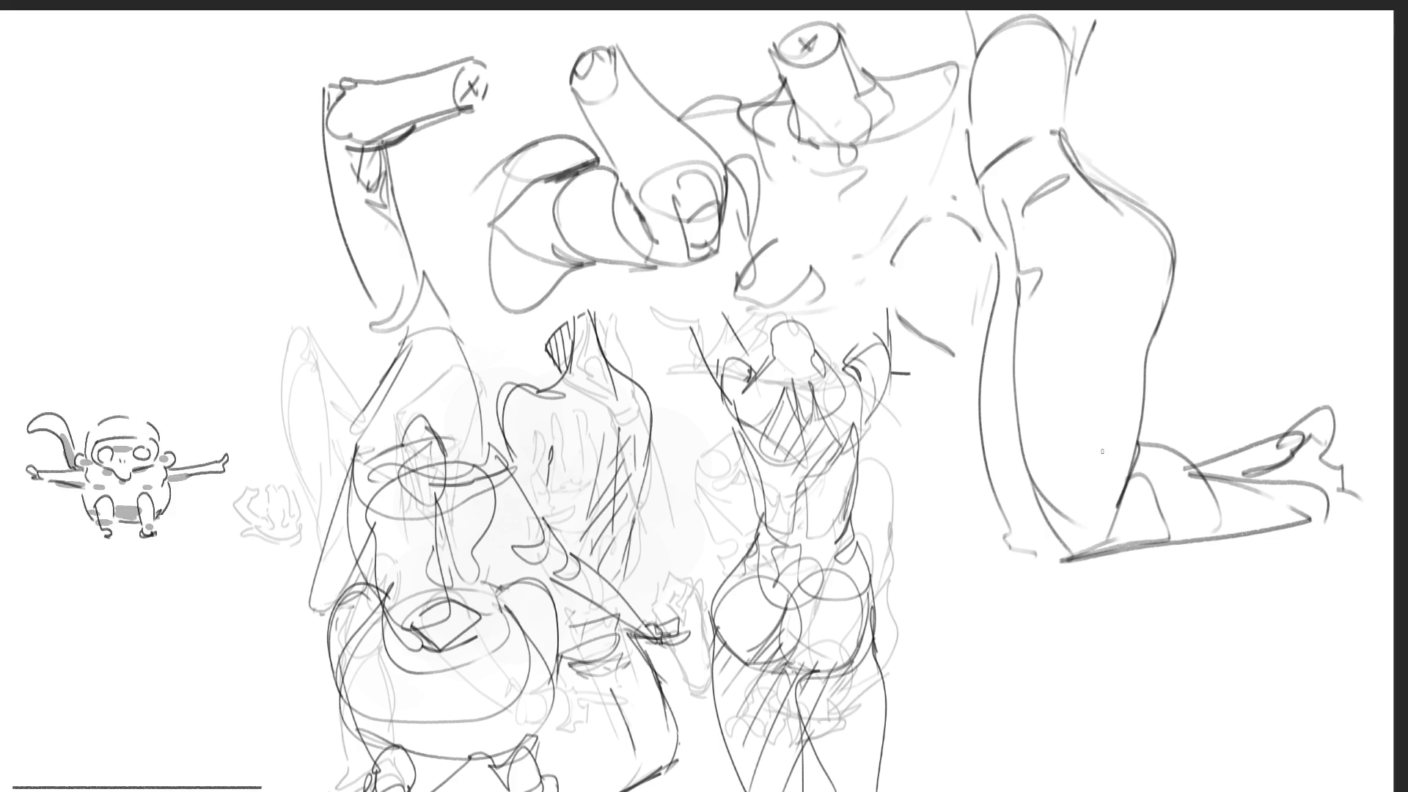
{"action": "mouse_move", "coordinate": [889, 333]}
{"action": "left_mouse_down"}
{"action": "mouse_move", "coordinate": [955, 353]}
{"action": "mouse_move", "coordinate": [992, 343]}
{"action": "left_mouse_up"}
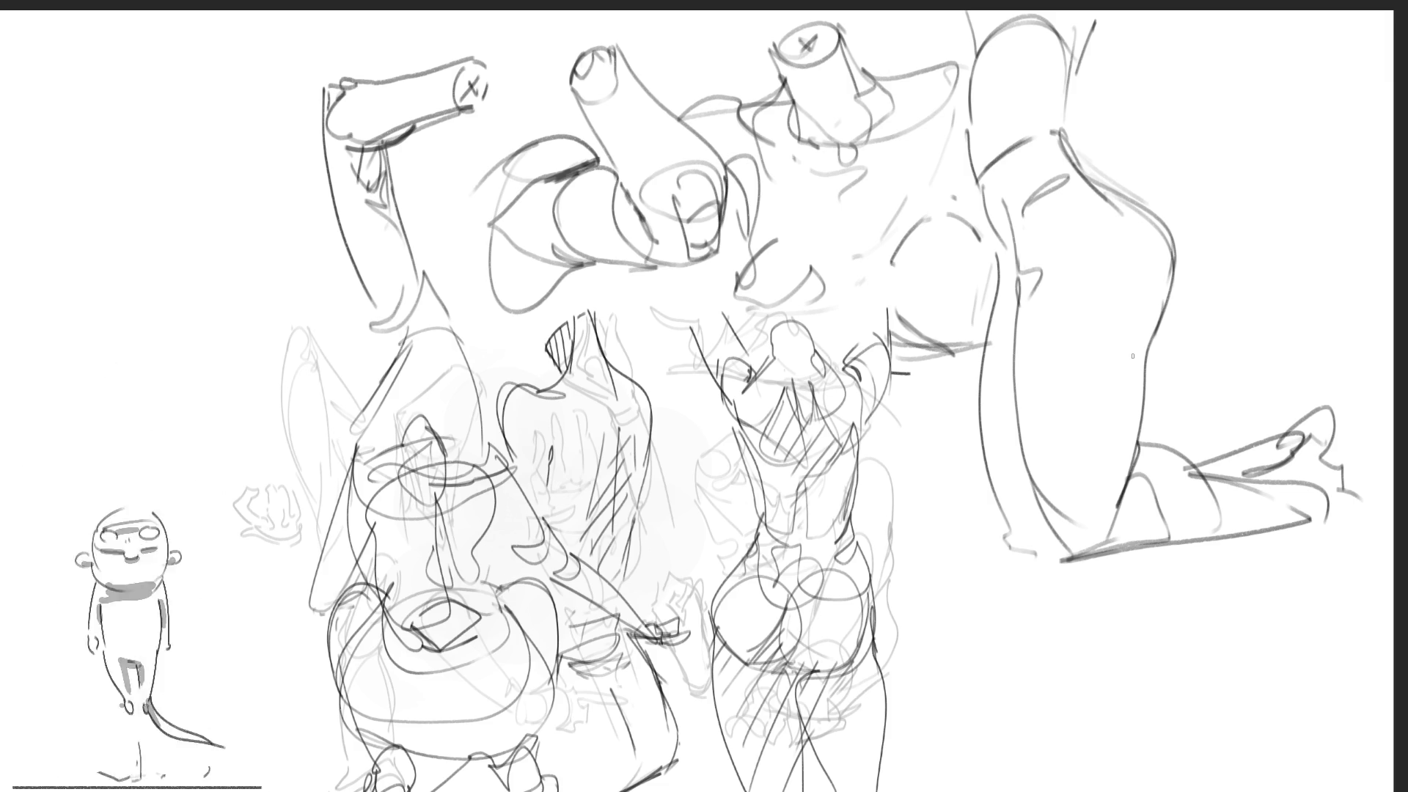
{"action": "mouse_move", "coordinate": [1143, 72]}
{"action": "left_mouse_down"}
{"action": "mouse_move", "coordinate": [1168, 108]}
{"action": "mouse_move", "coordinate": [1126, 78]}
{"action": "mouse_move", "coordinate": [1162, 90]}
{"action": "mouse_move", "coordinate": [1162, 77]}
{"action": "mouse_move", "coordinate": [1164, 106]}
{"action": "mouse_move", "coordinate": [1139, 105]}
{"action": "left_mouse_up"}
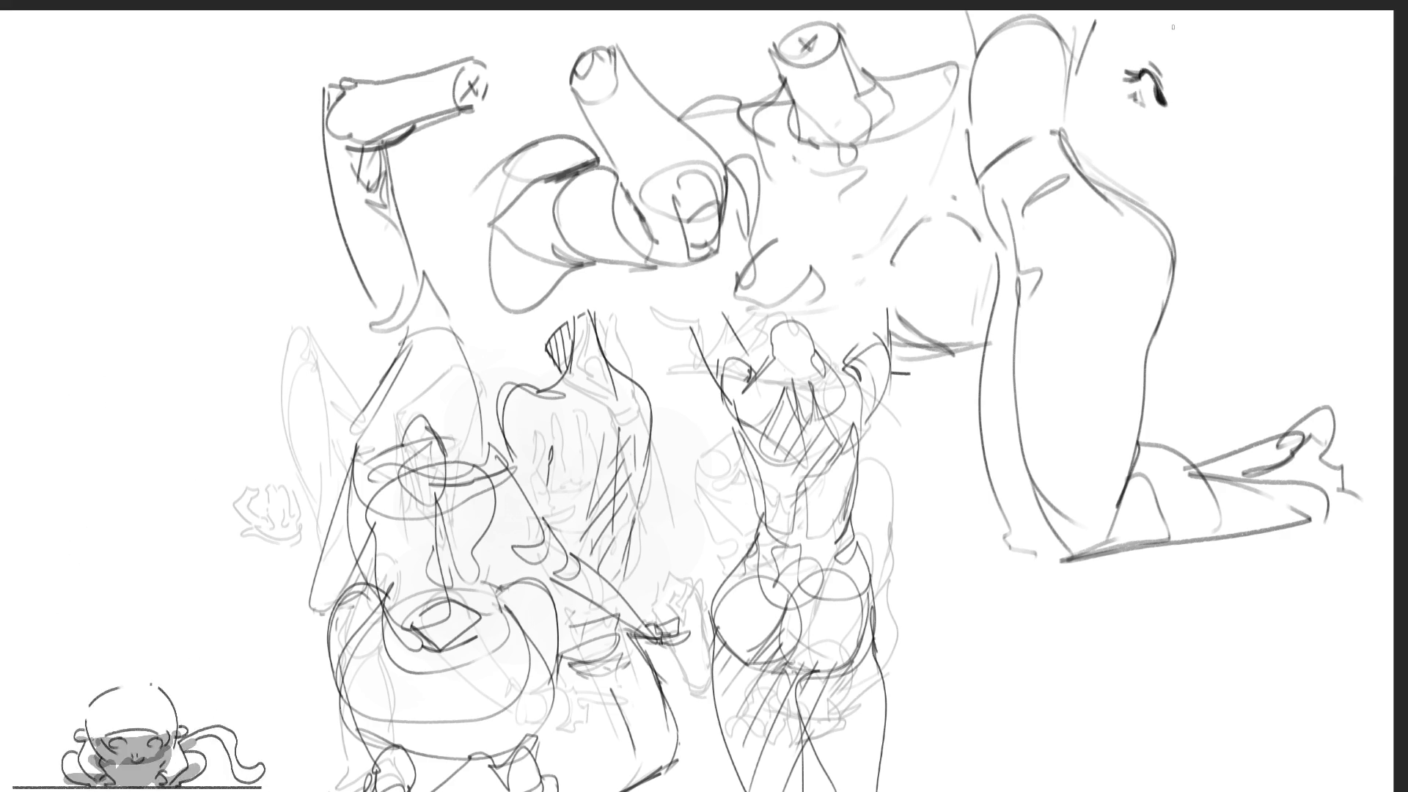
Darken the hook-shaped eye's end, then draw an arched second eye with lashes, a dark upper lid and inner edge
{"action": "left_click_drag", "start_coordinate": [1167, 96], "coordinate": [1173, 105]}
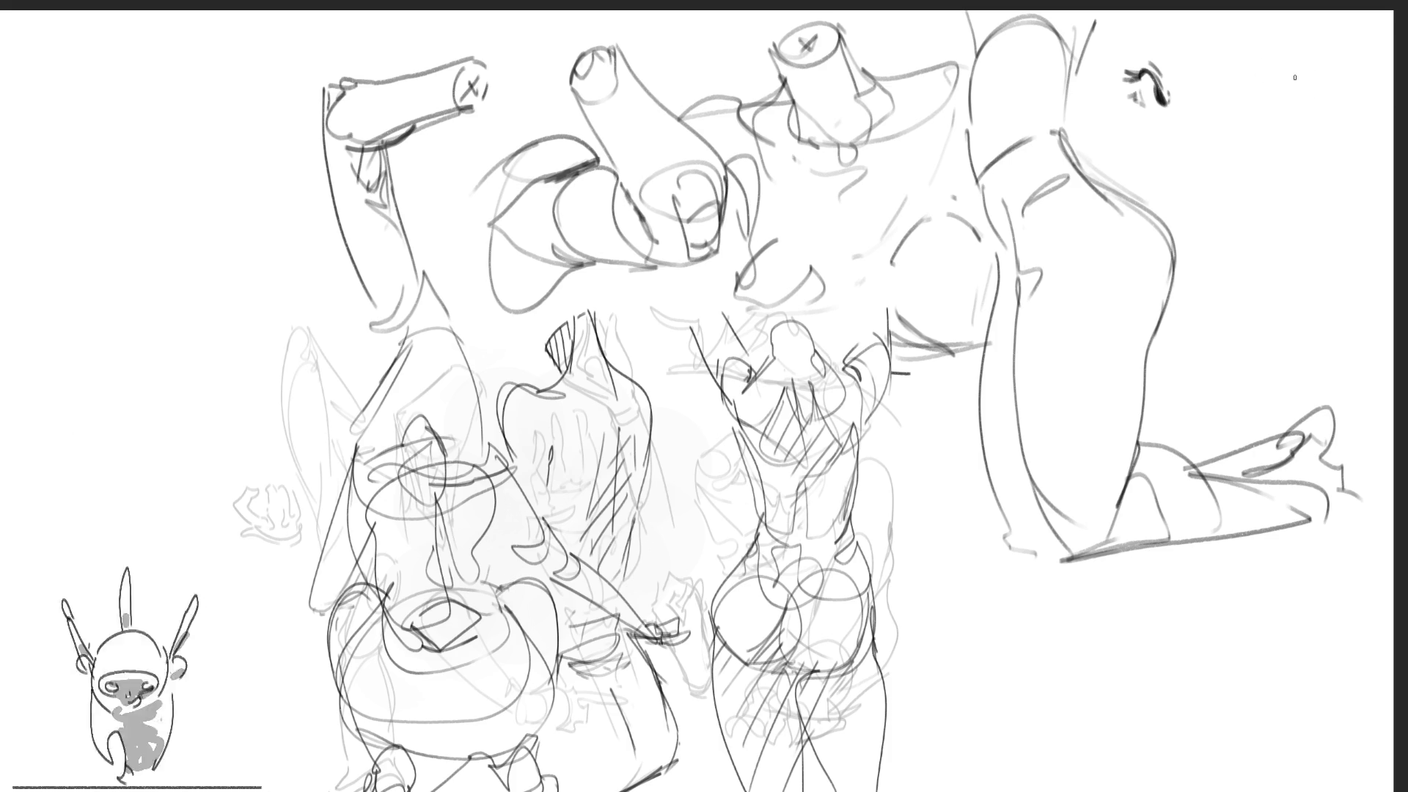
{"action": "mouse_move", "coordinate": [1241, 105]}
{"action": "left_mouse_down"}
{"action": "mouse_move", "coordinate": [1304, 104]}
{"action": "mouse_move", "coordinate": [1277, 91]}
{"action": "mouse_move", "coordinate": [1290, 104]}
{"action": "mouse_move", "coordinate": [1302, 89]}
{"action": "left_mouse_up"}
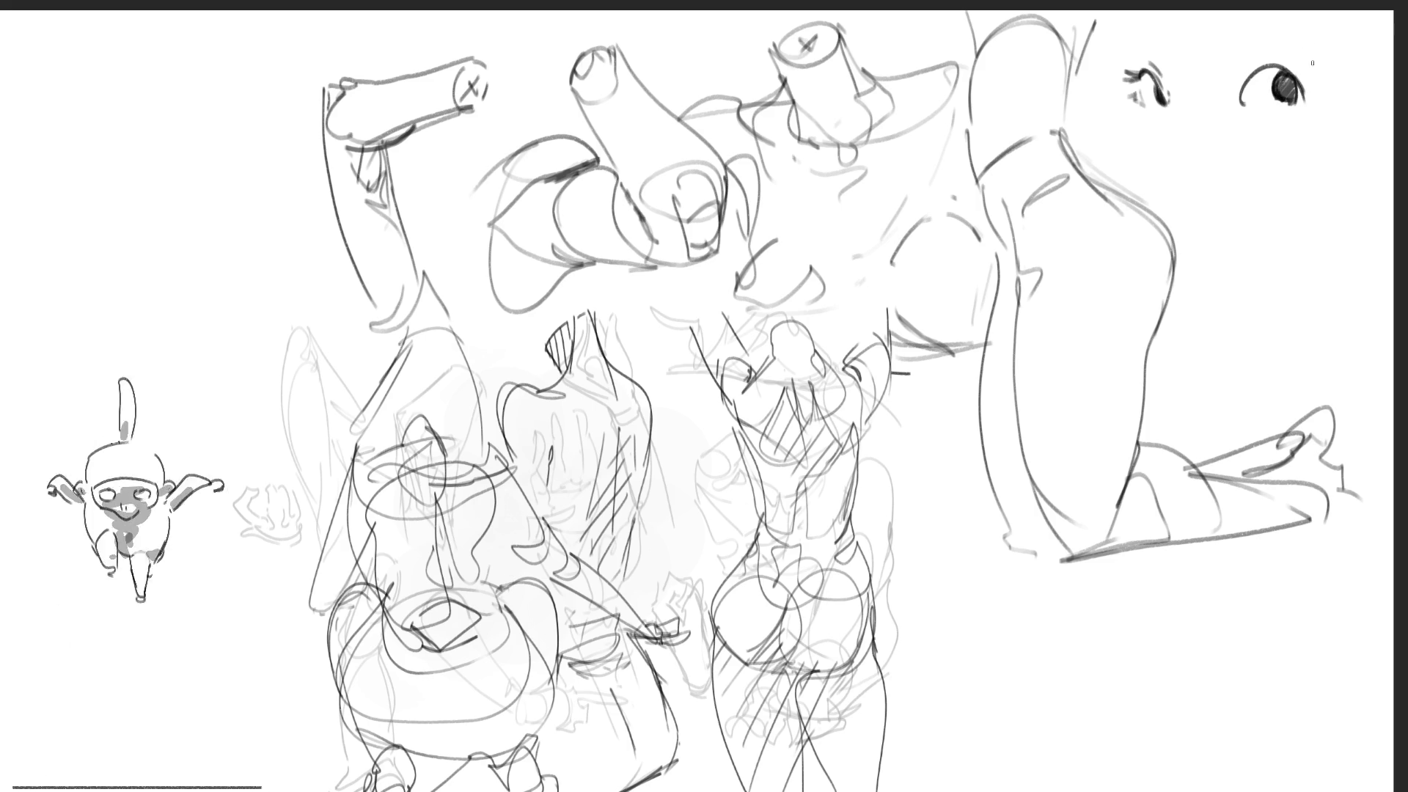
{"action": "mouse_move", "coordinate": [1290, 73]}
{"action": "left_mouse_down"}
{"action": "mouse_move", "coordinate": [1310, 100]}
{"action": "mouse_move", "coordinate": [1319, 84]}
{"action": "left_mouse_up"}
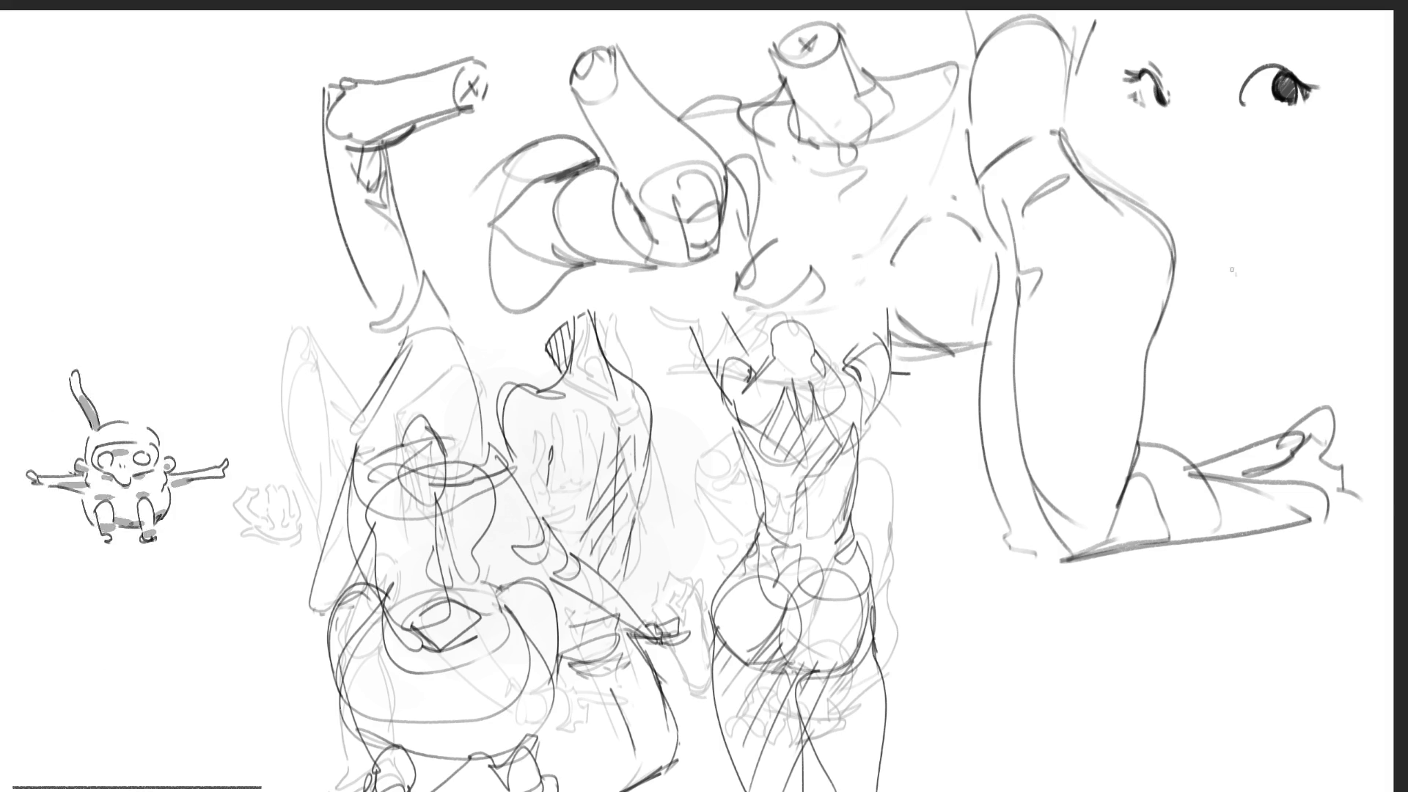
{"action": "left_click_drag", "start_coordinate": [1236, 77], "coordinate": [1280, 66]}
{"action": "left_click_drag", "start_coordinate": [1267, 75], "coordinate": [1292, 63]}
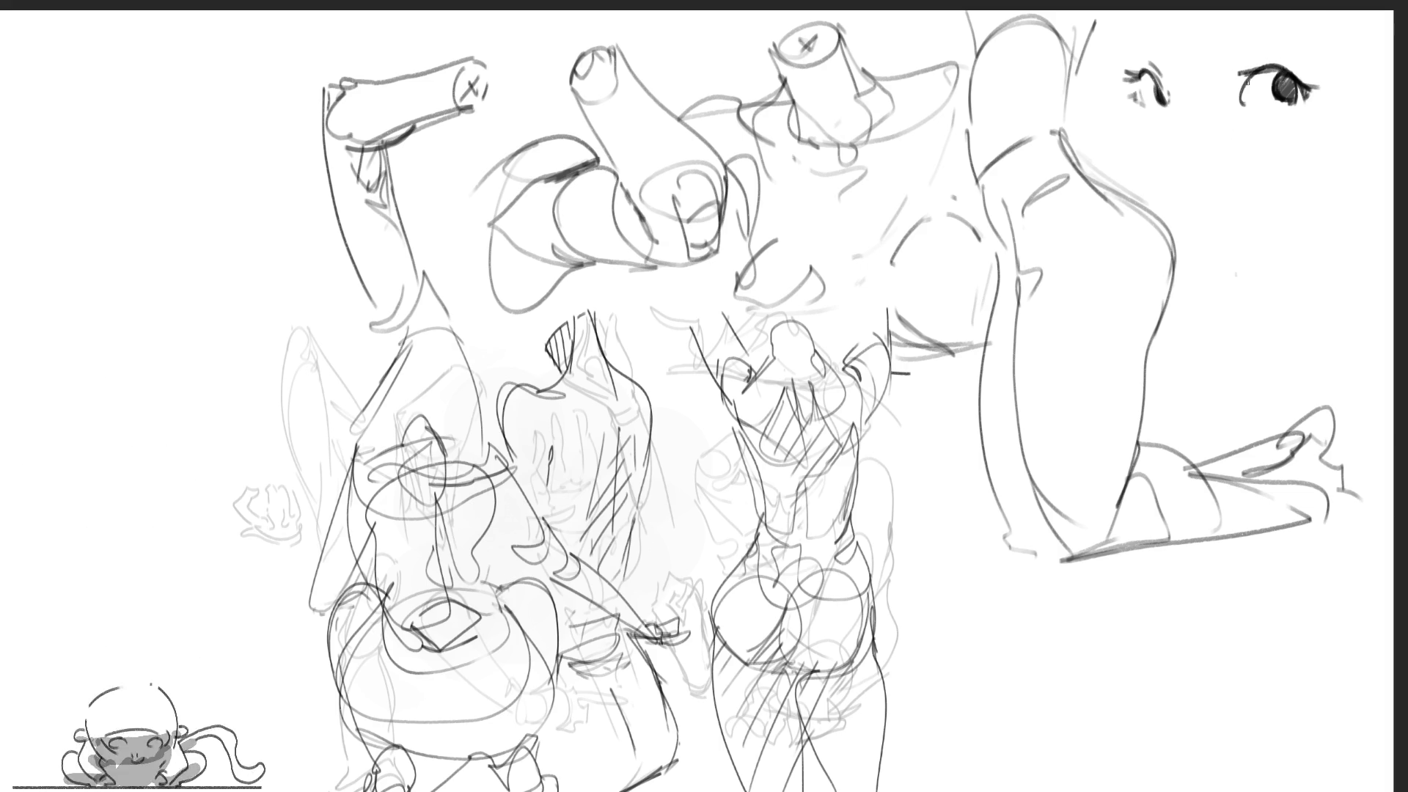
{"action": "mouse_move", "coordinate": [1242, 103]}
{"action": "left_mouse_down"}
{"action": "mouse_move", "coordinate": [1255, 73]}
{"action": "mouse_move", "coordinate": [1241, 94]}
{"action": "mouse_move", "coordinate": [1262, 111]}
{"action": "mouse_move", "coordinate": [1306, 102]}
{"action": "mouse_move", "coordinate": [1300, 82]}
{"action": "mouse_move", "coordinate": [1302, 101]}
{"action": "left_mouse_up"}
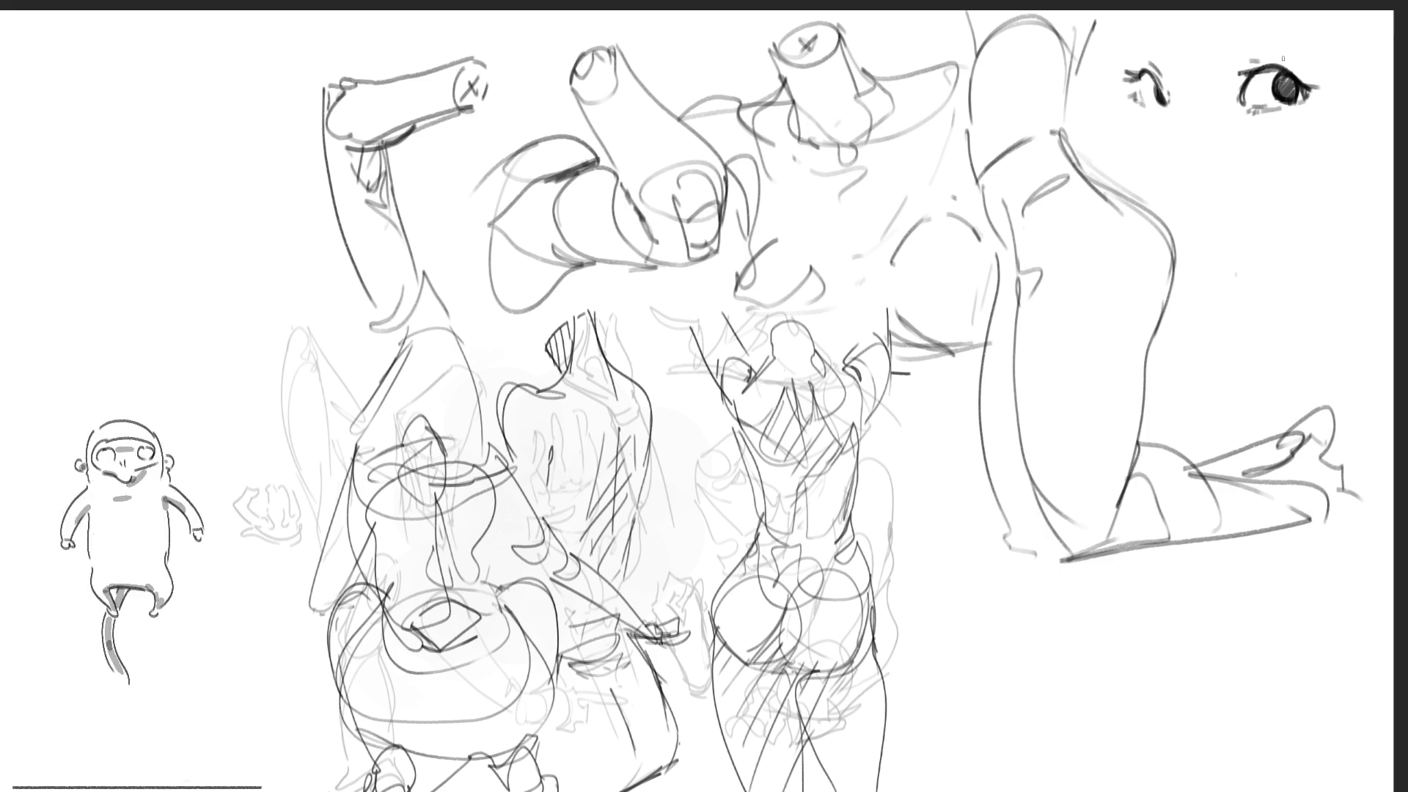
Draw eyebrows above both eyes and a crease under the right eye
{"action": "left_click_drag", "start_coordinate": [1214, 25], "coordinate": [1267, 11]}
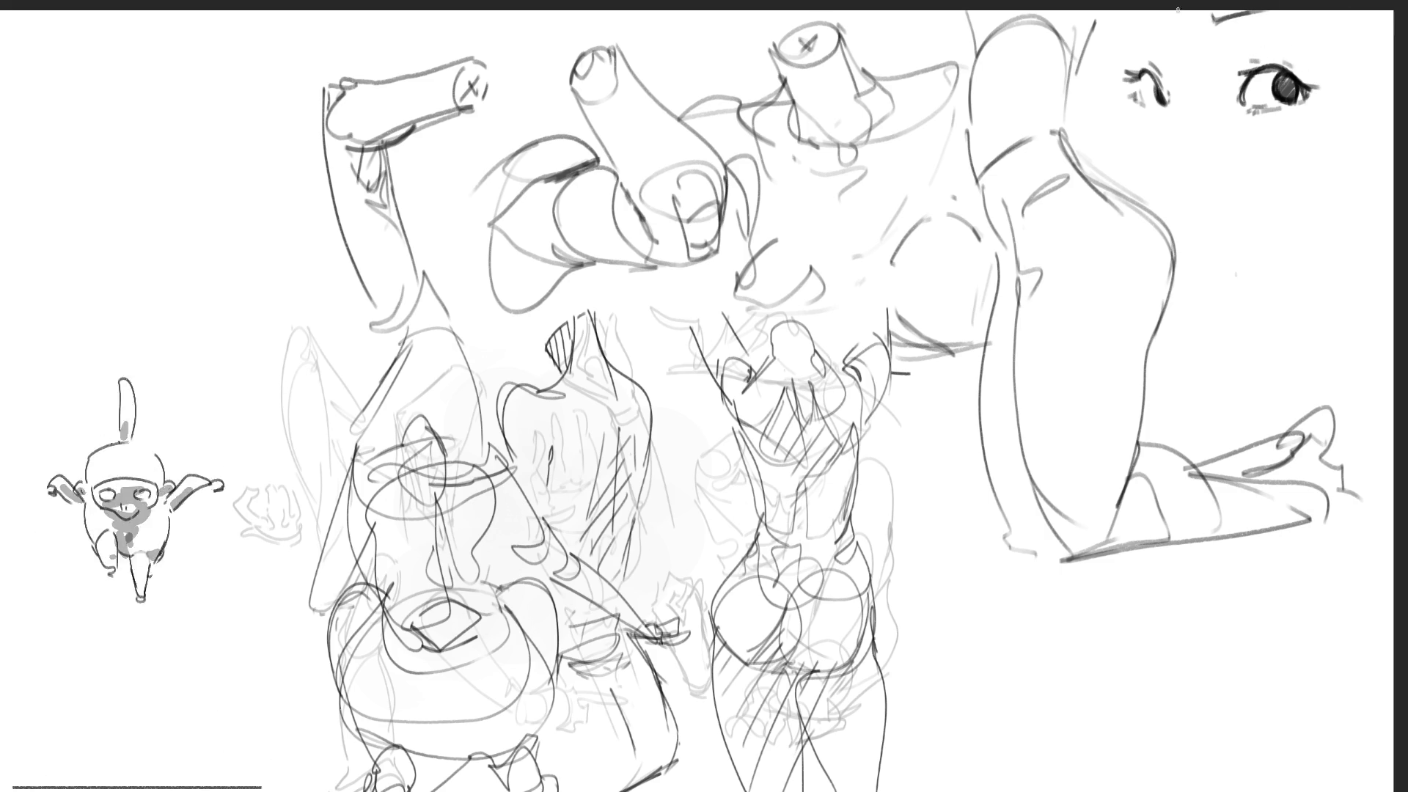
{"action": "mouse_move", "coordinate": [1152, 47]}
{"action": "left_mouse_down"}
{"action": "mouse_move", "coordinate": [1138, 22]}
{"action": "mouse_move", "coordinate": [1119, 30]}
{"action": "mouse_move", "coordinate": [1126, 19]}
{"action": "mouse_move", "coordinate": [1283, 10]}
{"action": "left_mouse_up"}
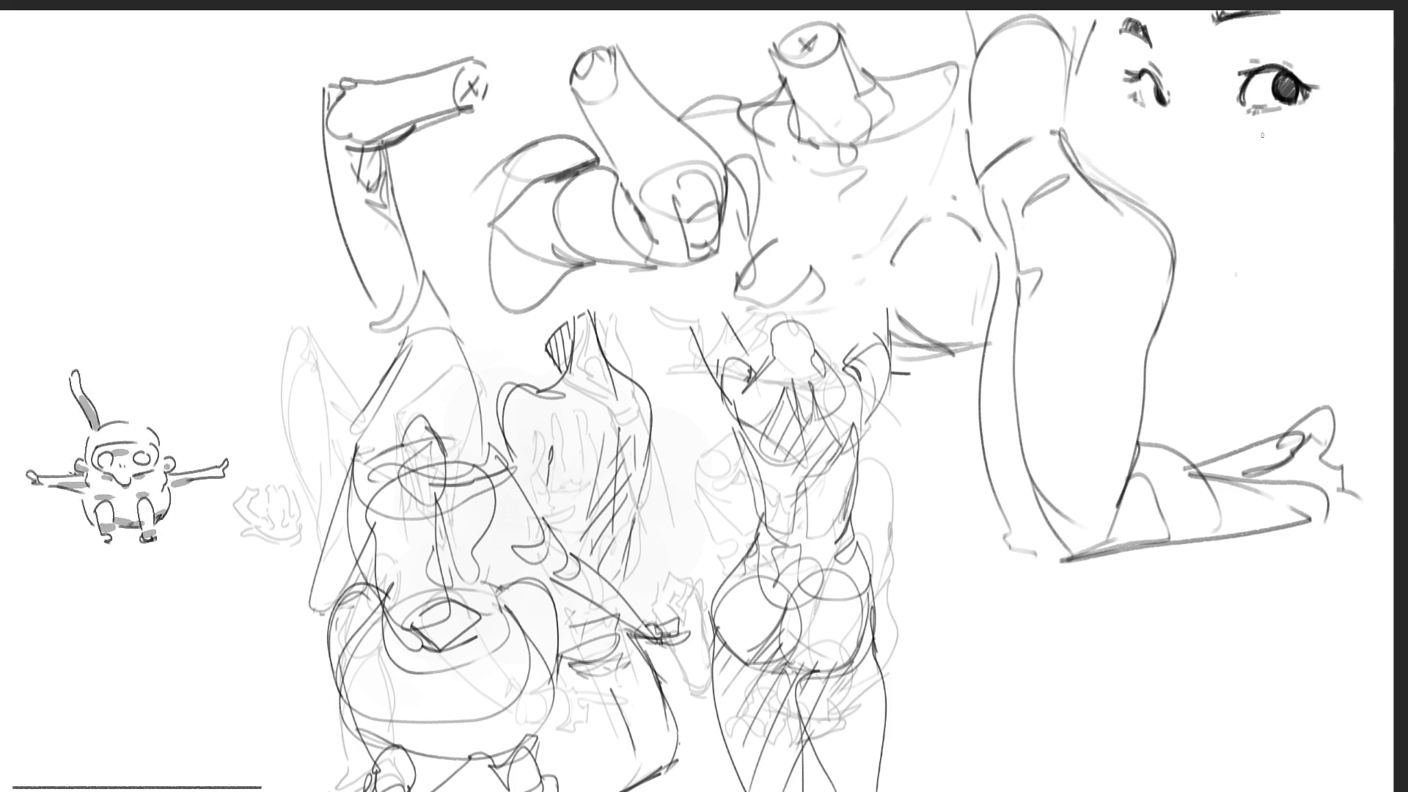
{"action": "left_click_drag", "start_coordinate": [1238, 118], "coordinate": [1259, 137]}
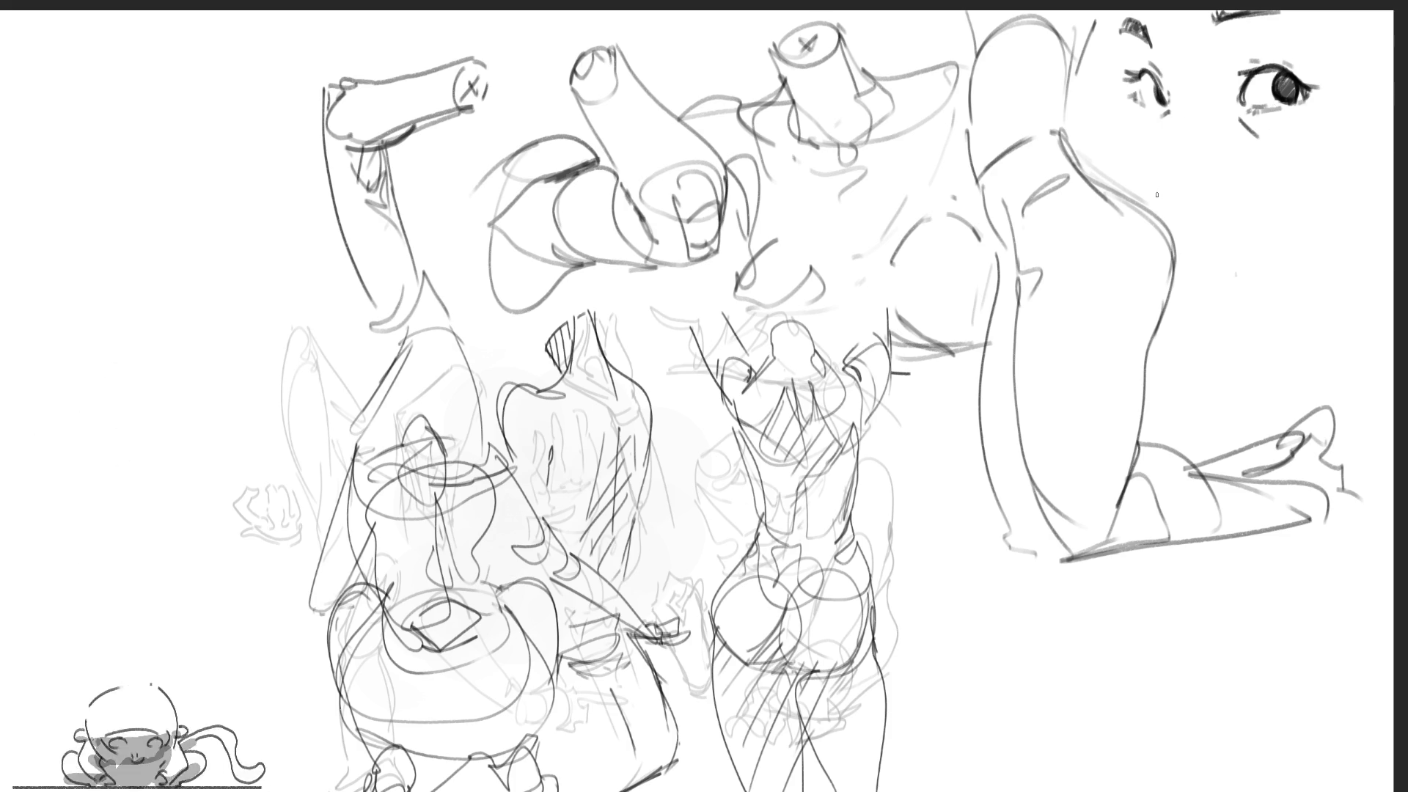
Sketch the nose tip below the eyes, a small dark mark lower down, and the jaw outline
{"action": "mouse_move", "coordinate": [1157, 184]}
{"action": "left_mouse_down"}
{"action": "mouse_move", "coordinate": [1166, 212]}
{"action": "mouse_move", "coordinate": [1196, 219]}
{"action": "left_mouse_up"}
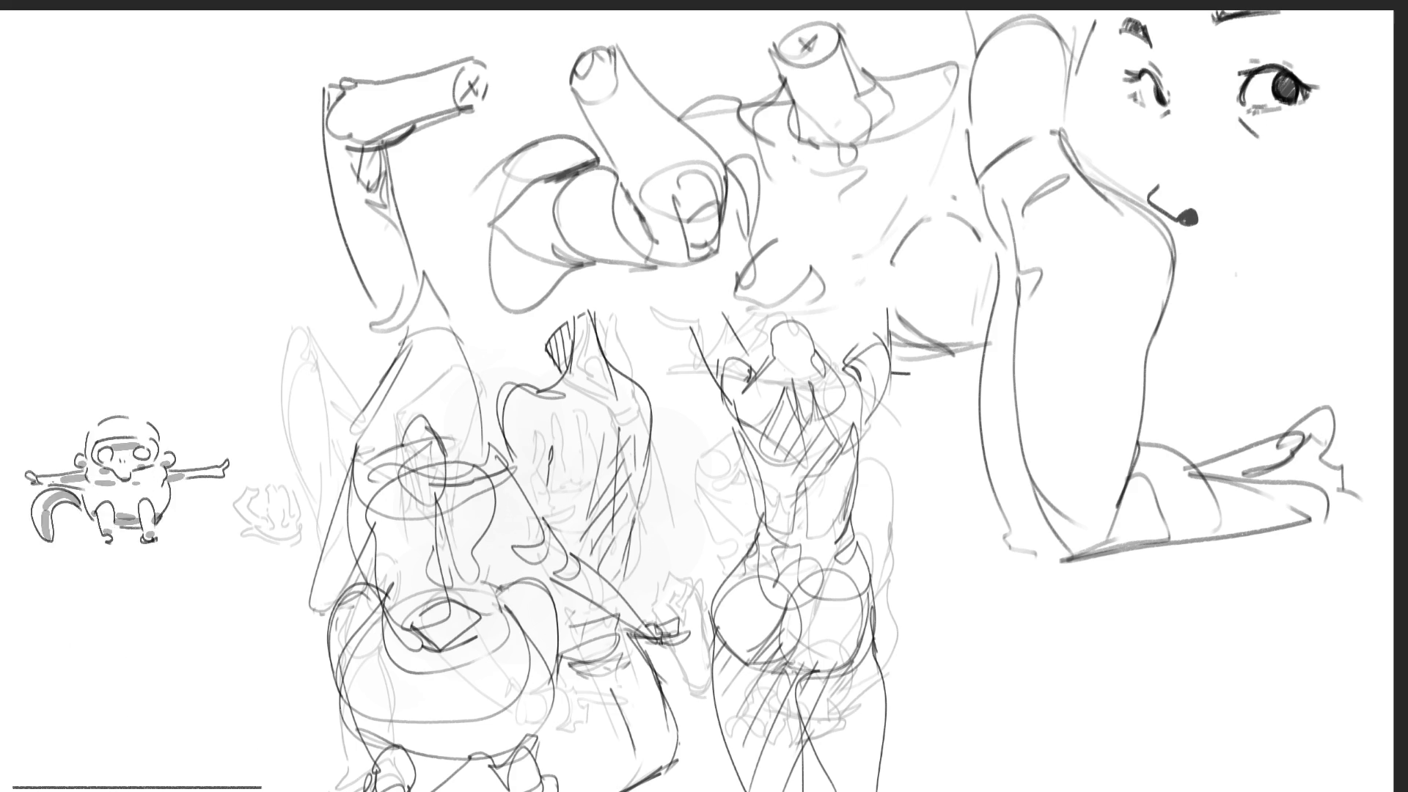
{"action": "key", "text": "ctrl+z"}
{"action": "key", "text": "ctrl+z"}
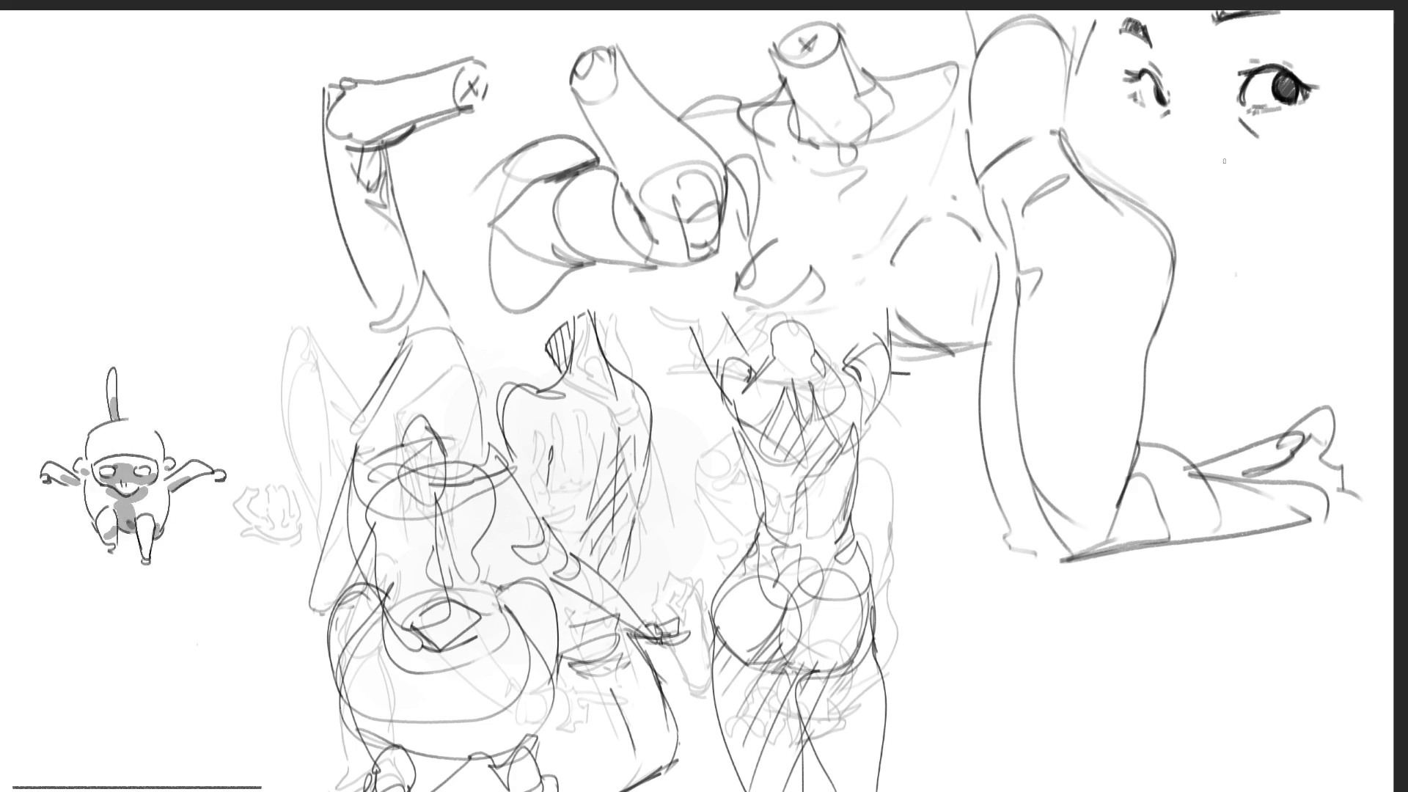
{"action": "left_click_drag", "start_coordinate": [1181, 228], "coordinate": [1196, 232]}
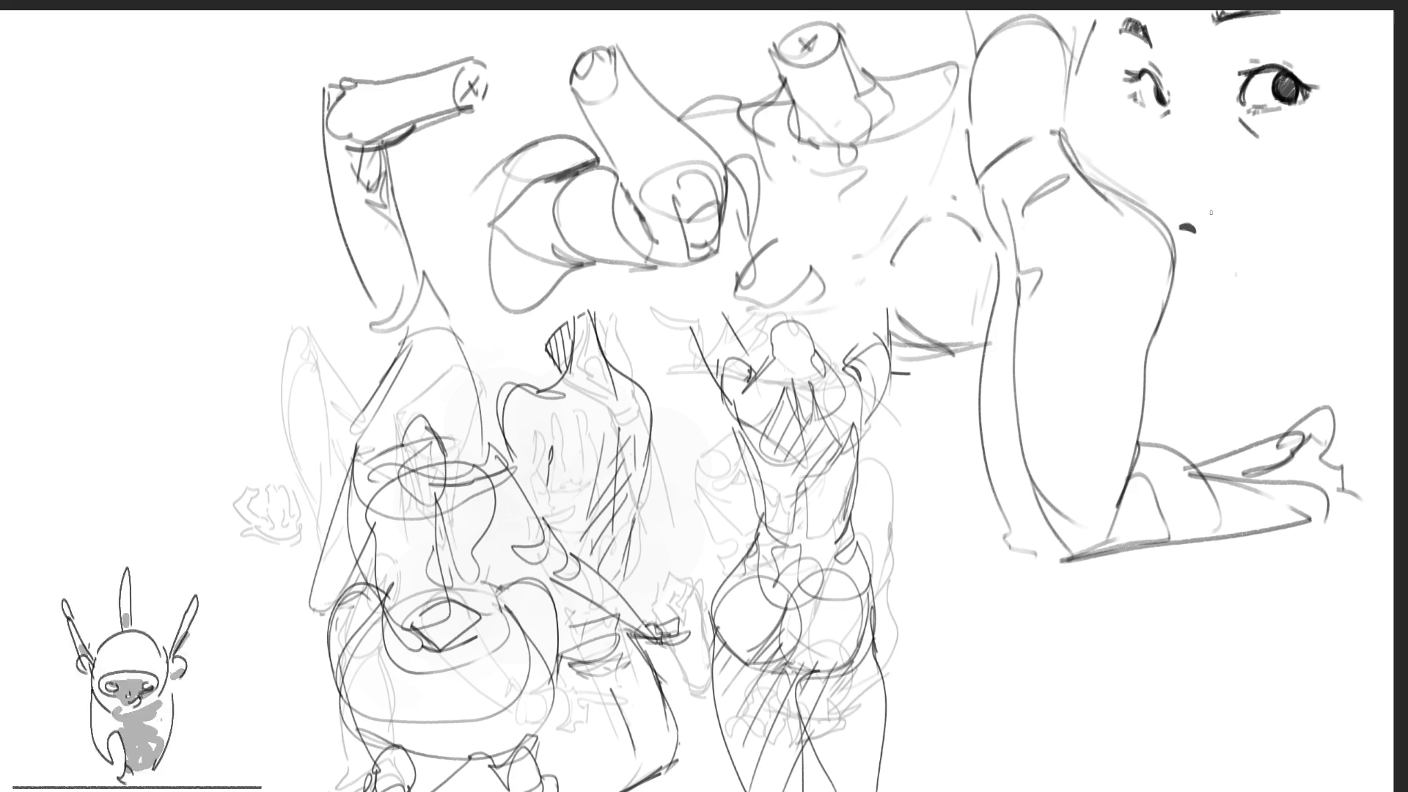
{"action": "left_click_drag", "start_coordinate": [1169, 170], "coordinate": [1145, 199]}
{"action": "key", "text": "ctrl+z"}
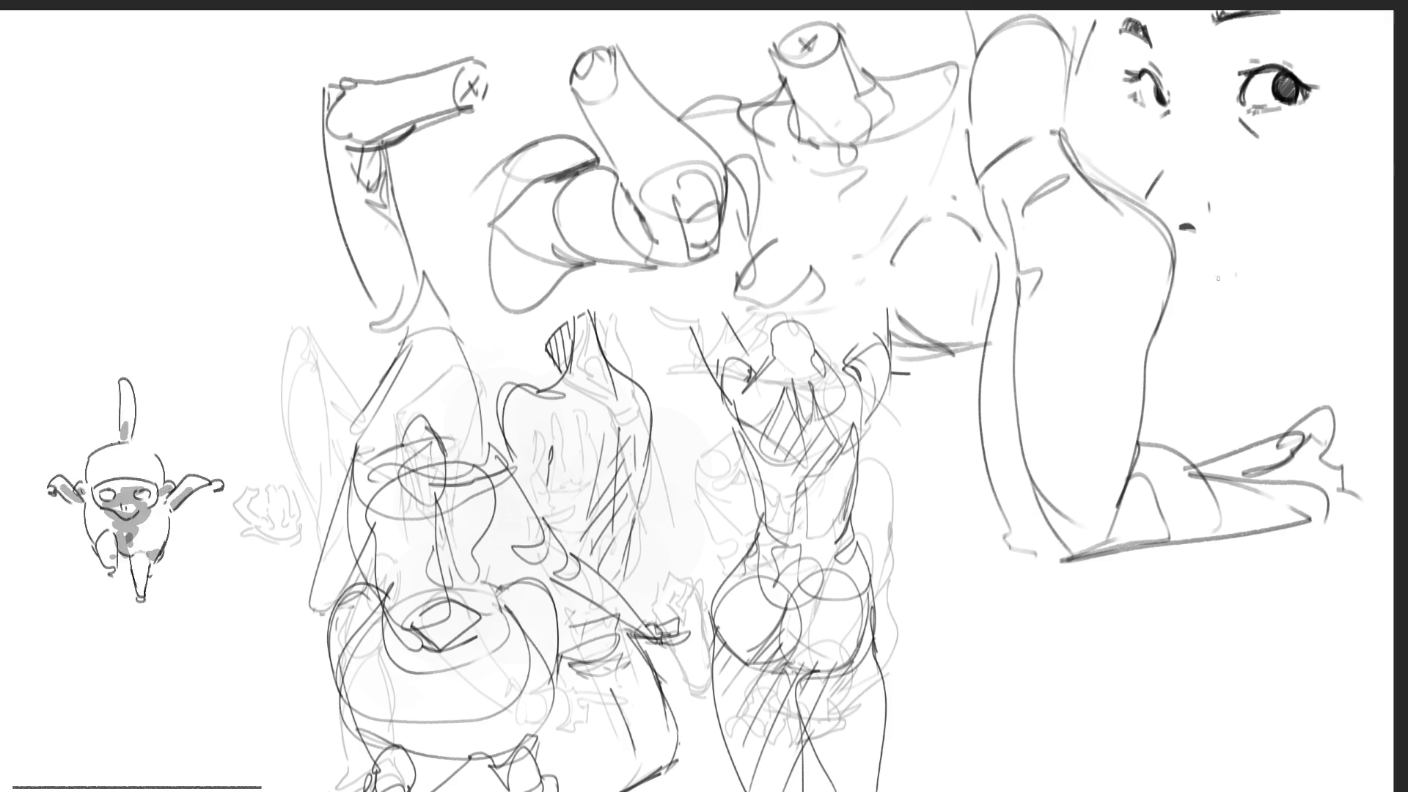
{"action": "left_click_drag", "start_coordinate": [1181, 300], "coordinate": [1192, 305]}
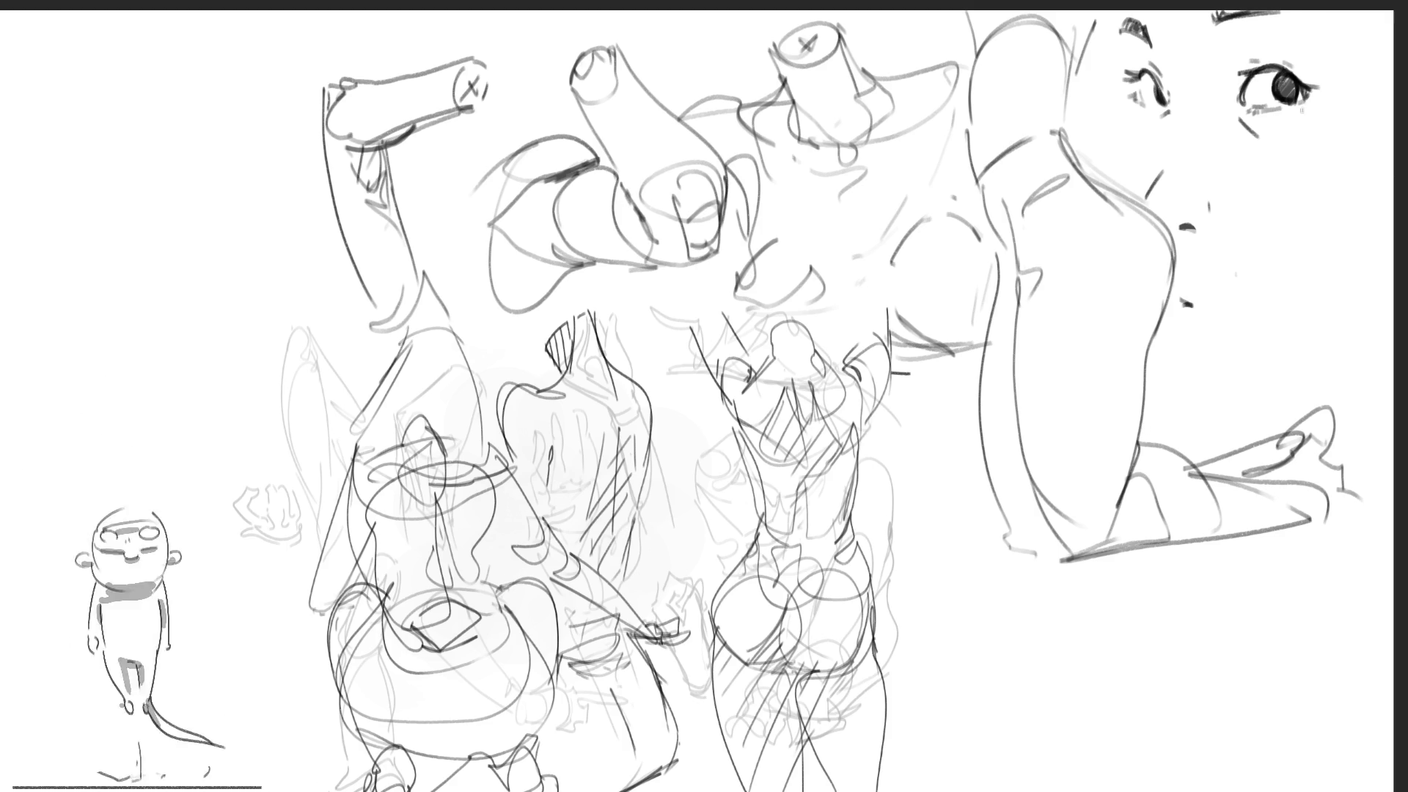
{"action": "mouse_move", "coordinate": [1235, 133]}
{"action": "left_mouse_down"}
{"action": "mouse_move", "coordinate": [1218, 154]}
{"action": "mouse_move", "coordinate": [1336, 163]}
{"action": "mouse_move", "coordinate": [1329, 128]}
{"action": "mouse_move", "coordinate": [1347, 170]}
{"action": "left_mouse_up"}
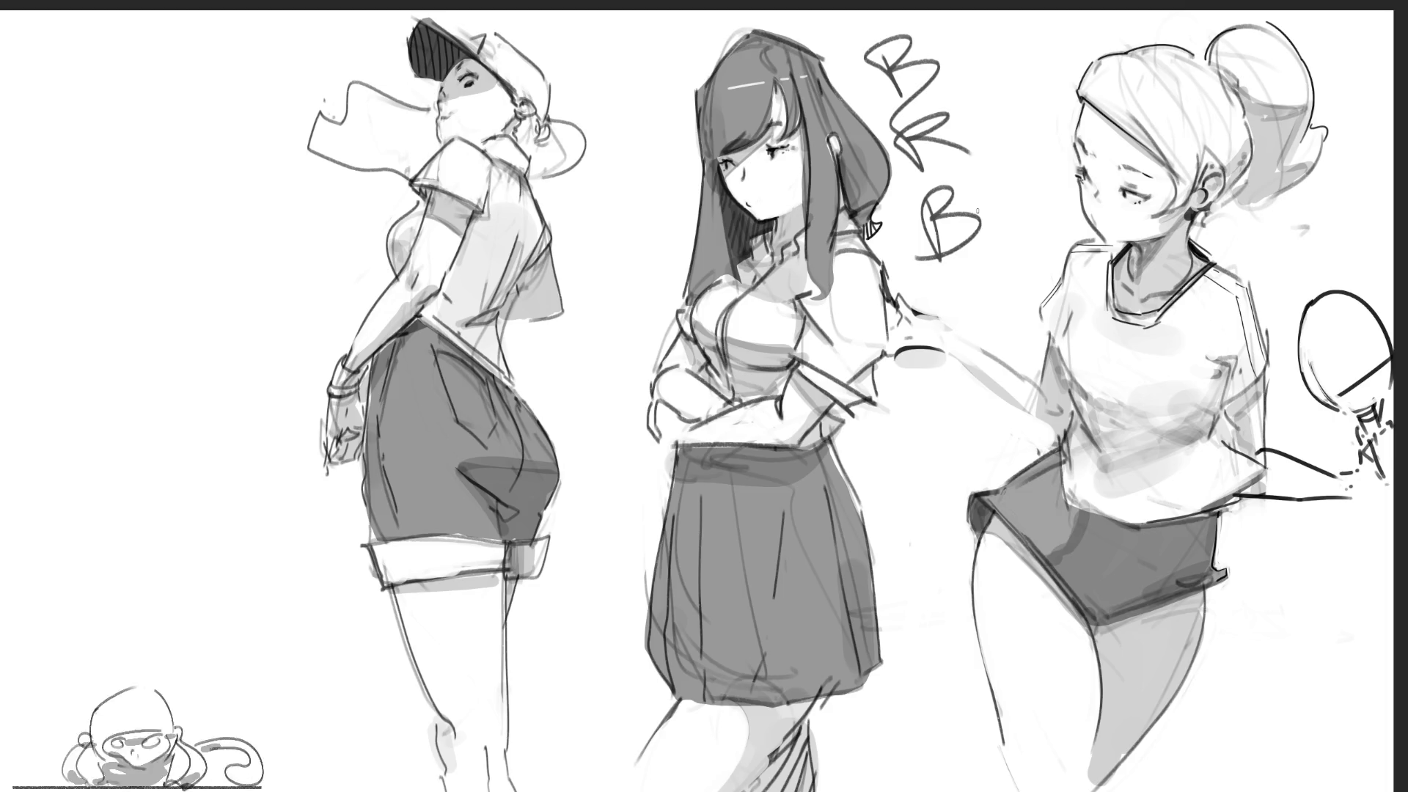
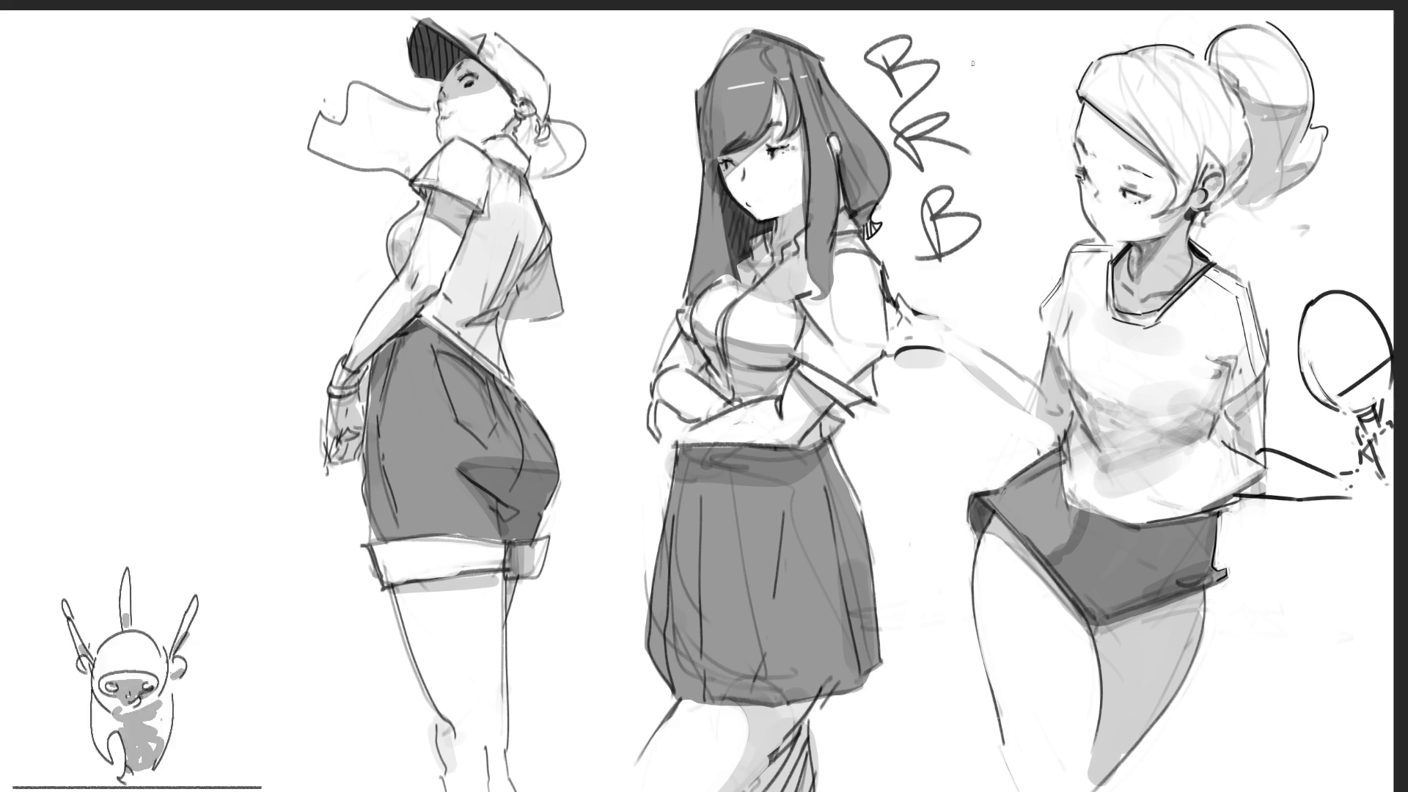
Undo the two stray strokes and the B R B lettering on the three-girl page
{"action": "left_click_drag", "start_coordinate": [961, 57], "coordinate": [1091, 242]}
{"action": "left_click_drag", "start_coordinate": [1042, 162], "coordinate": [627, 456]}
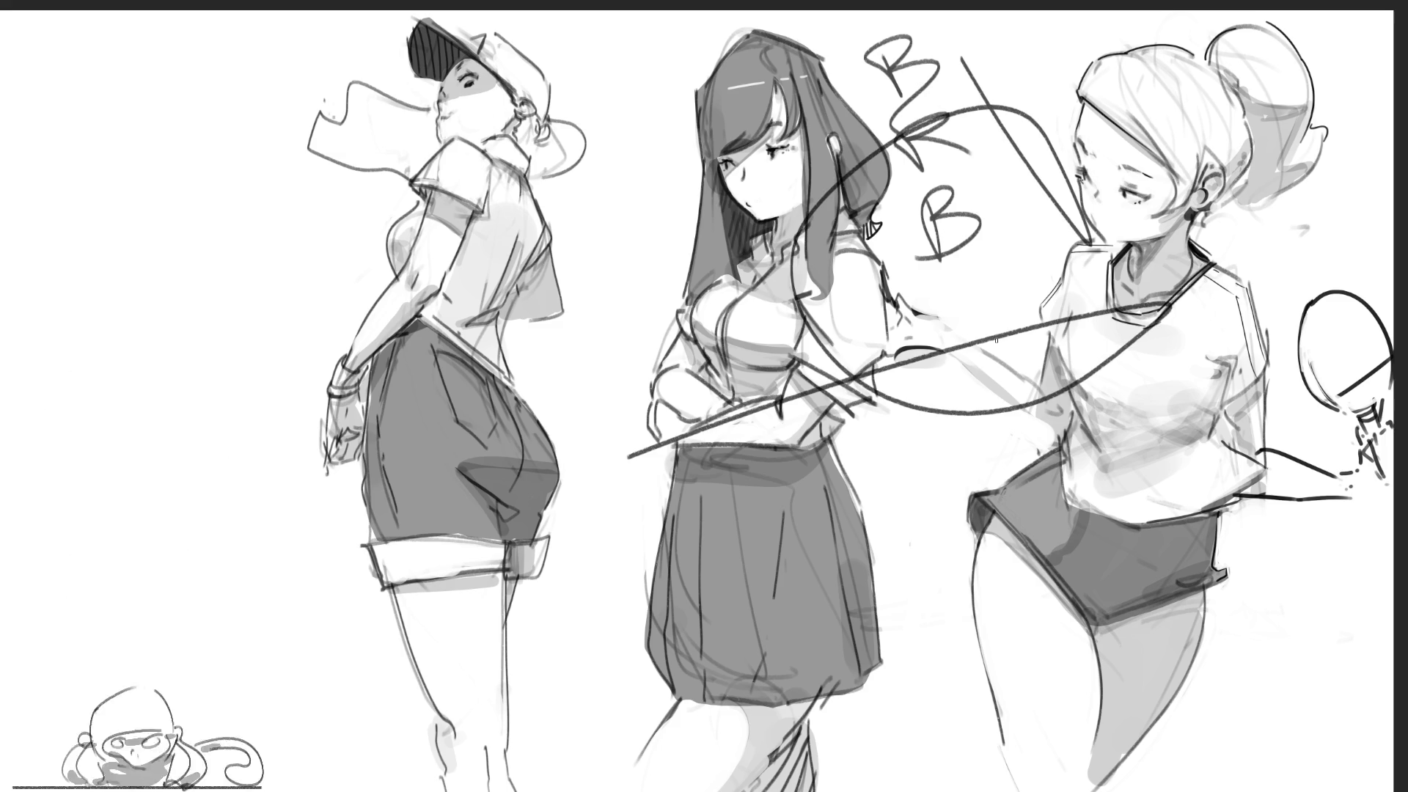
{"action": "key", "text": "ctrl+z"}
{"action": "key", "text": "ctrl+z"}
{"action": "key", "text": "ctrl+z"}
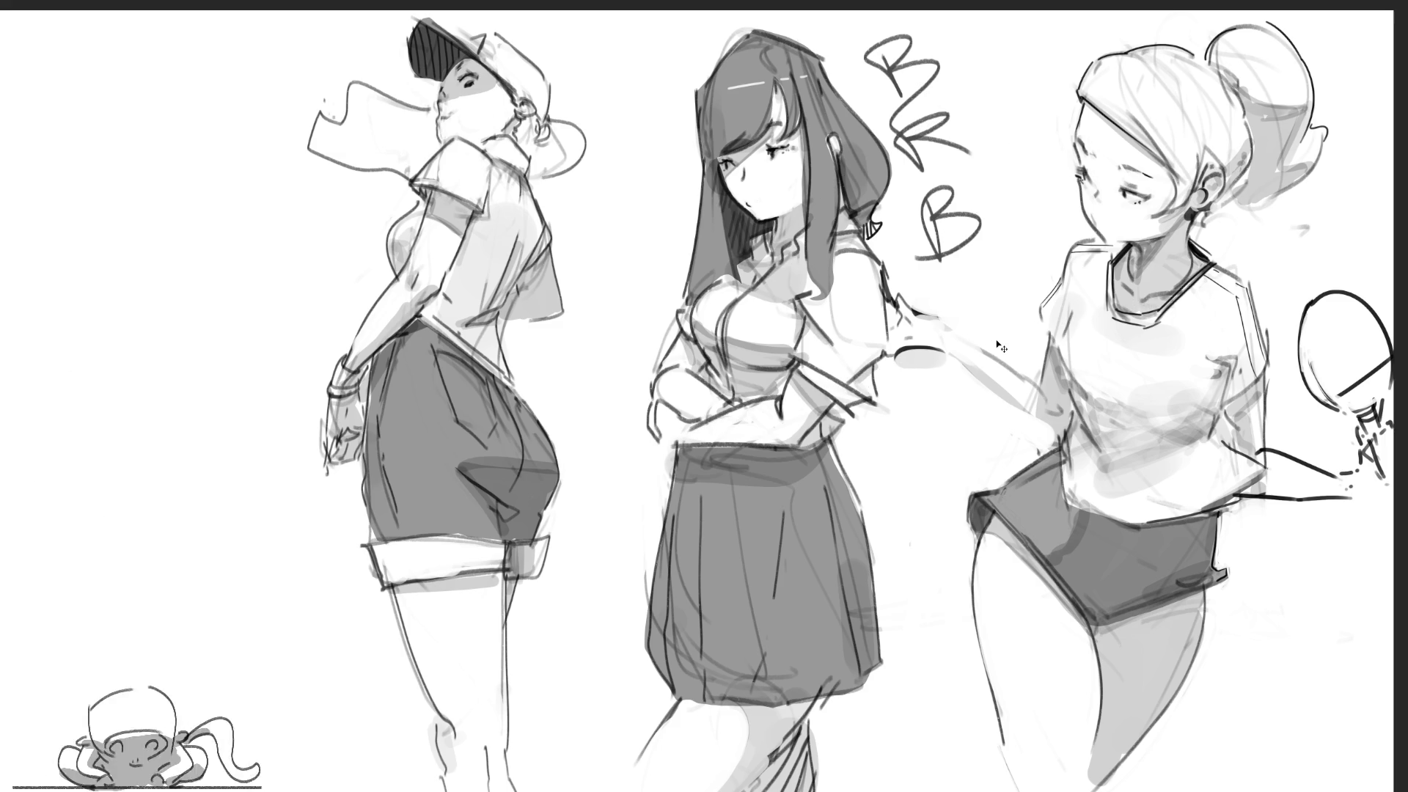
{"action": "key", "text": "ctrl+z"}
{"action": "key", "text": "ctrl+z"}
{"action": "key", "text": "ctrl+z"}
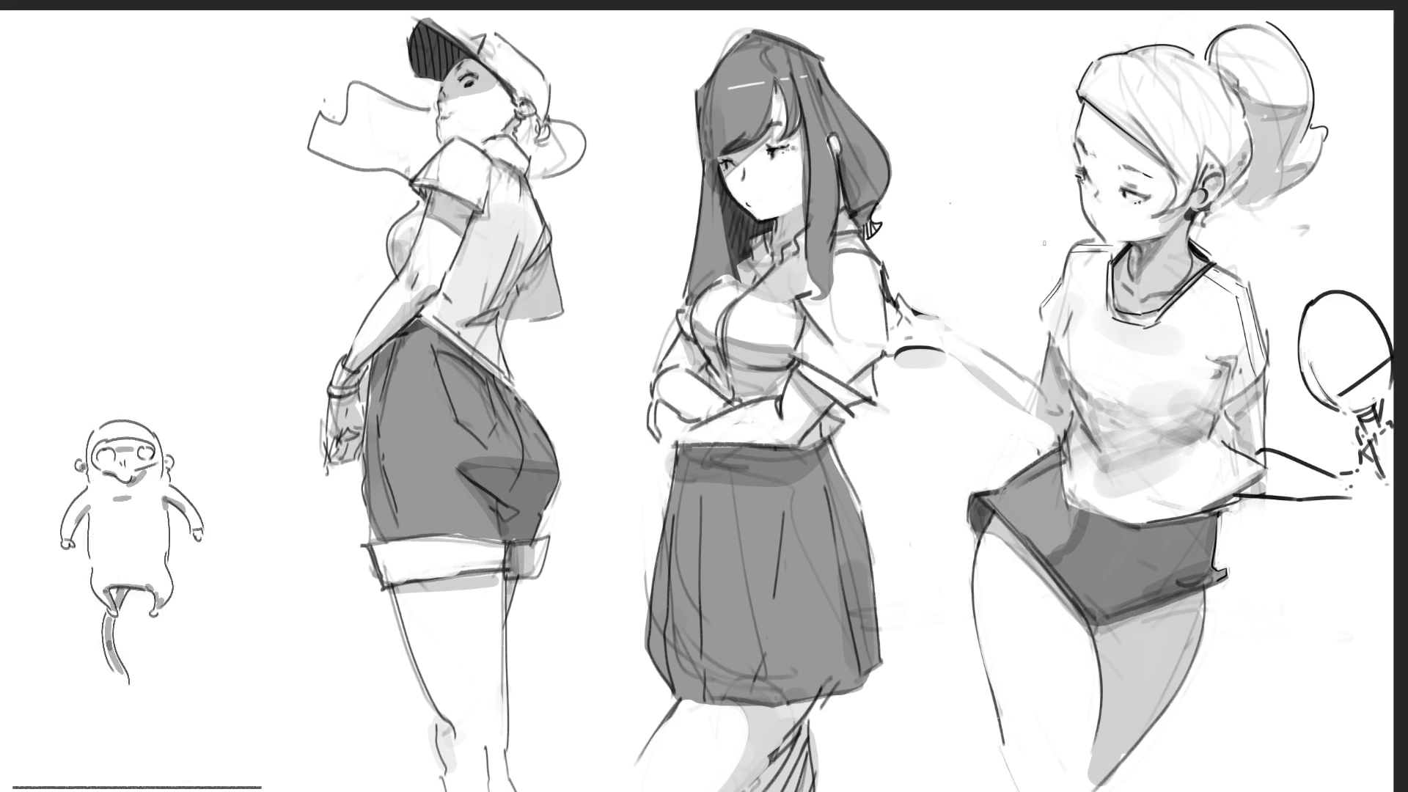
Try hatched, then soft blush on the middle girl's cheeks, undoing both
{"action": "left_click_drag", "start_coordinate": [726, 176], "coordinate": [798, 173]}
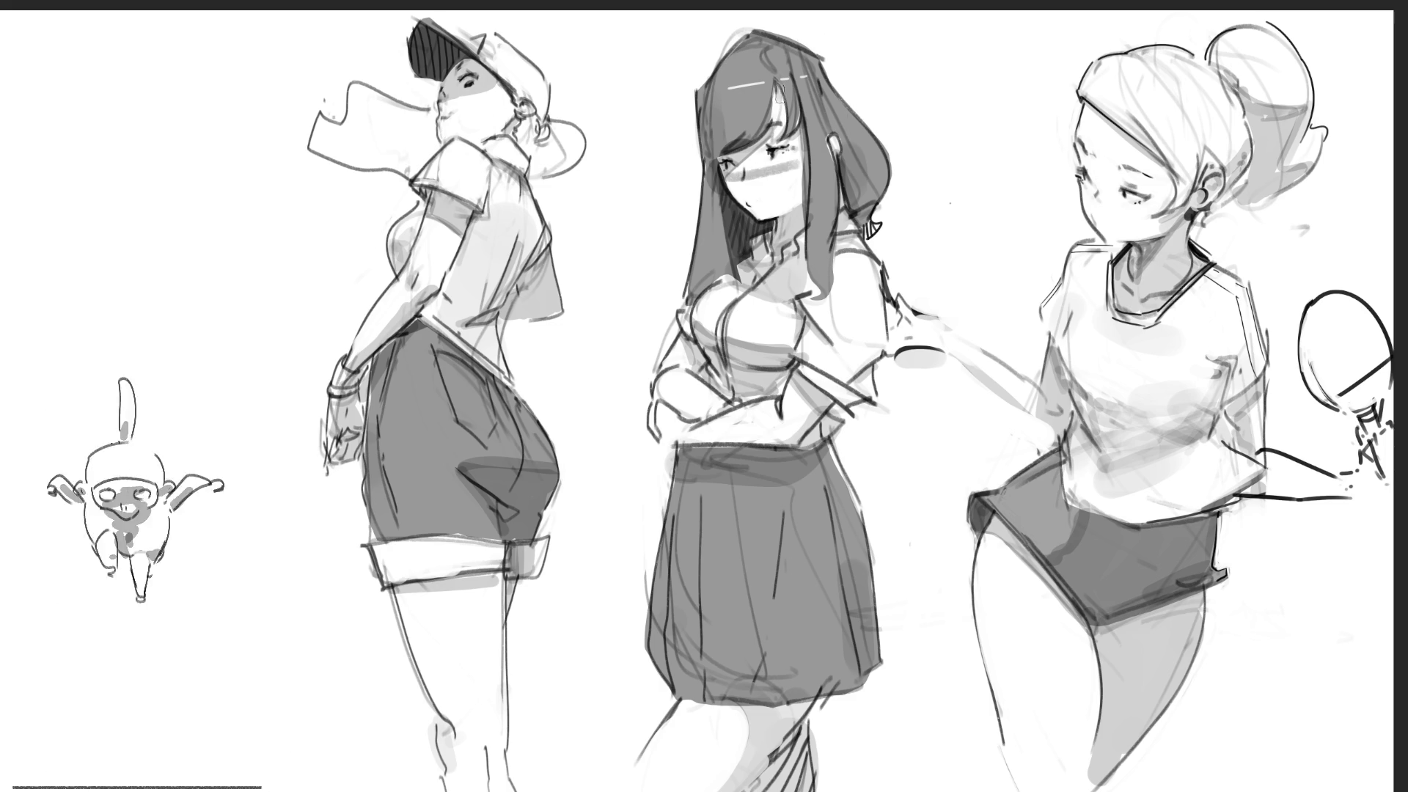
{"action": "key", "text": "ctrl+z"}
{"action": "left_click_drag", "start_coordinate": [756, 173], "coordinate": [790, 156]}
{"action": "key", "text": "ctrl+z"}
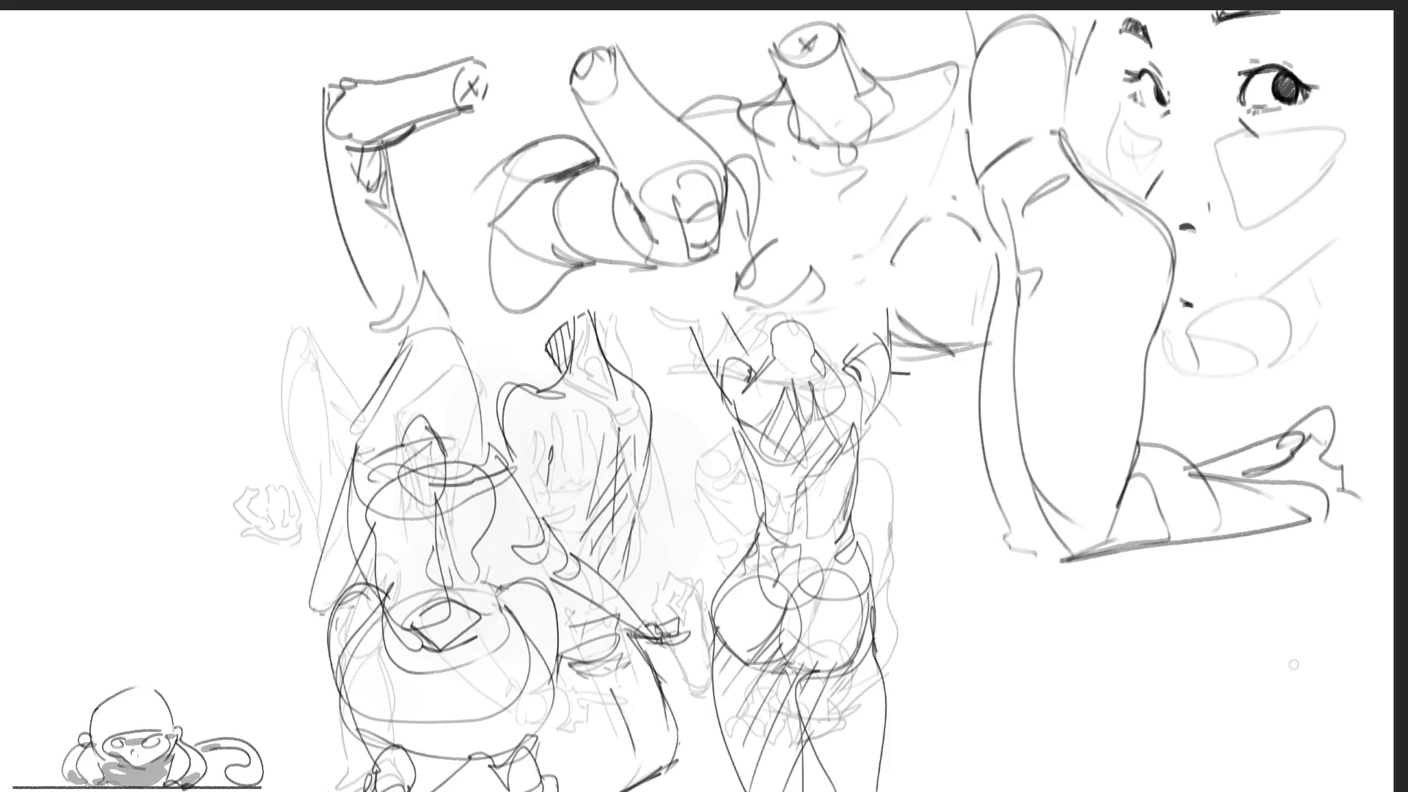
Lighten the crowded middle sketches, retrace the large arm's left edge, and outline part of the arm
{"action": "mouse_move", "coordinate": [419, 649]}
{"action": "left_mouse_down"}
{"action": "mouse_move", "coordinate": [558, 514]}
{"action": "mouse_move", "coordinate": [660, 624]}
{"action": "mouse_move", "coordinate": [843, 513]}
{"action": "mouse_move", "coordinate": [768, 446]}
{"action": "left_mouse_up"}
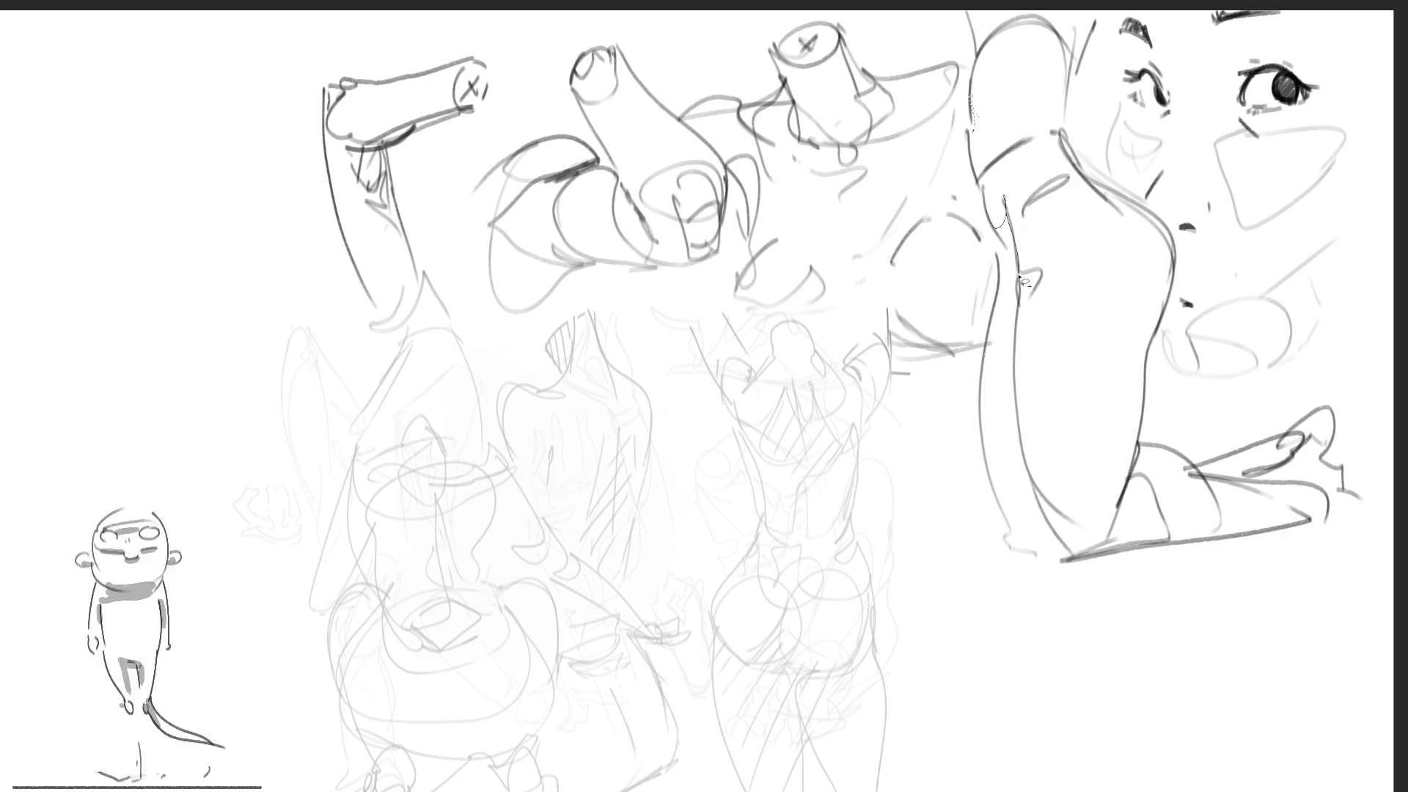
{"action": "mouse_move", "coordinate": [1028, 293]}
{"action": "left_mouse_down"}
{"action": "mouse_move", "coordinate": [1025, 452]}
{"action": "mouse_move", "coordinate": [1074, 546]}
{"action": "mouse_move", "coordinate": [1016, 551]}
{"action": "mouse_move", "coordinate": [982, 343]}
{"action": "mouse_move", "coordinate": [1003, 284]}
{"action": "mouse_move", "coordinate": [1002, 214]}
{"action": "left_mouse_up"}
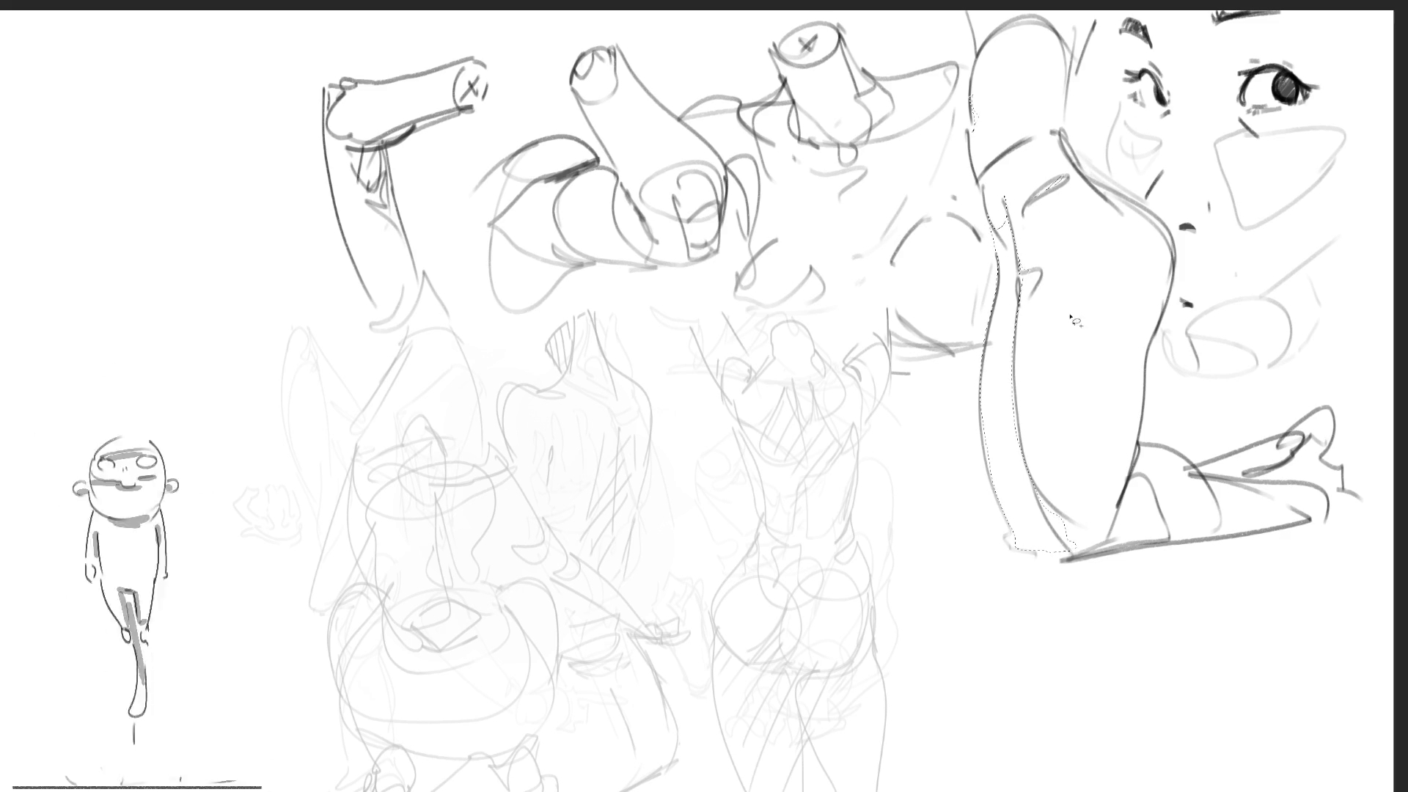
{"action": "mouse_move", "coordinate": [1130, 242]}
{"action": "left_mouse_down"}
{"action": "mouse_move", "coordinate": [1148, 305]}
{"action": "mouse_move", "coordinate": [1137, 236]}
{"action": "left_mouse_up"}
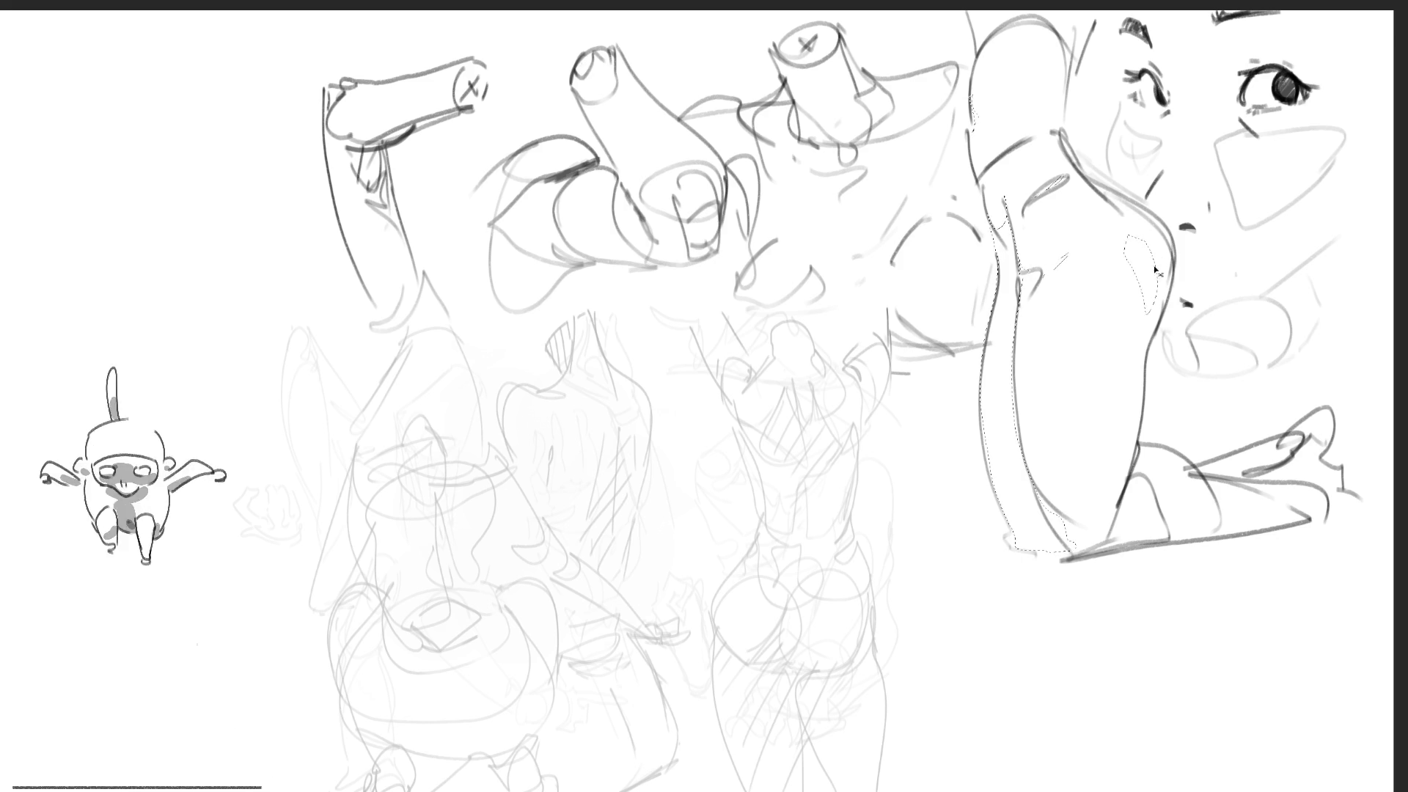
{"action": "mouse_move", "coordinate": [1143, 281]}
{"action": "left_mouse_down"}
{"action": "mouse_move", "coordinate": [1152, 355]}
{"action": "mouse_move", "coordinate": [1161, 232]}
{"action": "left_mouse_up"}
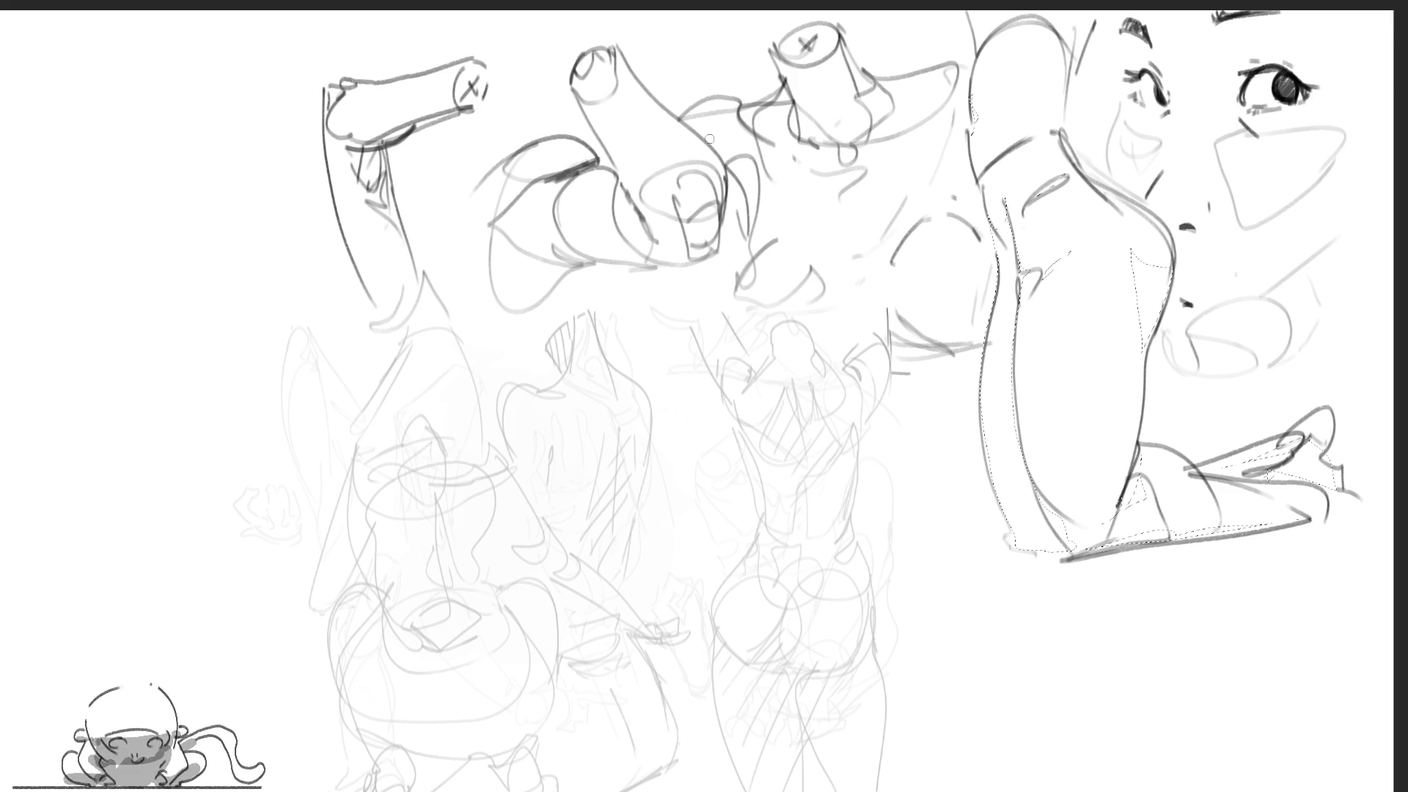
Shade the large arm's edges and lower part grey, erase, reshade, then select the upper-left arm's shadow area
{"action": "mouse_move", "coordinate": [1001, 234]}
{"action": "left_mouse_down"}
{"action": "mouse_move", "coordinate": [1037, 472]}
{"action": "mouse_move", "coordinate": [1079, 521]}
{"action": "left_mouse_up"}
{"action": "left_click_drag", "start_coordinate": [1152, 264], "coordinate": [1253, 552]}
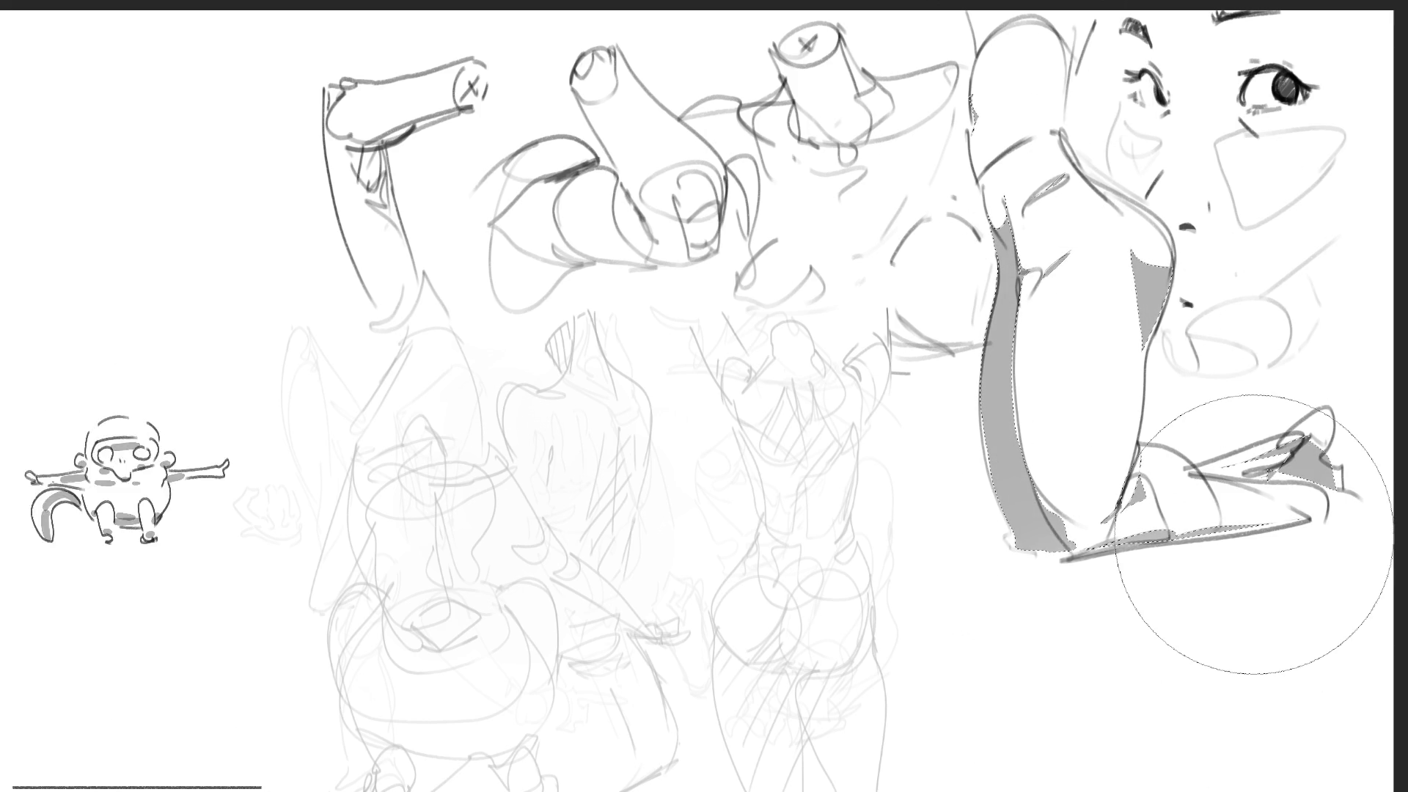
{"action": "mouse_move", "coordinate": [1049, 477]}
{"action": "left_mouse_down"}
{"action": "mouse_move", "coordinate": [1049, 352]}
{"action": "mouse_move", "coordinate": [1005, 242]}
{"action": "left_mouse_up"}
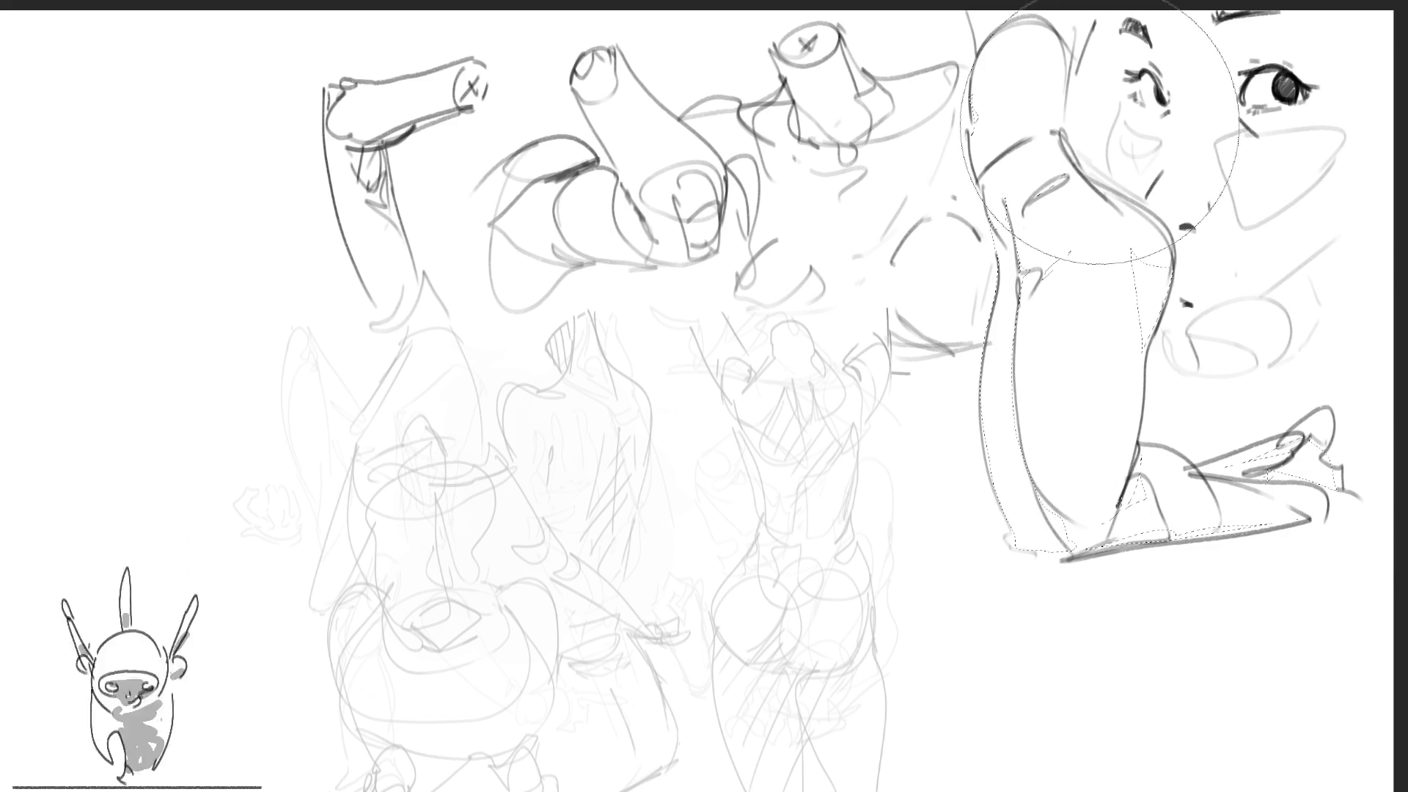
{"action": "mouse_move", "coordinate": [1239, 293]}
{"action": "left_mouse_down"}
{"action": "mouse_move", "coordinate": [1276, 315]}
{"action": "mouse_move", "coordinate": [1273, 373]}
{"action": "left_mouse_up"}
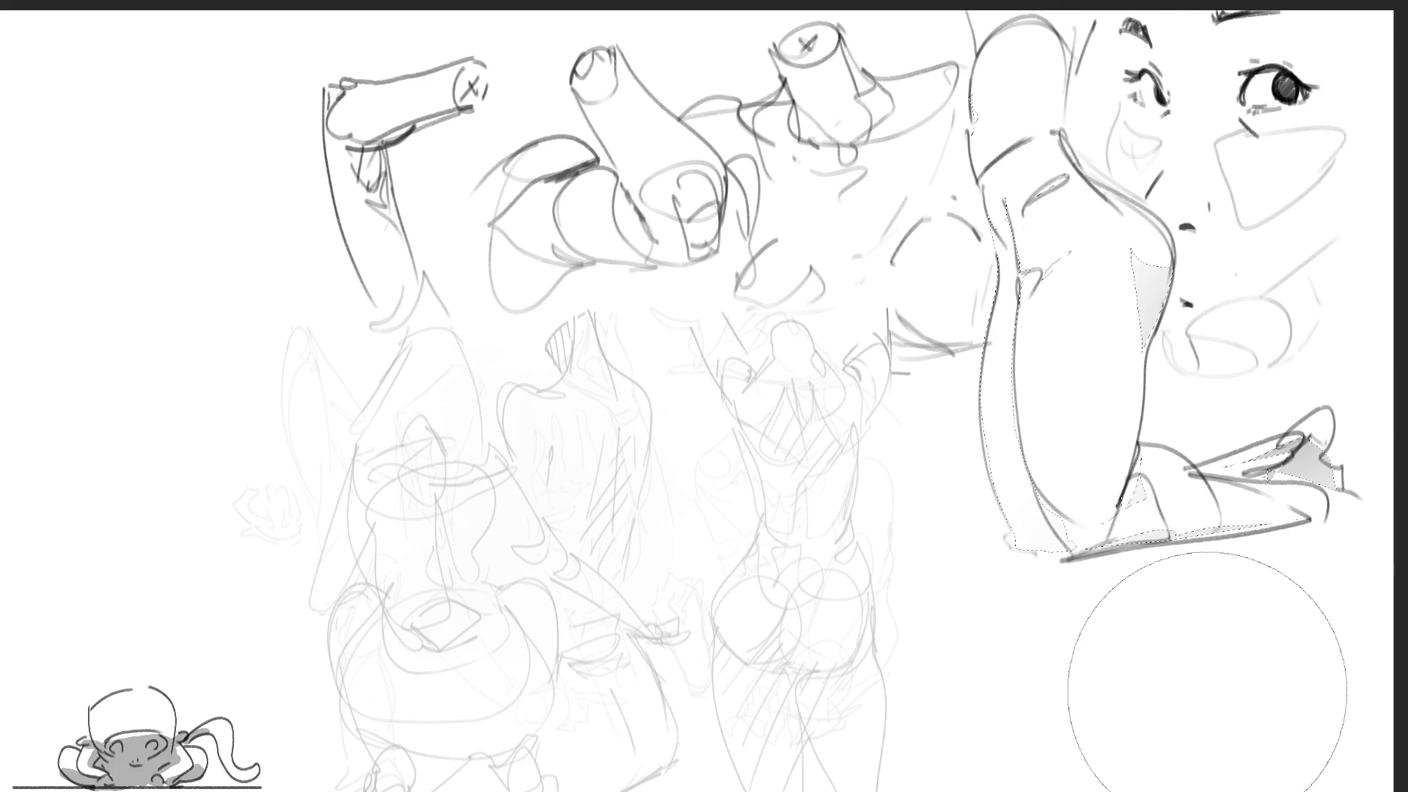
{"action": "left_click_drag", "start_coordinate": [974, 519], "coordinate": [941, 357]}
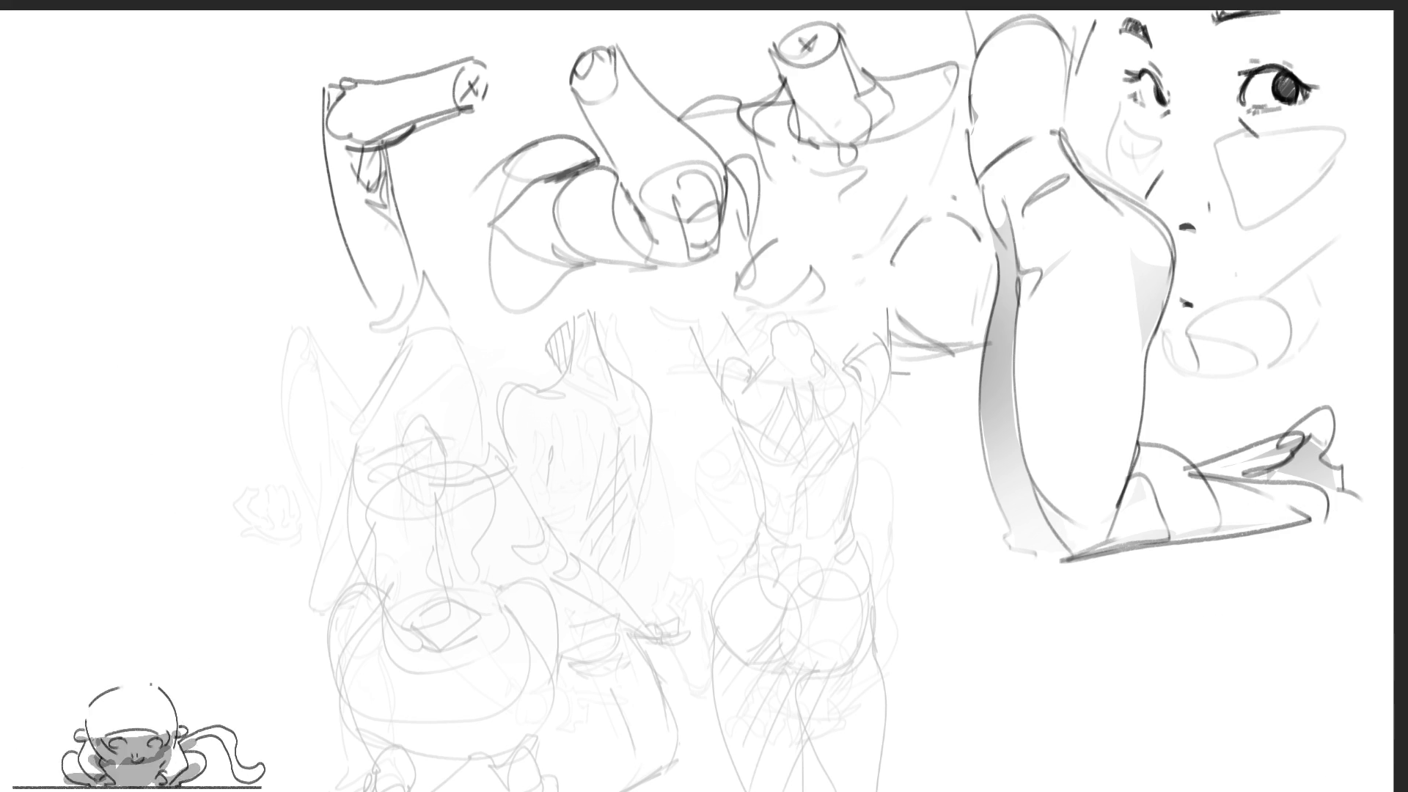
{"action": "mouse_move", "coordinate": [381, 155]}
{"action": "left_mouse_down"}
{"action": "mouse_move", "coordinate": [374, 211]}
{"action": "mouse_move", "coordinate": [392, 201]}
{"action": "mouse_move", "coordinate": [381, 156]}
{"action": "left_mouse_up"}
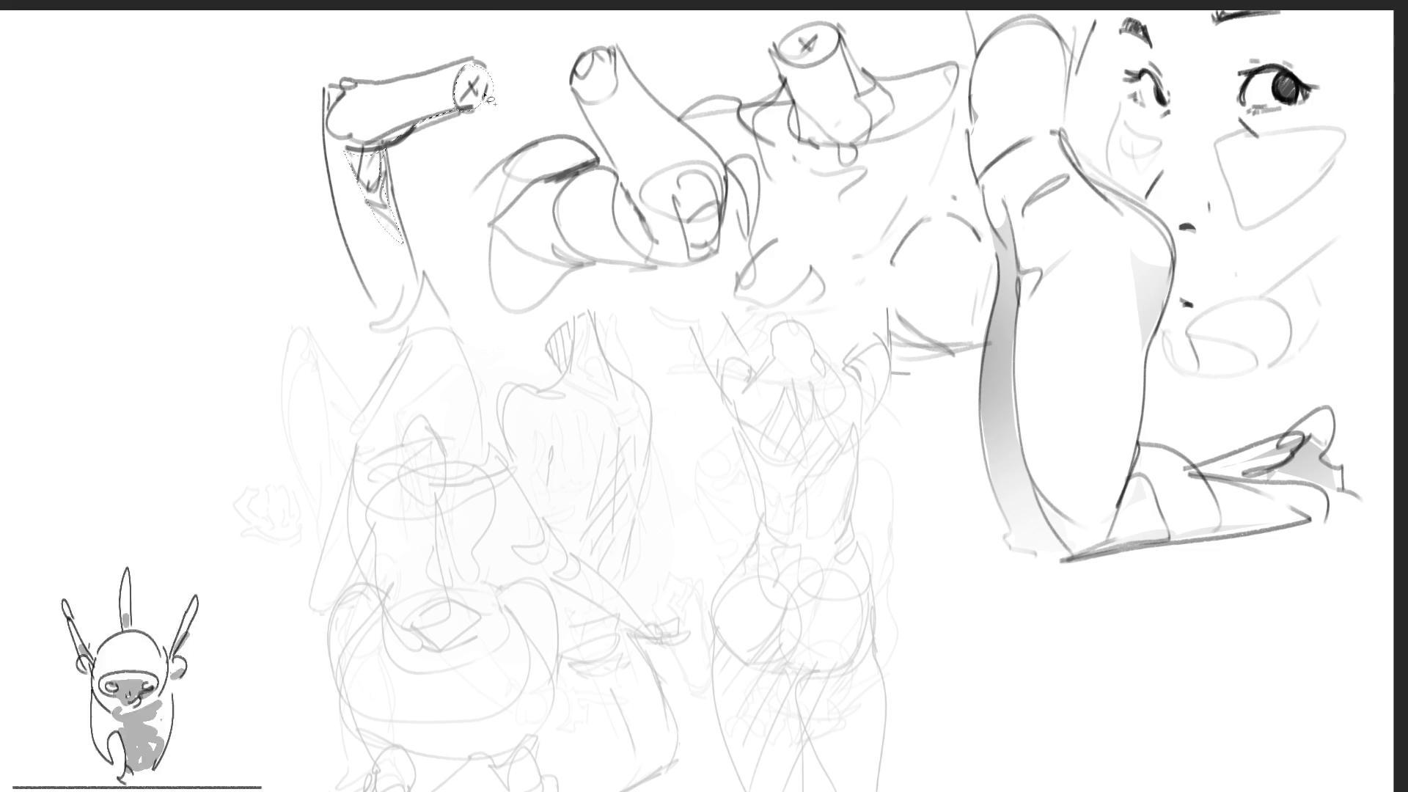
Outline the upper-left arm's shadow side, brush grey shading into it, and deselect
{"action": "key", "text": "b"}
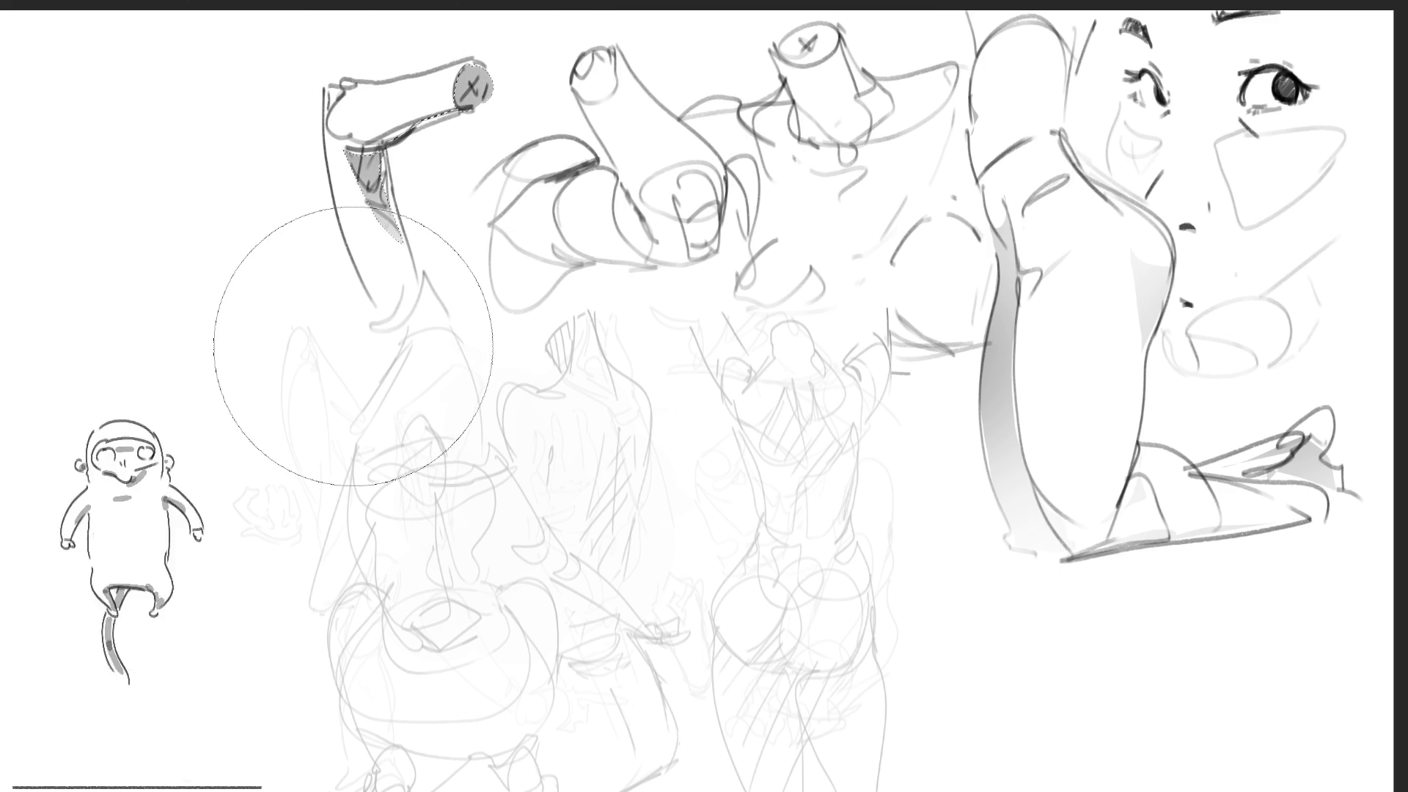
{"action": "key", "text": "v"}
{"action": "key", "text": "ctrl+d"}
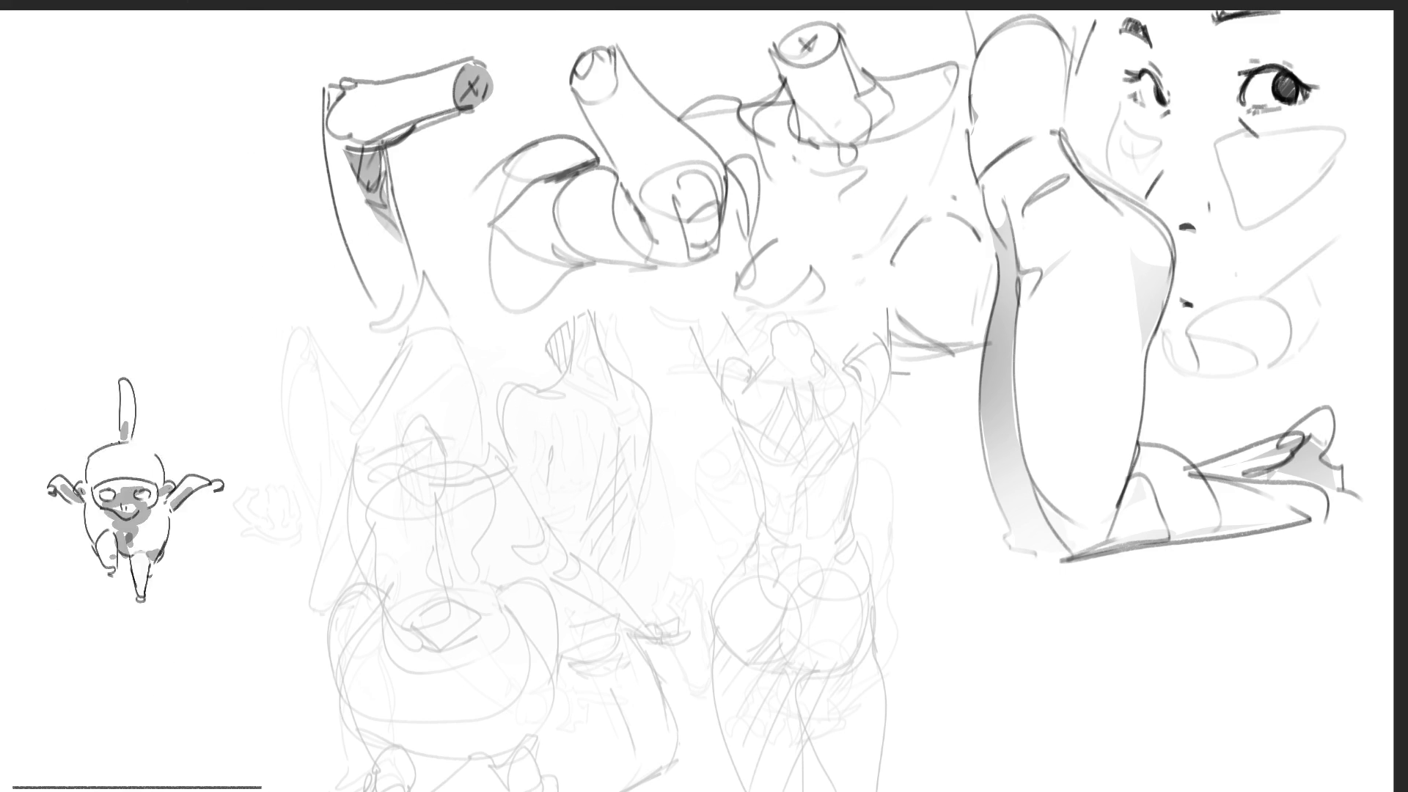
{"action": "mouse_move", "coordinate": [337, 198]}
{"action": "left_mouse_down"}
{"action": "mouse_move", "coordinate": [350, 238]}
{"action": "mouse_move", "coordinate": [422, 315]}
{"action": "mouse_move", "coordinate": [385, 327]}
{"action": "mouse_move", "coordinate": [393, 359]}
{"action": "left_mouse_up"}
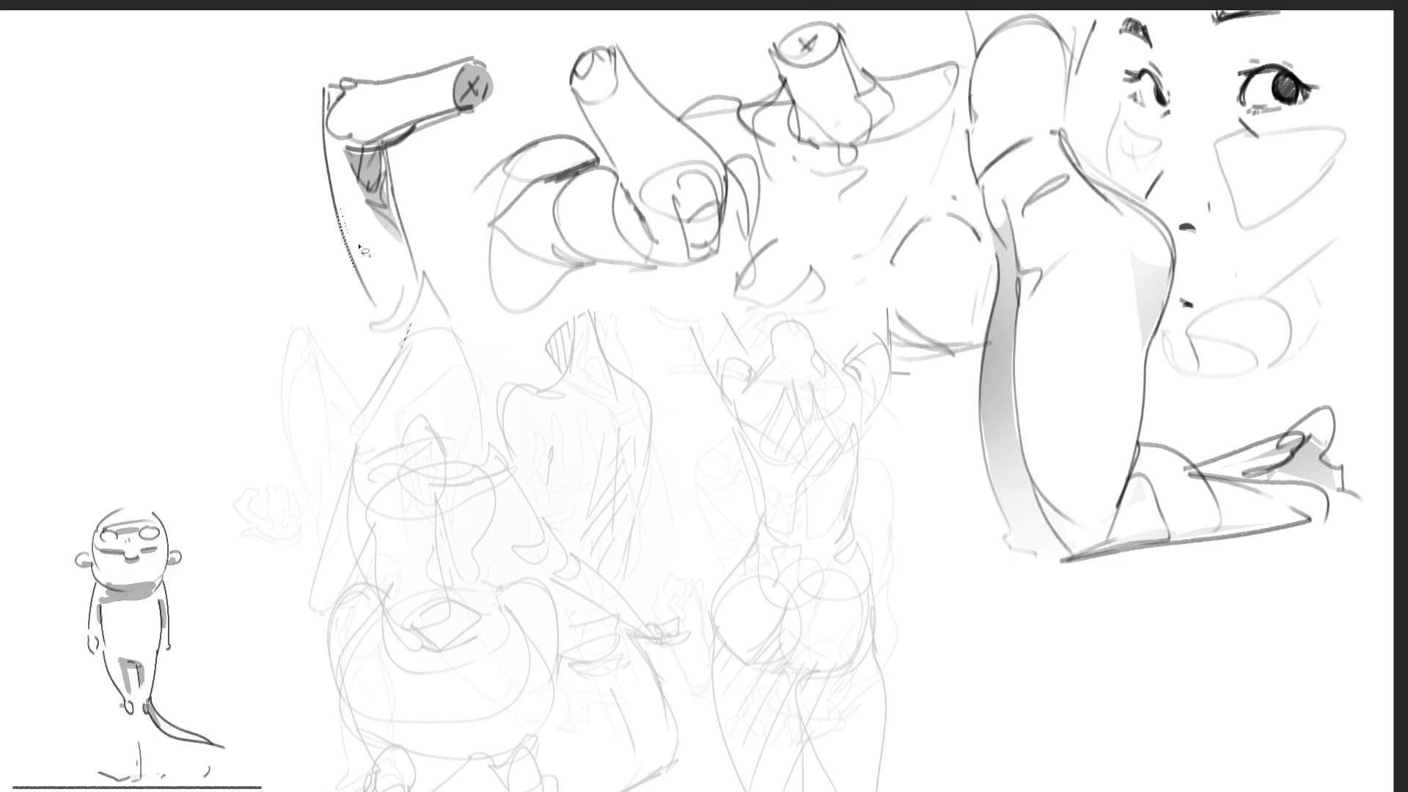
{"action": "mouse_move", "coordinate": [381, 252]}
{"action": "left_mouse_down"}
{"action": "mouse_move", "coordinate": [428, 285]}
{"action": "mouse_move", "coordinate": [414, 338]}
{"action": "mouse_move", "coordinate": [385, 333]}
{"action": "mouse_move", "coordinate": [343, 238]}
{"action": "left_mouse_up"}
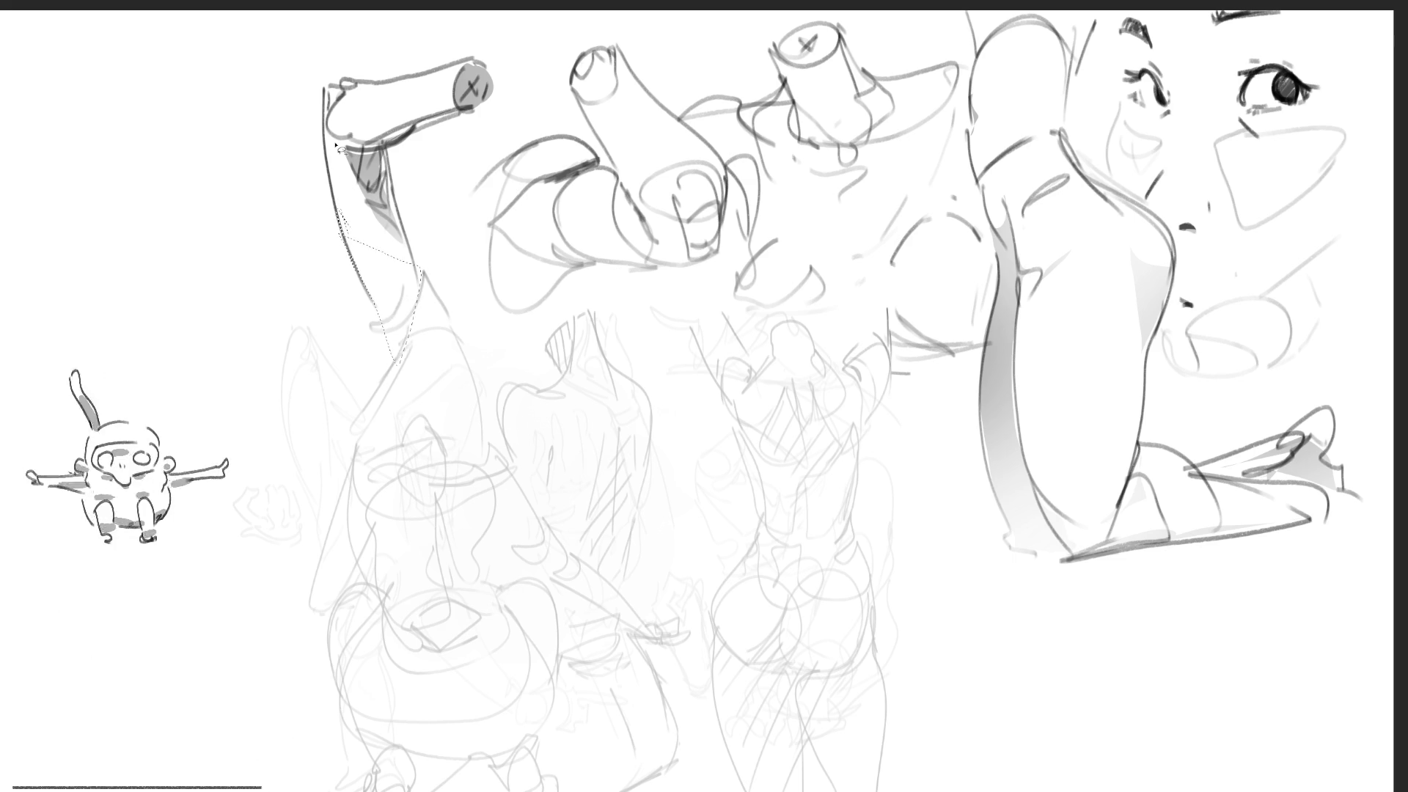
{"action": "key", "text": "b"}
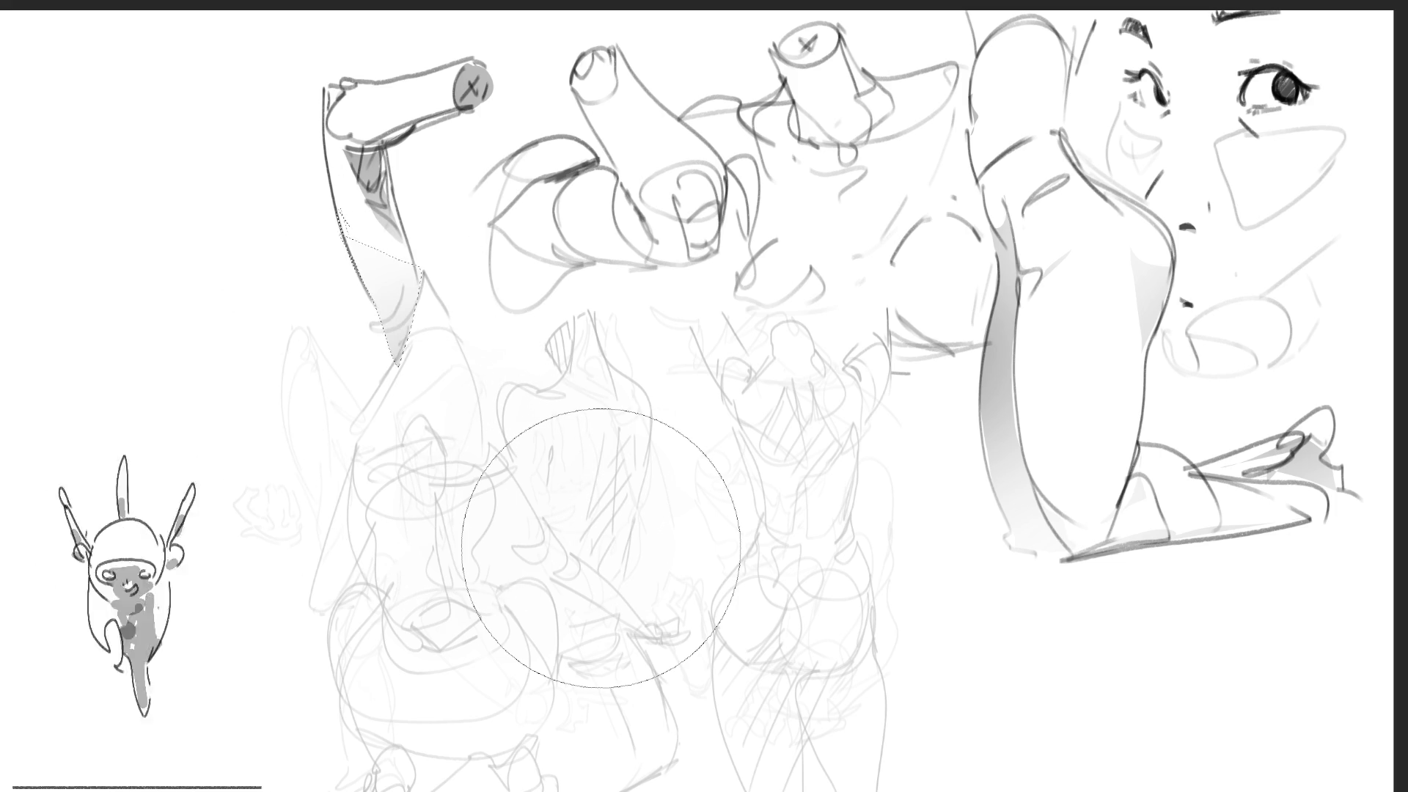
{"action": "key", "text": "v"}
{"action": "key", "text": "b"}
{"action": "key", "text": "ctrl+d"}
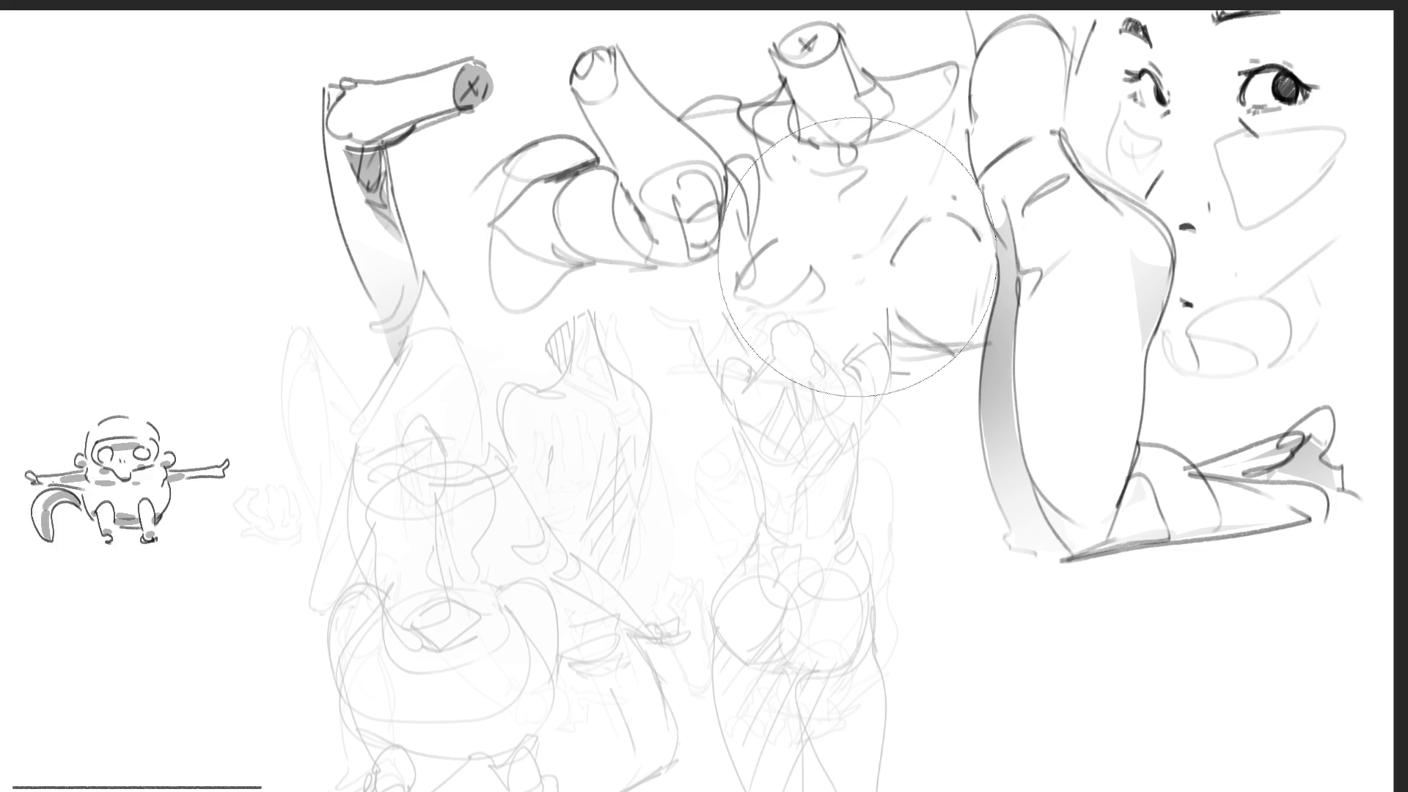
Select an area over the middle figure and shade its chest grey with a smaller brush
{"action": "left_click_drag", "start_coordinate": [704, 234], "coordinate": [1012, 271]}
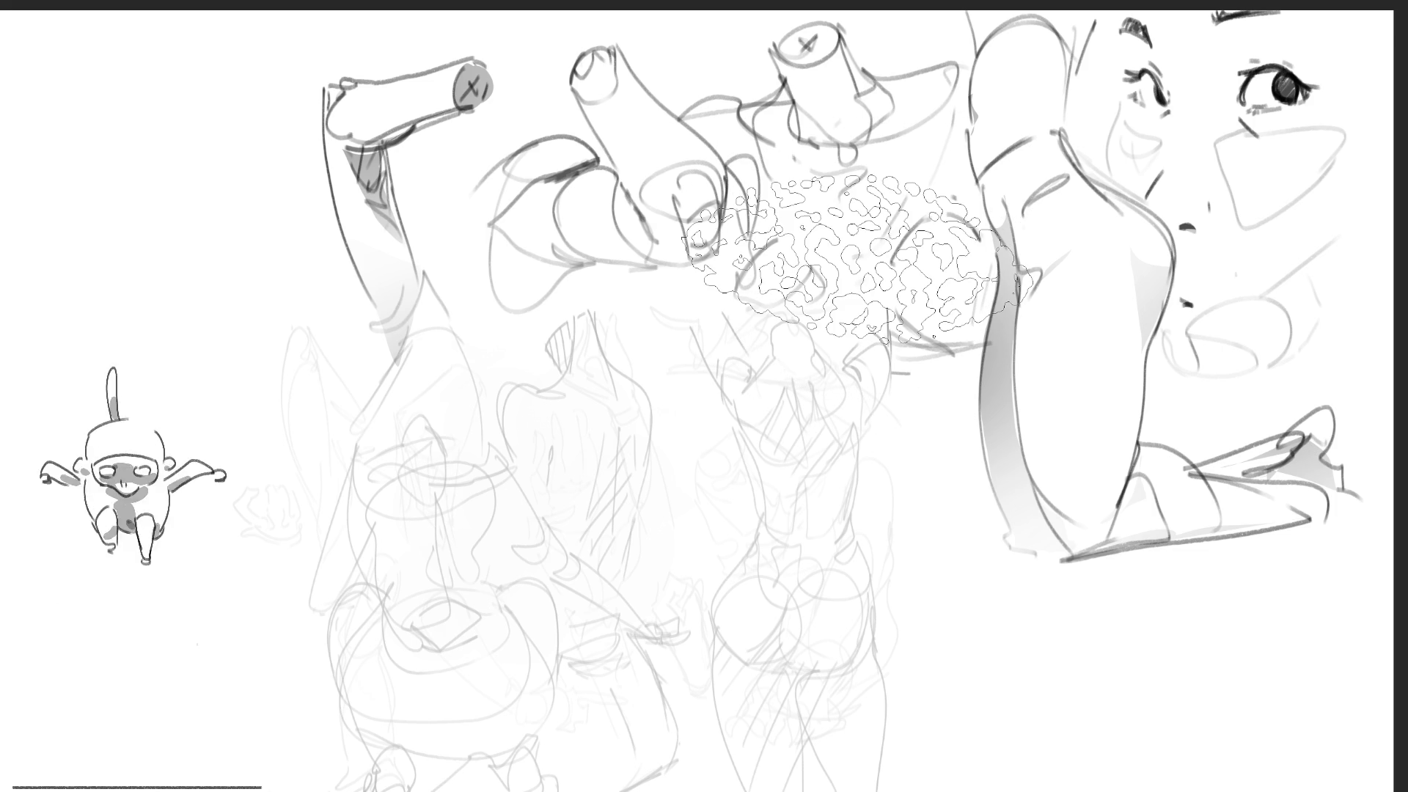
{"action": "key", "text": "bracketleft"}
{"action": "key", "text": "bracketleft"}
{"action": "key", "text": "bracketleft"}
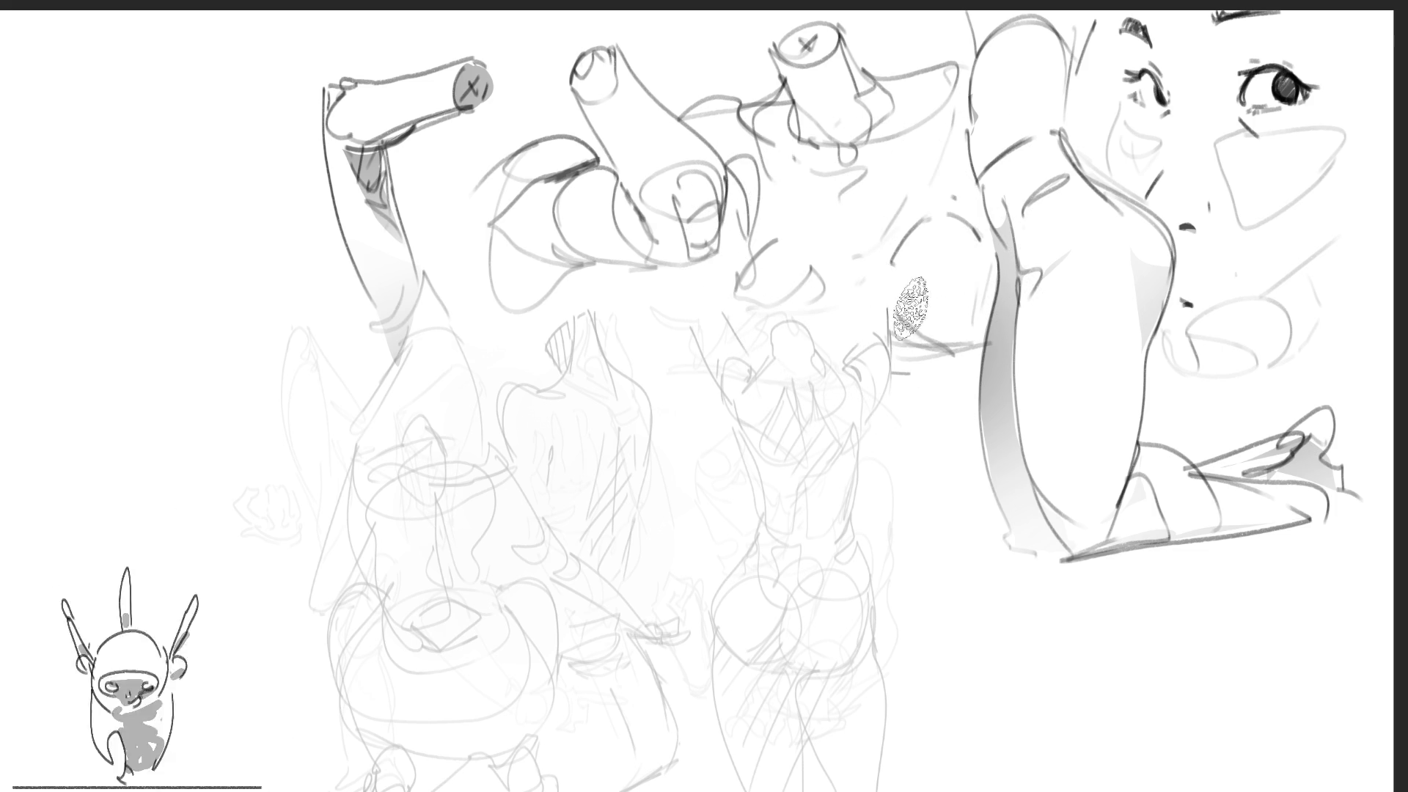
{"action": "mouse_move", "coordinate": [902, 364]}
{"action": "left_mouse_down"}
{"action": "mouse_move", "coordinate": [976, 367]}
{"action": "mouse_move", "coordinate": [891, 458]}
{"action": "mouse_move", "coordinate": [917, 440]}
{"action": "mouse_move", "coordinate": [902, 411]}
{"action": "mouse_move", "coordinate": [939, 389]}
{"action": "mouse_move", "coordinate": [976, 396]}
{"action": "mouse_move", "coordinate": [917, 363]}
{"action": "mouse_move", "coordinate": [953, 377]}
{"action": "mouse_move", "coordinate": [950, 399]}
{"action": "mouse_move", "coordinate": [884, 381]}
{"action": "left_mouse_up"}
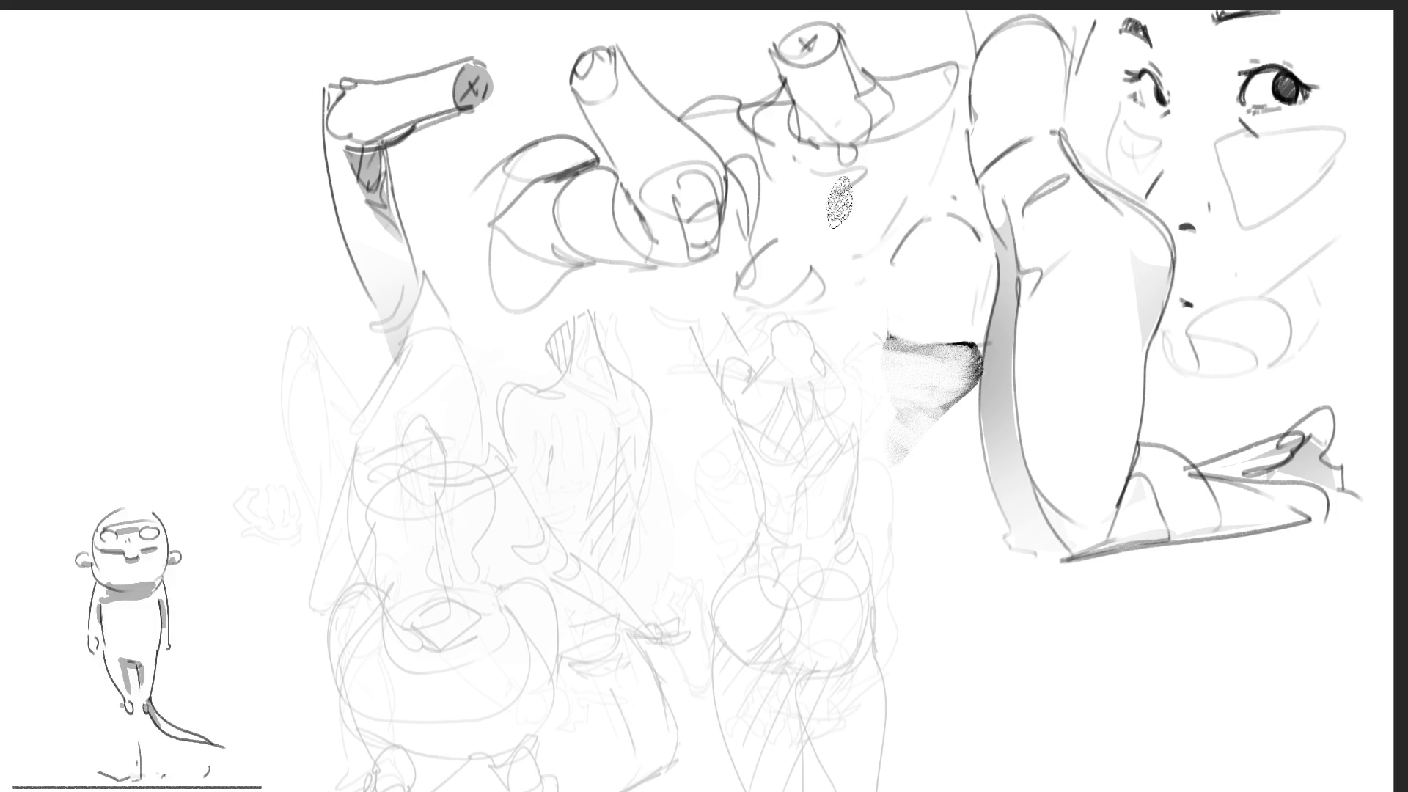
{"action": "mouse_move", "coordinate": [793, 165]}
{"action": "left_mouse_down"}
{"action": "mouse_move", "coordinate": [880, 154]}
{"action": "mouse_move", "coordinate": [800, 220]}
{"action": "mouse_move", "coordinate": [864, 209]}
{"action": "mouse_move", "coordinate": [816, 95]}
{"action": "mouse_move", "coordinate": [864, 164]}
{"action": "mouse_move", "coordinate": [748, 121]}
{"action": "mouse_move", "coordinate": [752, 175]}
{"action": "left_mouse_up"}
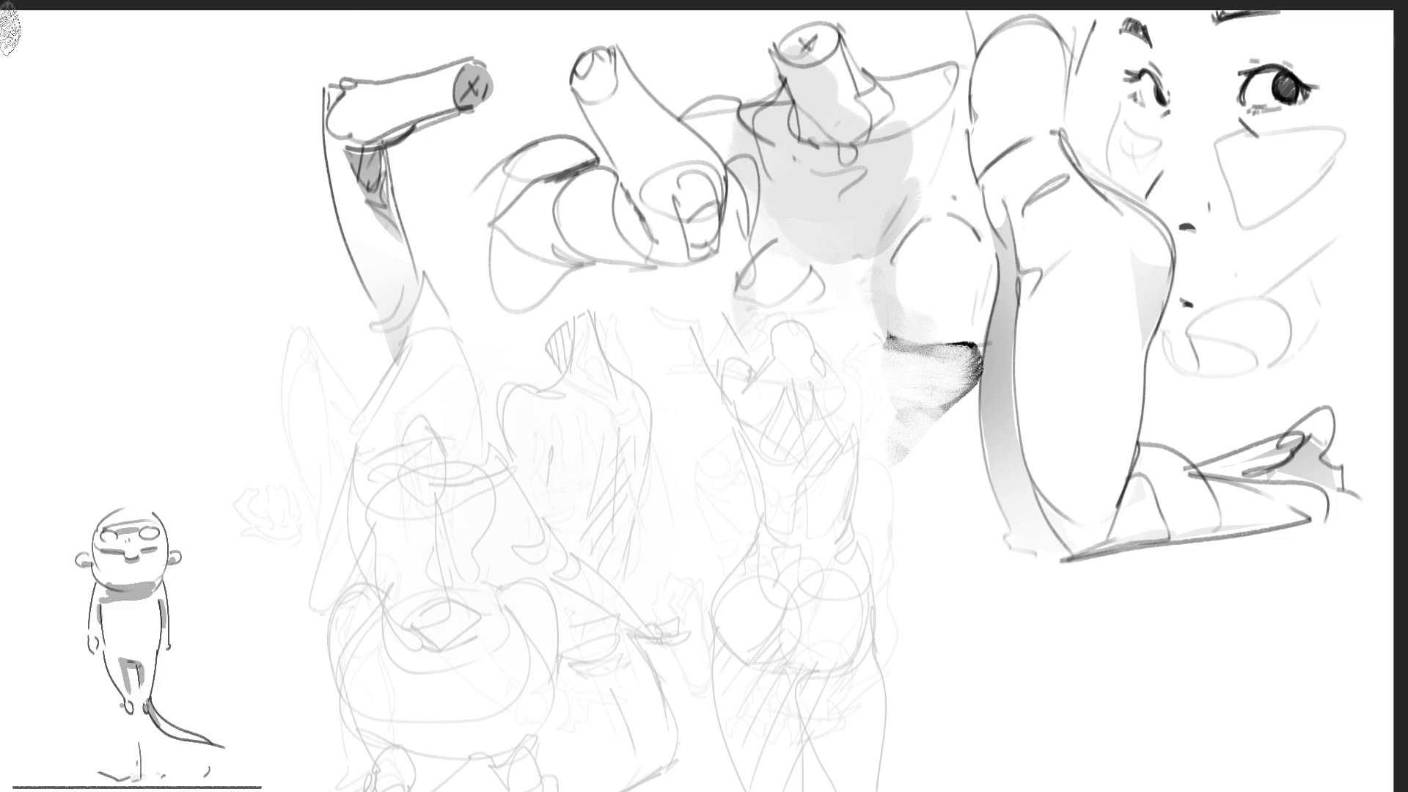
Paint three soft grey test strokes at the top left after undoing two trial strokes
{"action": "mouse_move", "coordinate": [10, 31]}
{"action": "left_mouse_down"}
{"action": "mouse_move", "coordinate": [82, 64]}
{"action": "mouse_move", "coordinate": [73, 168]}
{"action": "left_mouse_up"}
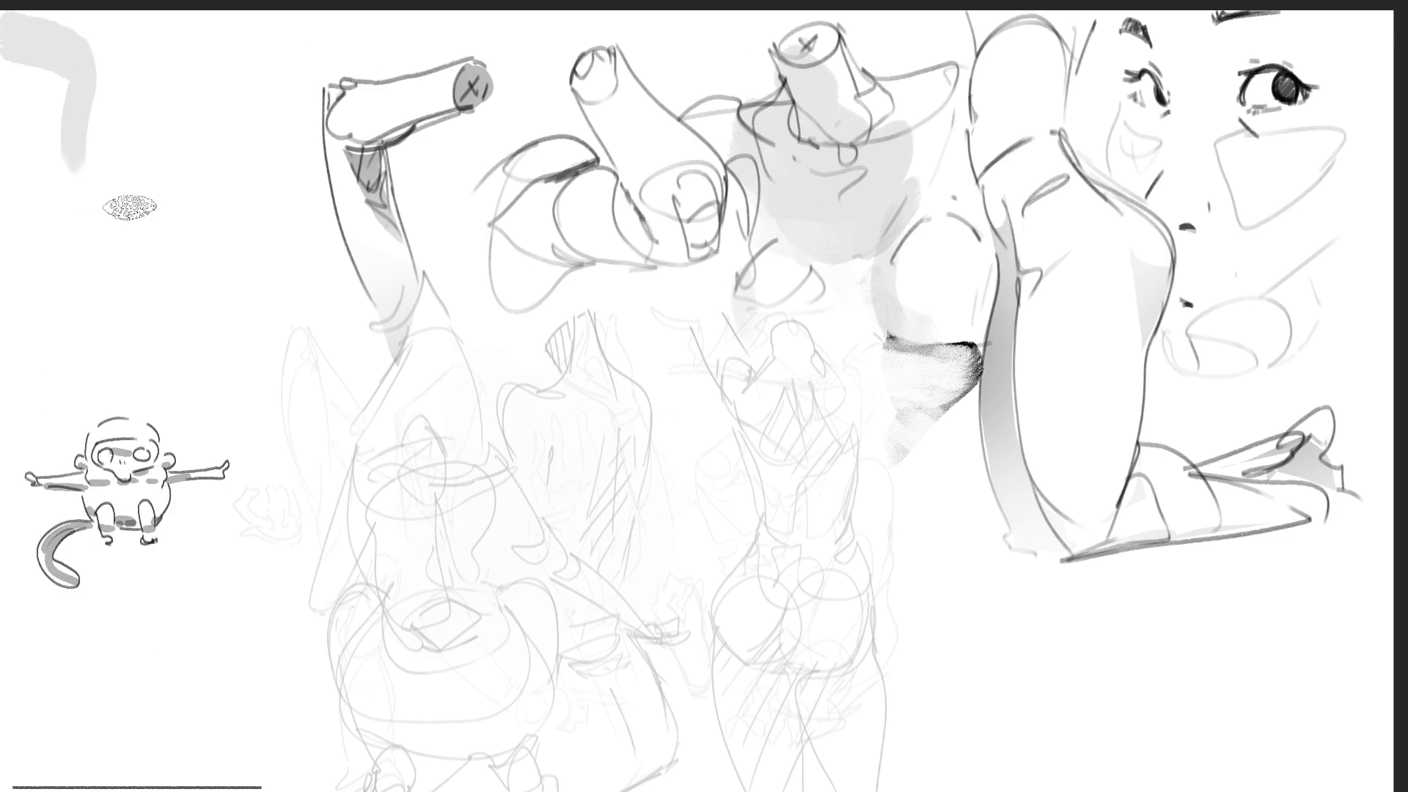
{"action": "key", "text": "ctrl+z"}
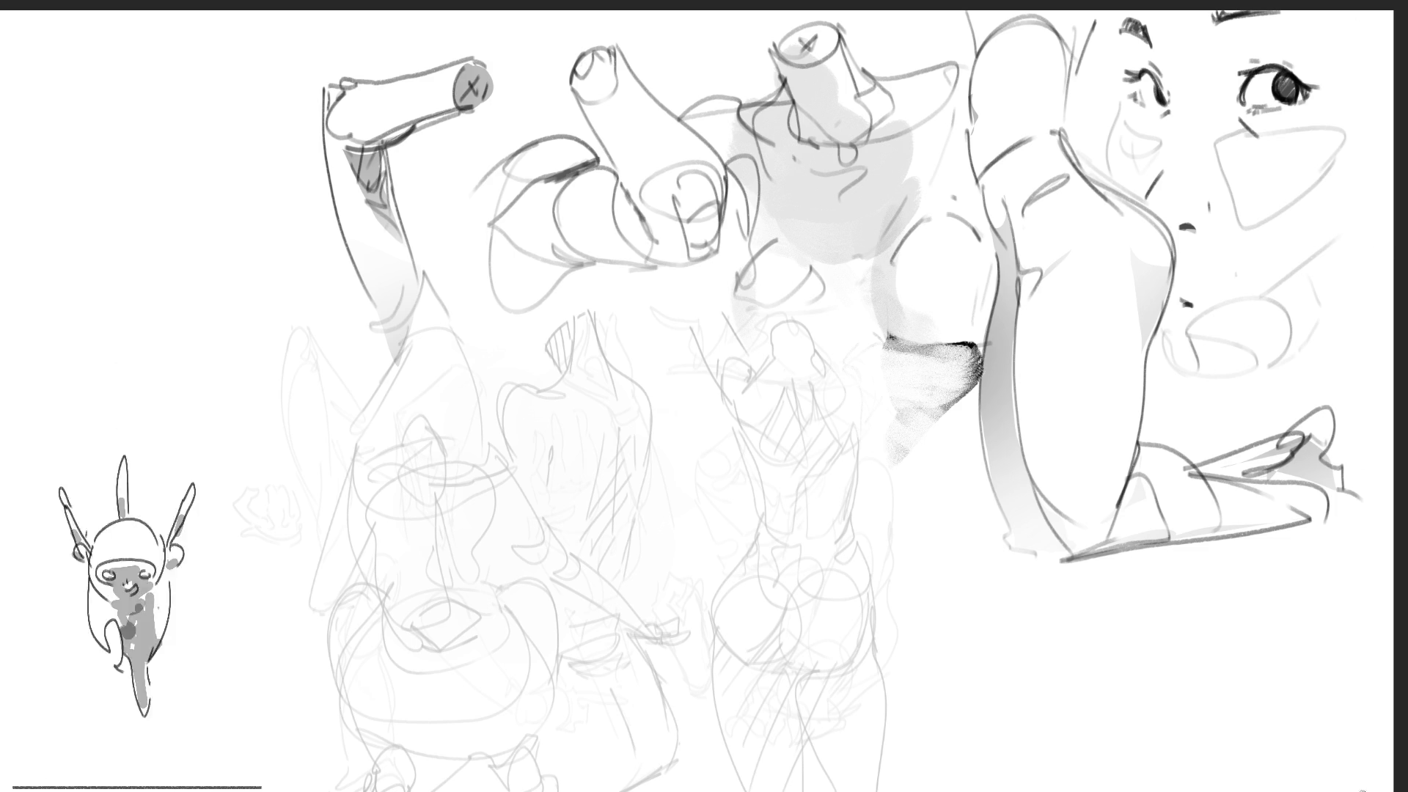
{"action": "mouse_move", "coordinate": [1353, 781]}
{"action": "left_mouse_down"}
{"action": "mouse_move", "coordinate": [1349, 727]}
{"action": "mouse_move", "coordinate": [1299, 778]}
{"action": "mouse_move", "coordinate": [1270, 771]}
{"action": "left_mouse_up"}
{"action": "key", "text": "ctrl+z"}
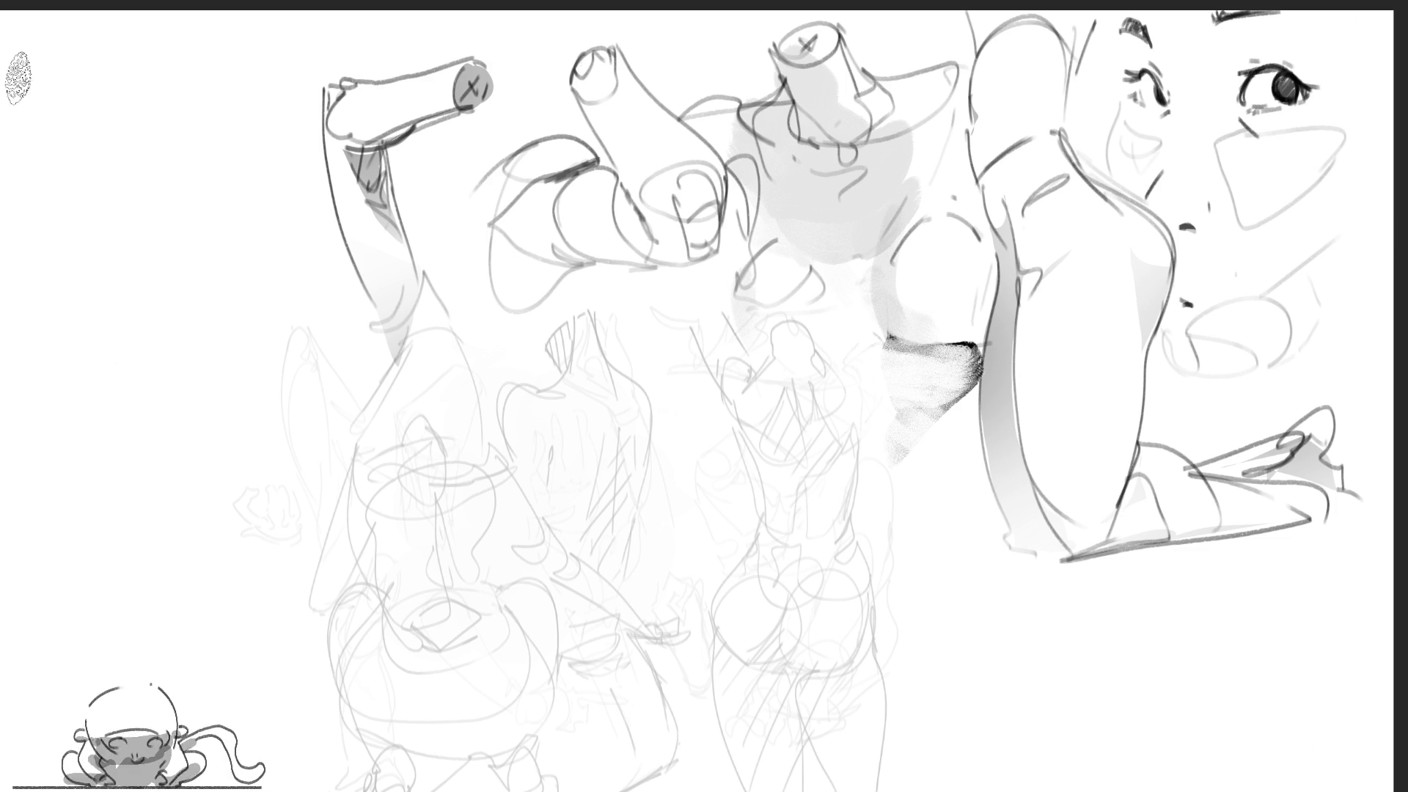
{"action": "mouse_move", "coordinate": [19, 33]}
{"action": "left_mouse_down"}
{"action": "mouse_move", "coordinate": [119, 99]}
{"action": "mouse_move", "coordinate": [84, 139]}
{"action": "left_mouse_up"}
{"action": "mouse_move", "coordinate": [187, 282]}
{"action": "left_mouse_down"}
{"action": "mouse_move", "coordinate": [213, 366]}
{"action": "mouse_move", "coordinate": [143, 363]}
{"action": "left_mouse_up"}
{"action": "left_click_drag", "start_coordinate": [173, 165], "coordinate": [206, 220]}
Remove the test strokes and rough in the kneeling figure's upper gesture lines
{"action": "key", "text": "ctrl+z"}
{"action": "key", "text": "ctrl+z"}
{"action": "key", "text": "ctrl+z"}
{"action": "key", "text": "ctrl+z"}
{"action": "key", "text": "ctrl+z"}
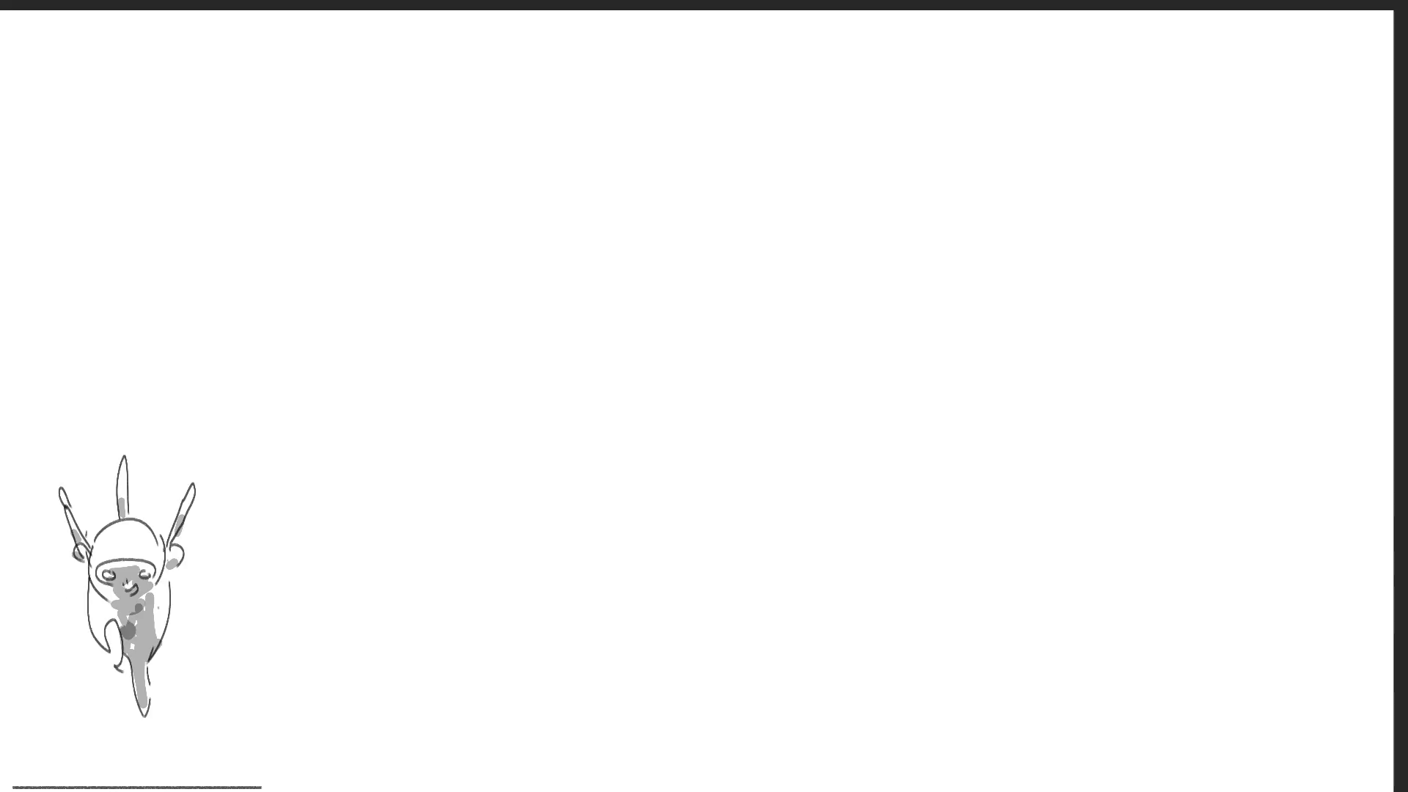
{"action": "mouse_move", "coordinate": [425, 114]}
{"action": "left_mouse_down"}
{"action": "mouse_move", "coordinate": [400, 170]}
{"action": "mouse_move", "coordinate": [504, 77]}
{"action": "left_mouse_up"}
{"action": "left_click_drag", "start_coordinate": [521, 143], "coordinate": [506, 185]}
{"action": "left_click_drag", "start_coordinate": [402, 237], "coordinate": [429, 264]}
{"action": "left_click_drag", "start_coordinate": [436, 110], "coordinate": [428, 262]}
{"action": "left_click_drag", "start_coordinate": [355, 119], "coordinate": [438, 123]}
{"action": "left_click_drag", "start_coordinate": [501, 63], "coordinate": [433, 302]}
{"action": "left_click_drag", "start_coordinate": [387, 160], "coordinate": [387, 182]}
{"action": "mouse_move", "coordinate": [428, 305]}
{"action": "left_mouse_down"}
{"action": "mouse_move", "coordinate": [522, 231]}
{"action": "mouse_move", "coordinate": [467, 381]}
{"action": "left_mouse_up"}
{"action": "left_click_drag", "start_coordinate": [421, 358], "coordinate": [449, 421]}
{"action": "left_click_drag", "start_coordinate": [375, 251], "coordinate": [345, 372]}
{"action": "left_click_drag", "start_coordinate": [509, 242], "coordinate": [557, 290]}
Sketch the large body ellipse, curves and long gesture lines of the figure
{"action": "left_click_drag", "start_coordinate": [433, 403], "coordinate": [571, 366]}
{"action": "left_click_drag", "start_coordinate": [428, 500], "coordinate": [454, 484]}
{"action": "mouse_move", "coordinate": [546, 279]}
{"action": "left_mouse_down"}
{"action": "mouse_move", "coordinate": [477, 488]}
{"action": "mouse_move", "coordinate": [547, 452]}
{"action": "left_mouse_up"}
{"action": "left_click_drag", "start_coordinate": [572, 366], "coordinate": [539, 441]}
{"action": "left_click_drag", "start_coordinate": [555, 249], "coordinate": [454, 620]}
{"action": "left_click_drag", "start_coordinate": [546, 353], "coordinate": [530, 481]}
{"action": "left_click_drag", "start_coordinate": [522, 585], "coordinate": [497, 669]}
{"action": "left_click_drag", "start_coordinate": [380, 290], "coordinate": [527, 427]}
{"action": "left_click_drag", "start_coordinate": [502, 554], "coordinate": [494, 631]}
{"action": "mouse_move", "coordinate": [561, 348]}
{"action": "left_mouse_down"}
{"action": "mouse_move", "coordinate": [638, 441]}
{"action": "mouse_move", "coordinate": [539, 561]}
{"action": "left_mouse_up"}
{"action": "left_click_drag", "start_coordinate": [630, 352], "coordinate": [612, 543]}
Block in back, hips, ground line and raised foot, then fade the sketch and mirror the canvas
{"action": "left_click_drag", "start_coordinate": [579, 649], "coordinate": [601, 554]}
{"action": "left_click_drag", "start_coordinate": [660, 334], "coordinate": [583, 664]}
{"action": "left_click_drag", "start_coordinate": [517, 539], "coordinate": [534, 537]}
{"action": "mouse_move", "coordinate": [477, 579]}
{"action": "left_mouse_down"}
{"action": "mouse_move", "coordinate": [657, 462]}
{"action": "mouse_move", "coordinate": [646, 671]}
{"action": "mouse_move", "coordinate": [539, 668]}
{"action": "left_mouse_up"}
{"action": "left_click_drag", "start_coordinate": [527, 668], "coordinate": [398, 689]}
{"action": "mouse_move", "coordinate": [580, 648]}
{"action": "left_mouse_down"}
{"action": "mouse_move", "coordinate": [763, 572]}
{"action": "mouse_move", "coordinate": [396, 689]}
{"action": "mouse_move", "coordinate": [924, 681]}
{"action": "left_mouse_up"}
{"action": "left_click_drag", "start_coordinate": [909, 610], "coordinate": [961, 631]}
{"action": "left_click_drag", "start_coordinate": [996, 655], "coordinate": [1027, 679]}
{"action": "left_click_drag", "start_coordinate": [941, 641], "coordinate": [1027, 679]}
{"action": "mouse_move", "coordinate": [983, 617]}
{"action": "left_mouse_down"}
{"action": "mouse_move", "coordinate": [1016, 575]}
{"action": "mouse_move", "coordinate": [1001, 609]}
{"action": "mouse_move", "coordinate": [1015, 477]}
{"action": "left_mouse_up"}
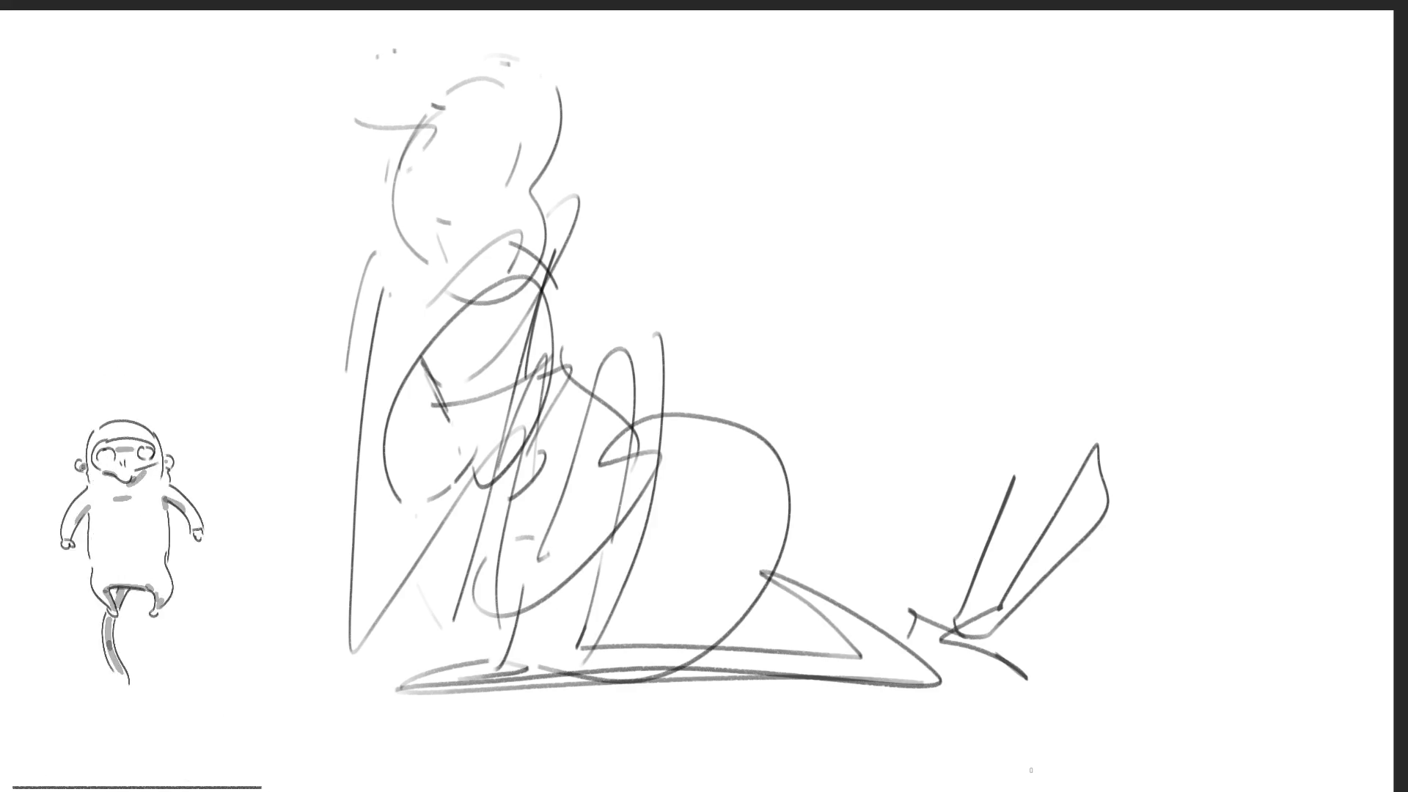
{"action": "mouse_move", "coordinate": [1066, 607]}
{"action": "left_mouse_down"}
{"action": "mouse_move", "coordinate": [535, 199]}
{"action": "mouse_move", "coordinate": [565, 503]}
{"action": "mouse_move", "coordinate": [1090, 699]}
{"action": "left_mouse_up"}
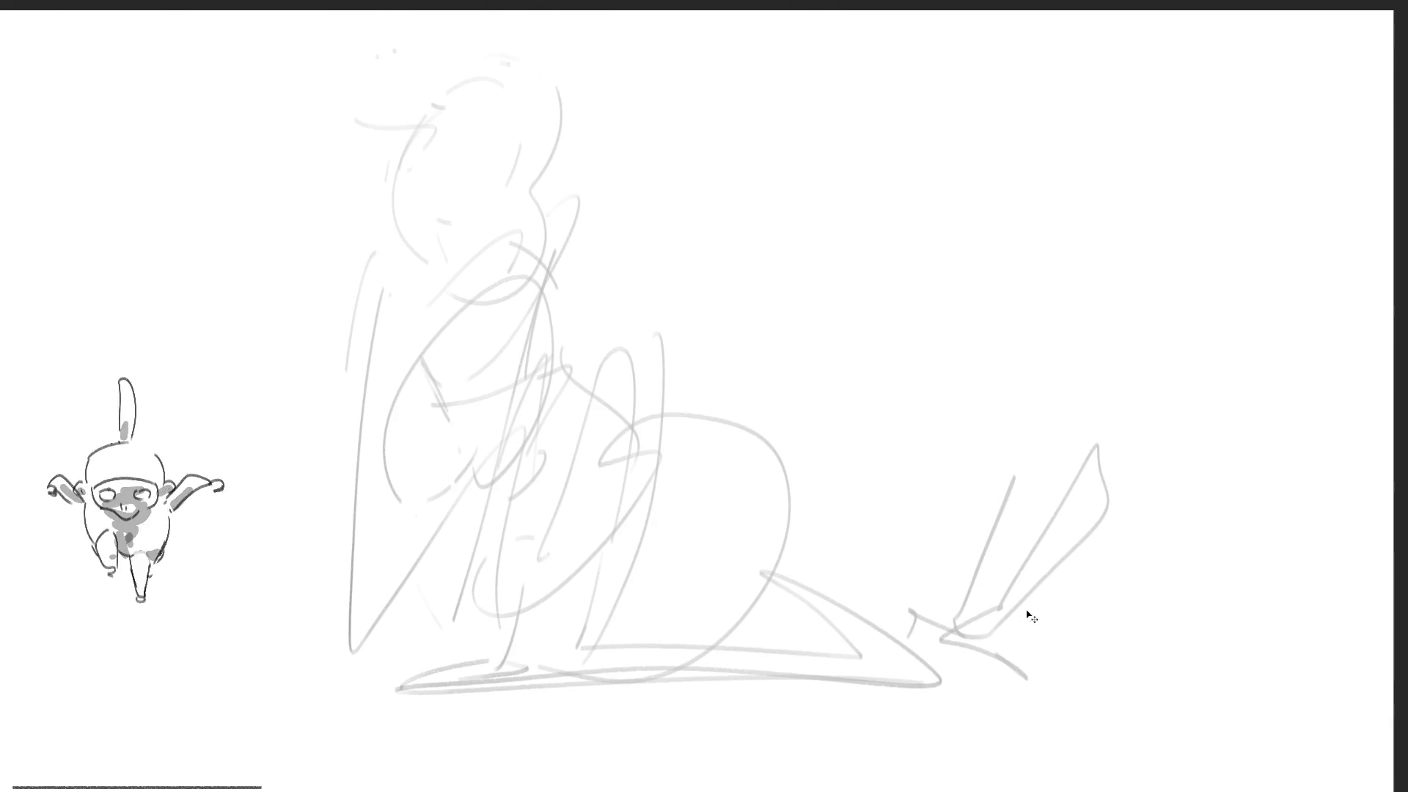
{"action": "key", "text": "m"}
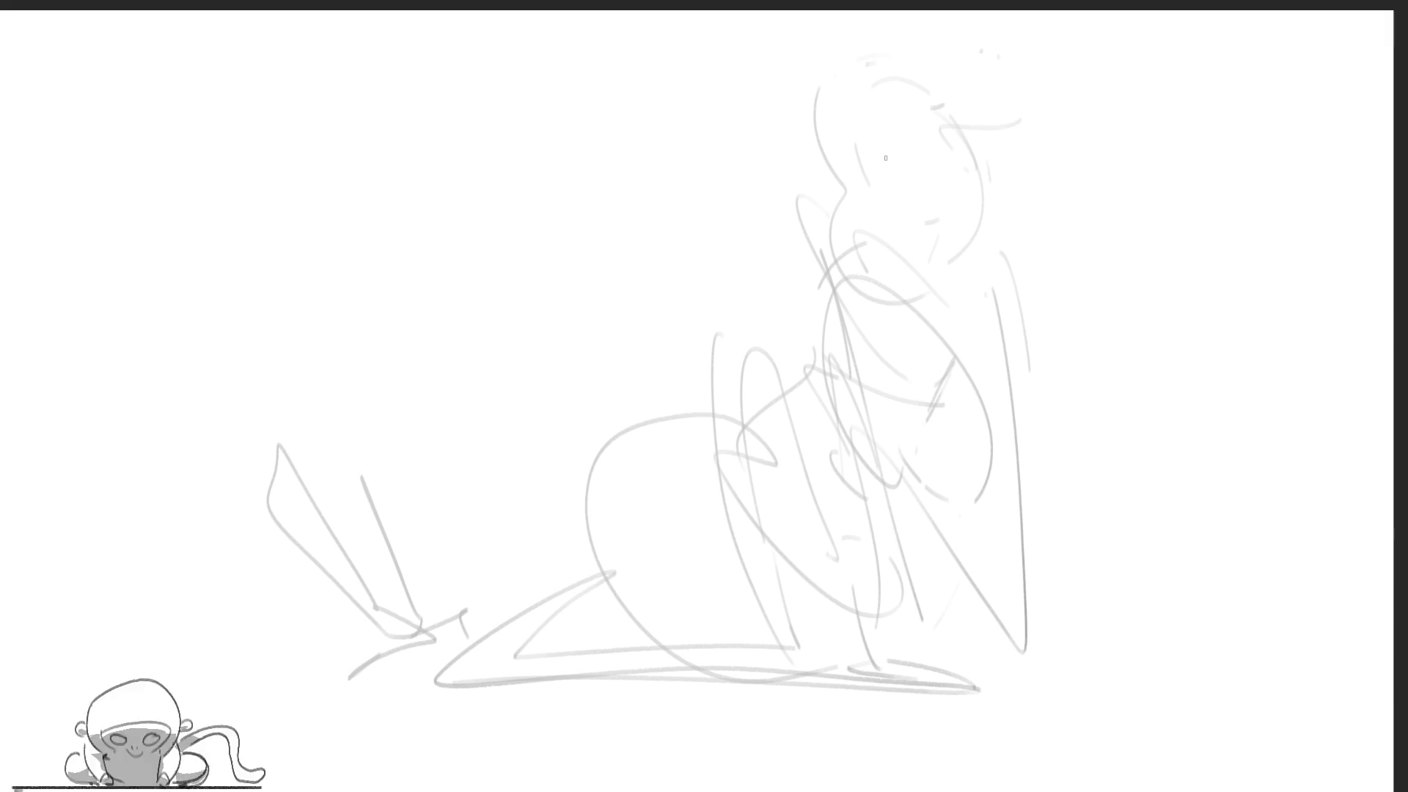
Draw both eyes, thicken the lower eye edge, and dot three freckles on the cheek
{"action": "left_click_drag", "start_coordinate": [897, 154], "coordinate": [877, 174]}
{"action": "mouse_move", "coordinate": [942, 130]}
{"action": "left_mouse_down"}
{"action": "mouse_move", "coordinate": [944, 149]}
{"action": "mouse_move", "coordinate": [875, 176]}
{"action": "mouse_move", "coordinate": [902, 113]}
{"action": "mouse_move", "coordinate": [1003, 91]}
{"action": "mouse_move", "coordinate": [990, 117]}
{"action": "left_mouse_up"}
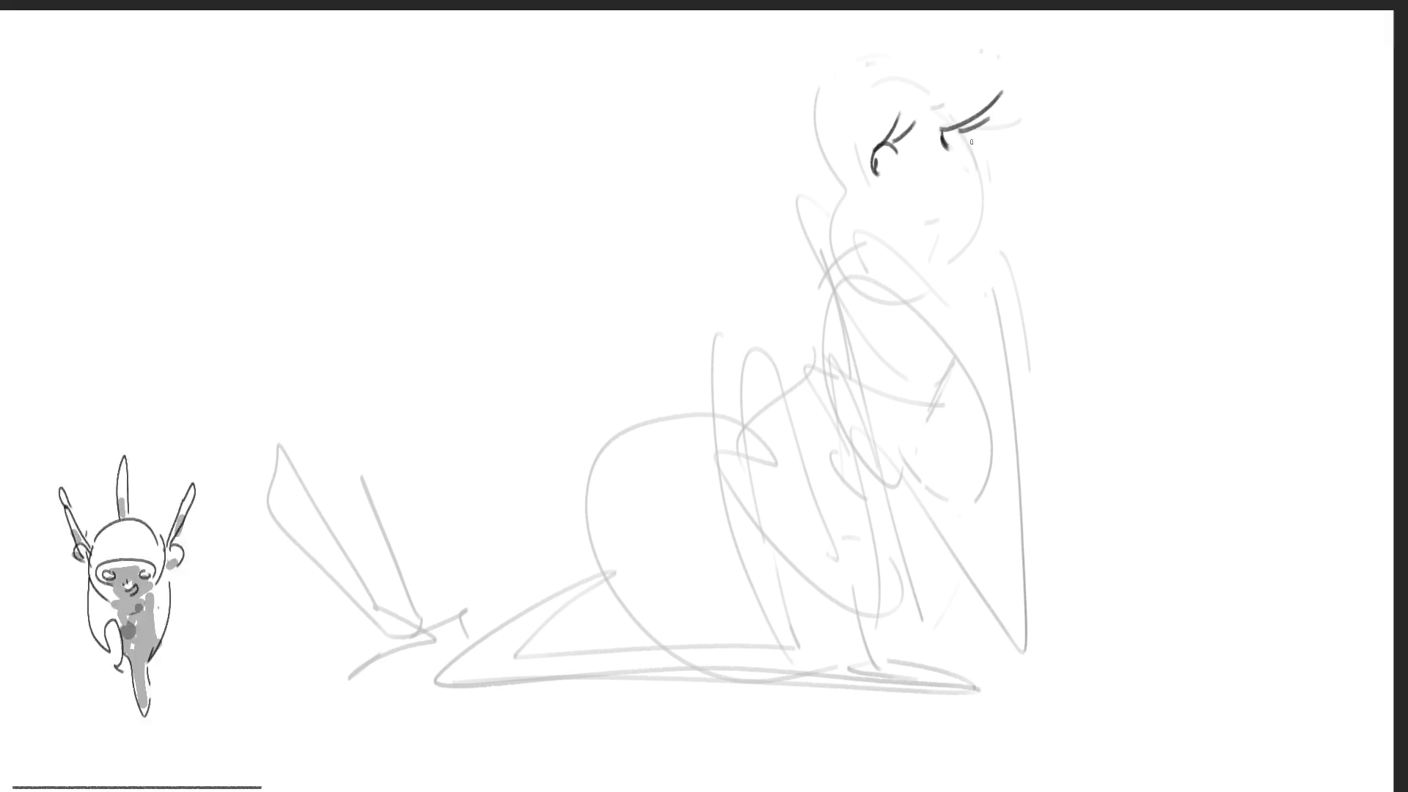
{"action": "mouse_move", "coordinate": [880, 177]}
{"action": "left_mouse_down"}
{"action": "mouse_move", "coordinate": [857, 168]}
{"action": "mouse_move", "coordinate": [876, 173]}
{"action": "left_mouse_up"}
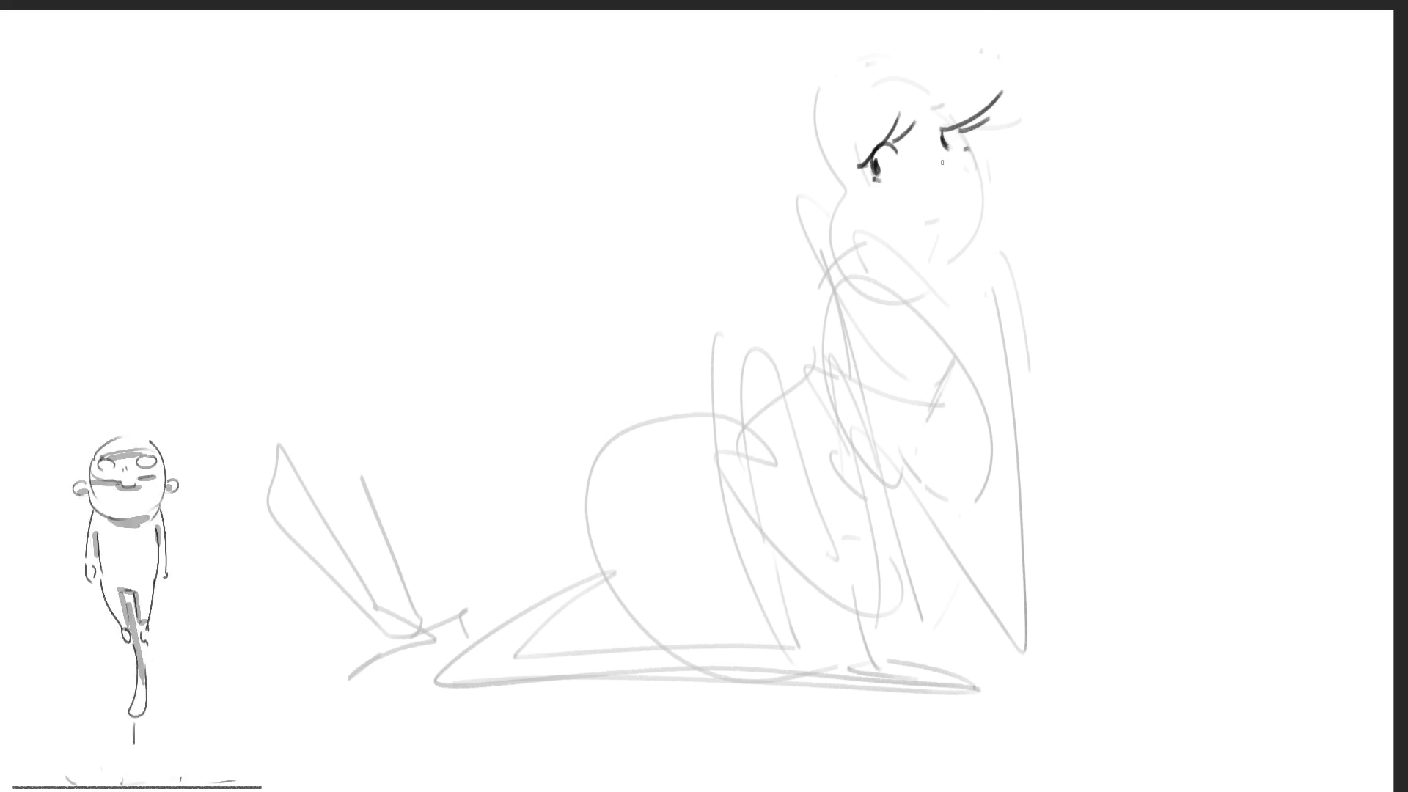
{"action": "left_click", "coordinate": [922, 156]}
{"action": "left_click", "coordinate": [928, 156]}
{"action": "left_click", "coordinate": [934, 155]}
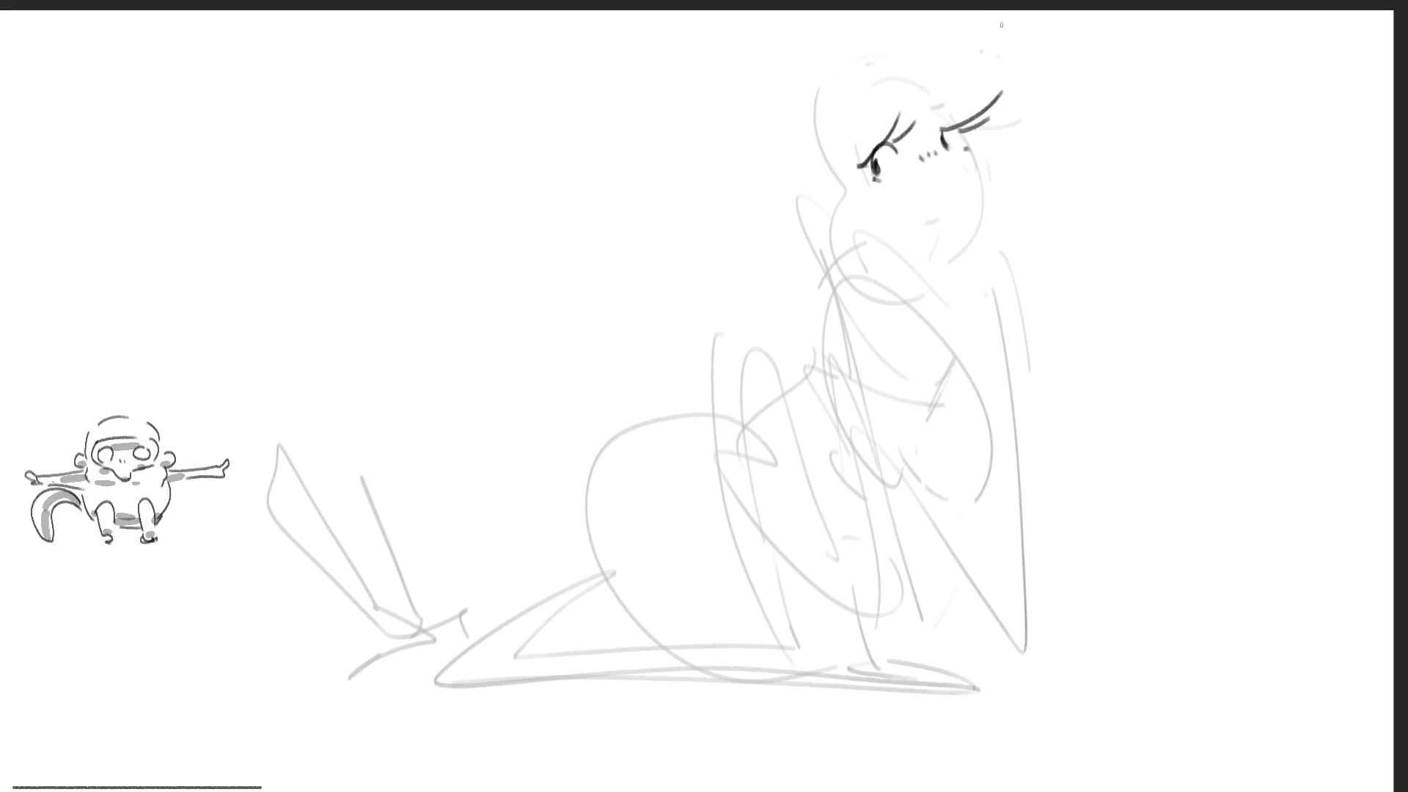
Try a mouth and jaw-chin line with undos, then add a small oval over the left eye
{"action": "left_click_drag", "start_coordinate": [948, 214], "coordinate": [950, 225]}
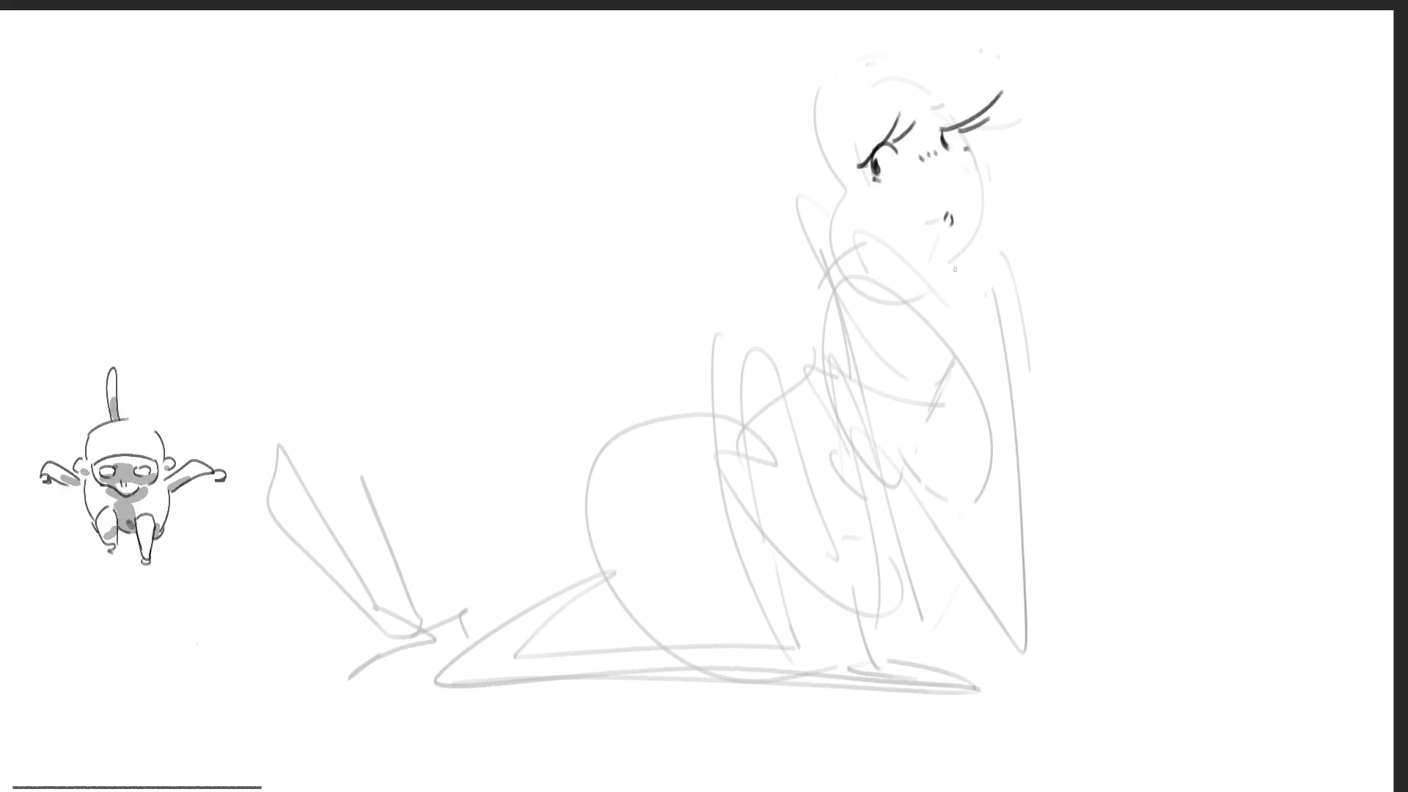
{"action": "key", "text": "ctrl+z"}
{"action": "mouse_move", "coordinate": [998, 177]}
{"action": "left_mouse_down"}
{"action": "mouse_move", "coordinate": [977, 176]}
{"action": "mouse_move", "coordinate": [950, 256]}
{"action": "left_mouse_up"}
{"action": "key", "text": "ctrl+z"}
{"action": "key", "text": "ctrl+z"}
{"action": "key", "text": "ctrl+z"}
{"action": "left_click_drag", "start_coordinate": [983, 193], "coordinate": [930, 256]}
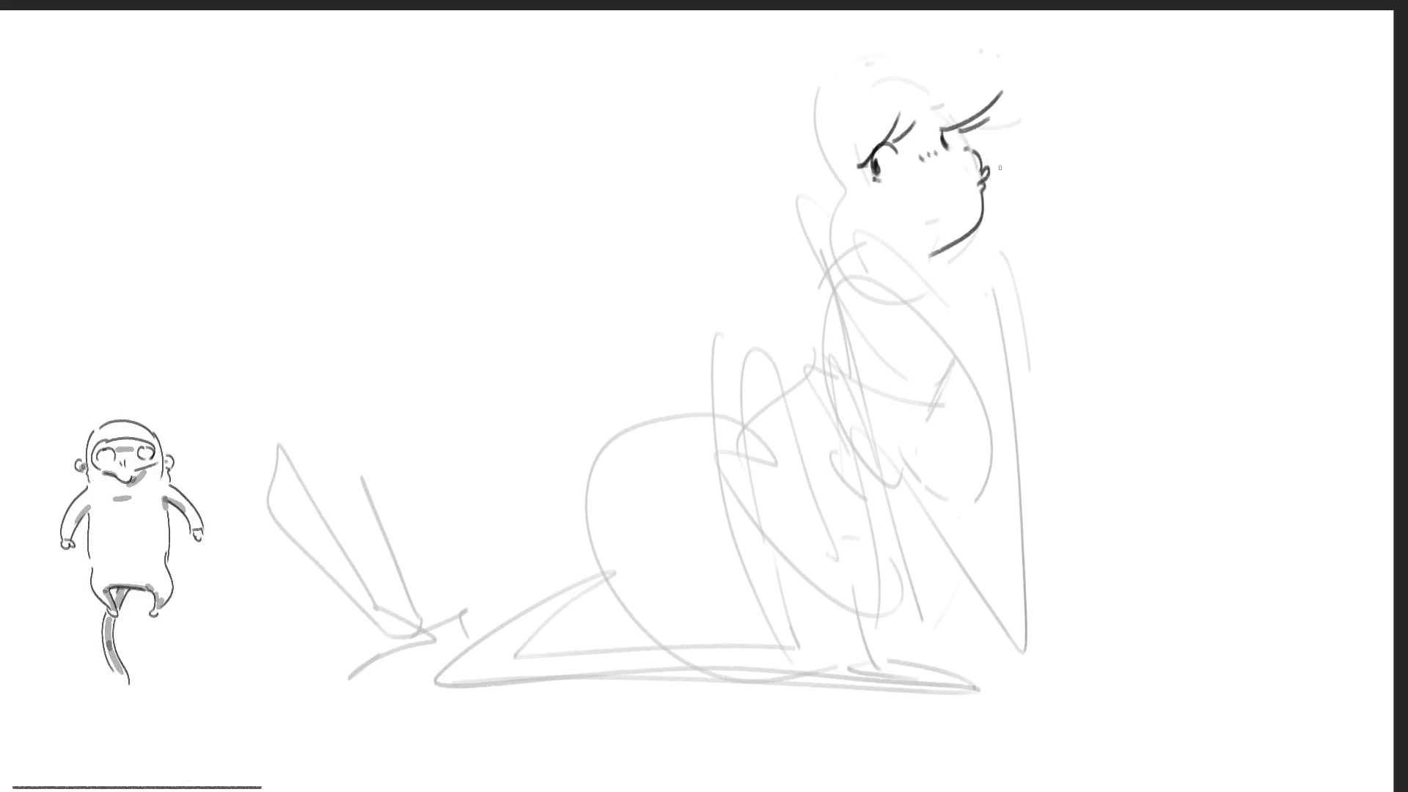
{"action": "mouse_move", "coordinate": [979, 164]}
{"action": "left_mouse_down"}
{"action": "mouse_move", "coordinate": [986, 174]}
{"action": "mouse_move", "coordinate": [933, 253]}
{"action": "left_mouse_up"}
{"action": "key", "text": "ctrl+z"}
{"action": "key", "text": "ctrl+z"}
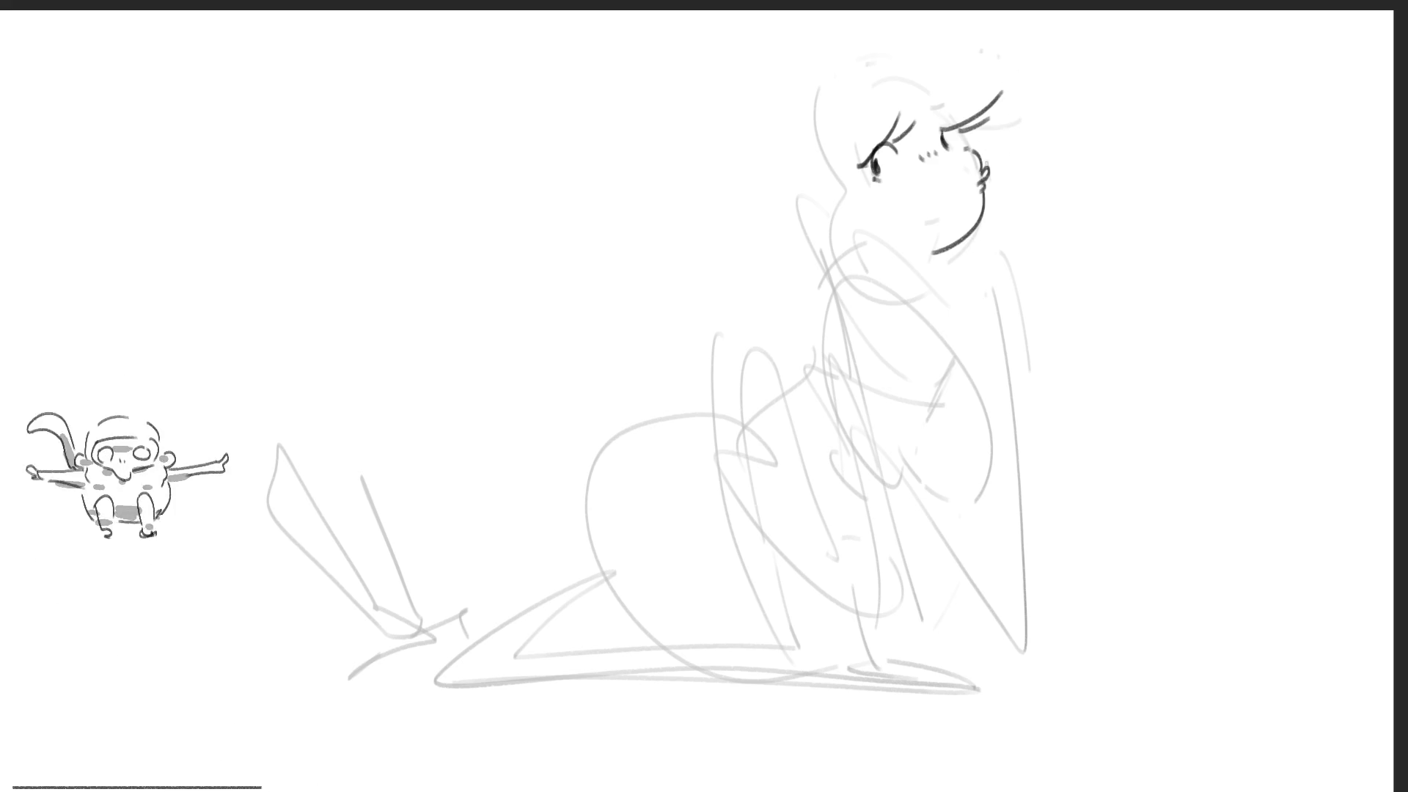
{"action": "left_click_drag", "start_coordinate": [870, 124], "coordinate": [939, 102]}
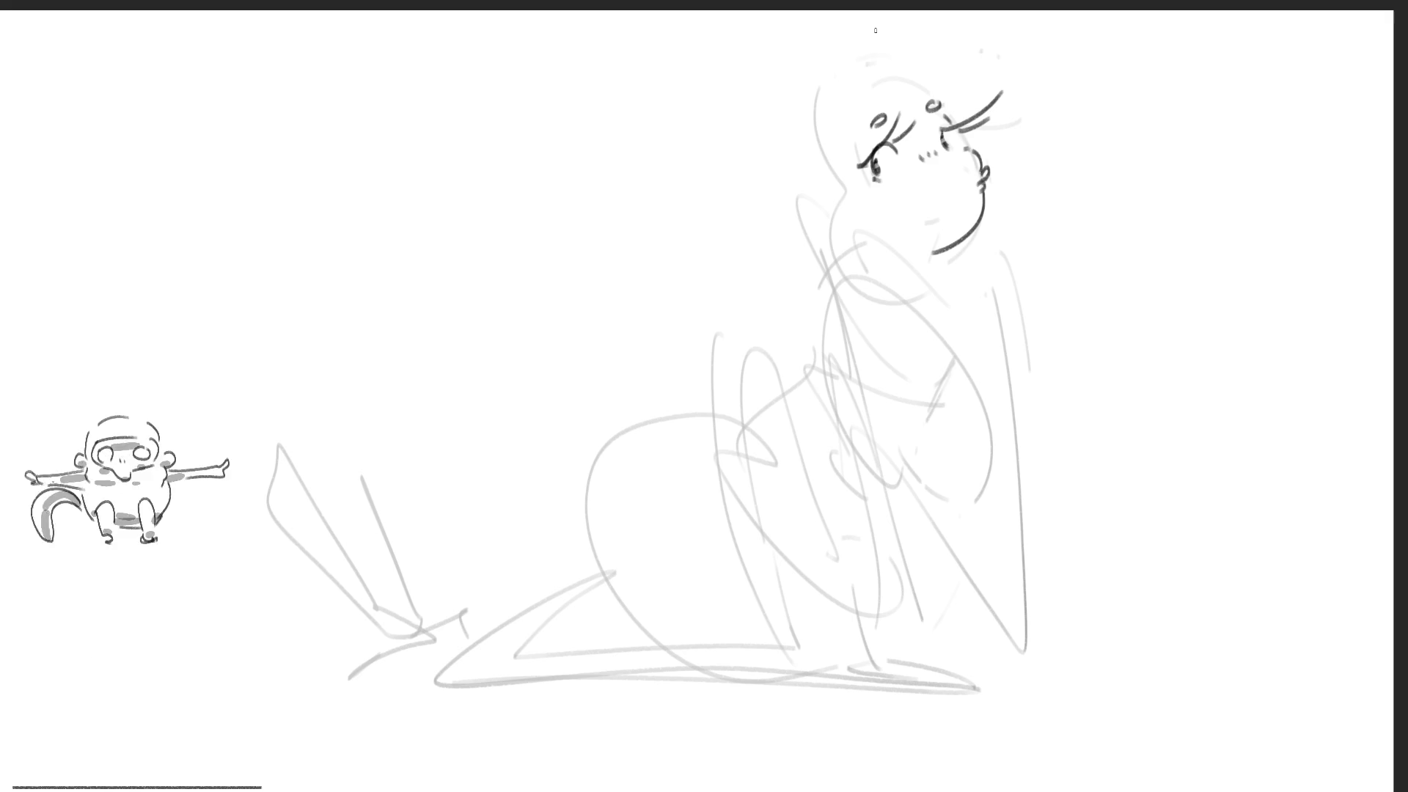
Draw box and diagonal construction lines around the figure and frame the head
{"action": "left_click_drag", "start_coordinate": [581, 133], "coordinate": [577, 258]}
{"action": "mouse_move", "coordinate": [574, 209]}
{"action": "left_mouse_down"}
{"action": "mouse_move", "coordinate": [703, 92]}
{"action": "mouse_move", "coordinate": [711, 265]}
{"action": "left_mouse_up"}
{"action": "left_click_drag", "start_coordinate": [574, 313], "coordinate": [617, 312]}
{"action": "left_click_drag", "start_coordinate": [637, 339], "coordinate": [708, 311]}
{"action": "mouse_move", "coordinate": [736, 221]}
{"action": "left_mouse_down"}
{"action": "mouse_move", "coordinate": [728, 341]}
{"action": "mouse_move", "coordinate": [587, 370]}
{"action": "left_mouse_up"}
{"action": "left_click_drag", "start_coordinate": [565, 168], "coordinate": [553, 404]}
{"action": "left_click_drag", "start_coordinate": [495, 374], "coordinate": [759, 231]}
{"action": "left_click_drag", "start_coordinate": [737, 169], "coordinate": [811, 222]}
{"action": "mouse_move", "coordinate": [636, 103]}
{"action": "left_mouse_down"}
{"action": "mouse_move", "coordinate": [1089, 76]}
{"action": "mouse_move", "coordinate": [1001, 227]}
{"action": "mouse_move", "coordinate": [655, 349]}
{"action": "left_mouse_up"}
{"action": "mouse_move", "coordinate": [1012, 250]}
{"action": "left_mouse_down"}
{"action": "mouse_move", "coordinate": [658, 350]}
{"action": "mouse_move", "coordinate": [851, 301]}
{"action": "left_mouse_up"}
{"action": "mouse_move", "coordinate": [1013, 273]}
{"action": "left_mouse_down"}
{"action": "mouse_move", "coordinate": [924, 316]}
{"action": "mouse_move", "coordinate": [972, 314]}
{"action": "left_mouse_up"}
Add body hatching, diagonals, sweeping body curves, a base line and a tall body line
{"action": "mouse_move", "coordinate": [826, 231]}
{"action": "left_mouse_down"}
{"action": "mouse_move", "coordinate": [975, 422]}
{"action": "mouse_move", "coordinate": [982, 394]}
{"action": "left_mouse_up"}
{"action": "left_click_drag", "start_coordinate": [979, 239], "coordinate": [994, 341]}
{"action": "mouse_move", "coordinate": [1057, 336]}
{"action": "left_mouse_down"}
{"action": "mouse_move", "coordinate": [866, 540]}
{"action": "mouse_move", "coordinate": [903, 461]}
{"action": "left_mouse_up"}
{"action": "left_click_drag", "start_coordinate": [1028, 418], "coordinate": [1023, 653]}
{"action": "mouse_move", "coordinate": [1029, 453]}
{"action": "left_mouse_down"}
{"action": "mouse_move", "coordinate": [1180, 650]}
{"action": "mouse_move", "coordinate": [954, 671]}
{"action": "left_mouse_up"}
{"action": "mouse_move", "coordinate": [953, 669]}
{"action": "left_mouse_down"}
{"action": "mouse_move", "coordinate": [1221, 662]}
{"action": "mouse_move", "coordinate": [1108, 675]}
{"action": "left_mouse_up"}
{"action": "left_click_drag", "start_coordinate": [1107, 677], "coordinate": [636, 688]}
{"action": "mouse_move", "coordinate": [773, 345]}
{"action": "left_mouse_down"}
{"action": "mouse_move", "coordinate": [803, 660]}
{"action": "mouse_move", "coordinate": [994, 663]}
{"action": "mouse_move", "coordinate": [769, 664]}
{"action": "left_mouse_up"}
Lay down ground lines under the figure and a large arch over the lower body
{"action": "left_click_drag", "start_coordinate": [804, 674], "coordinate": [982, 660]}
{"action": "left_click_drag", "start_coordinate": [850, 679], "coordinate": [981, 664]}
{"action": "left_click_drag", "start_coordinate": [982, 664], "coordinate": [519, 705]}
{"action": "left_click_drag", "start_coordinate": [666, 630], "coordinate": [557, 631]}
{"action": "left_click_drag", "start_coordinate": [564, 425], "coordinate": [561, 668]}
{"action": "left_click_drag", "start_coordinate": [648, 428], "coordinate": [579, 664]}
{"action": "mouse_move", "coordinate": [778, 470]}
{"action": "left_mouse_down"}
{"action": "mouse_move", "coordinate": [569, 517]}
{"action": "mouse_move", "coordinate": [561, 645]}
{"action": "left_mouse_up"}
{"action": "mouse_move", "coordinate": [550, 644]}
{"action": "left_mouse_down"}
{"action": "mouse_move", "coordinate": [576, 652]}
{"action": "mouse_move", "coordinate": [352, 664]}
{"action": "left_mouse_up"}
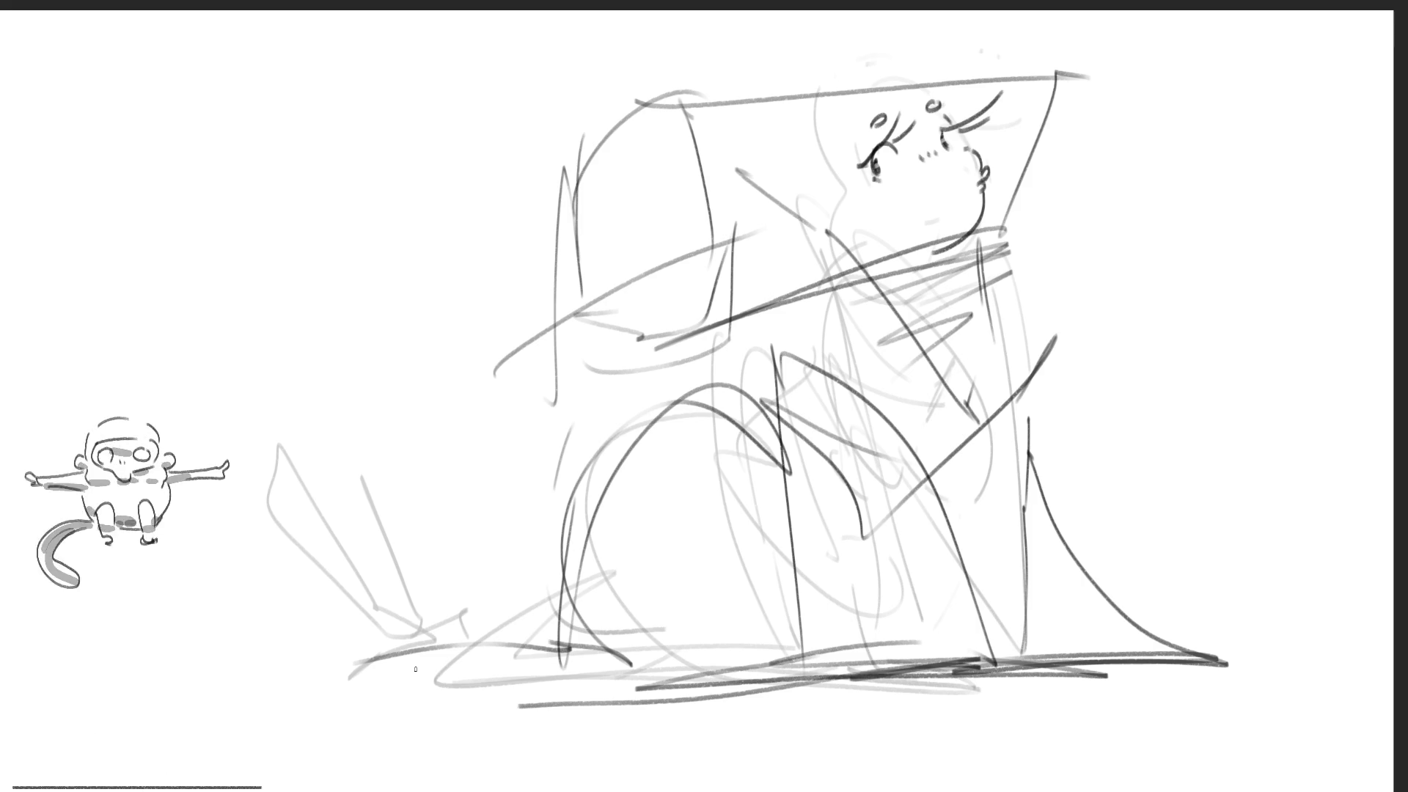
Sketch the sleeve curves, lines below the sleeve, and an arch above it
{"action": "mouse_move", "coordinate": [569, 315]}
{"action": "left_mouse_down"}
{"action": "mouse_move", "coordinate": [685, 330]}
{"action": "mouse_move", "coordinate": [766, 249]}
{"action": "left_mouse_up"}
{"action": "mouse_move", "coordinate": [660, 361]}
{"action": "left_mouse_down"}
{"action": "mouse_move", "coordinate": [734, 322]}
{"action": "mouse_move", "coordinate": [767, 448]}
{"action": "left_mouse_up"}
{"action": "mouse_move", "coordinate": [762, 275]}
{"action": "left_mouse_down"}
{"action": "mouse_move", "coordinate": [766, 367]}
{"action": "mouse_move", "coordinate": [690, 627]}
{"action": "left_mouse_up"}
{"action": "left_click_drag", "start_coordinate": [580, 345], "coordinate": [618, 644]}
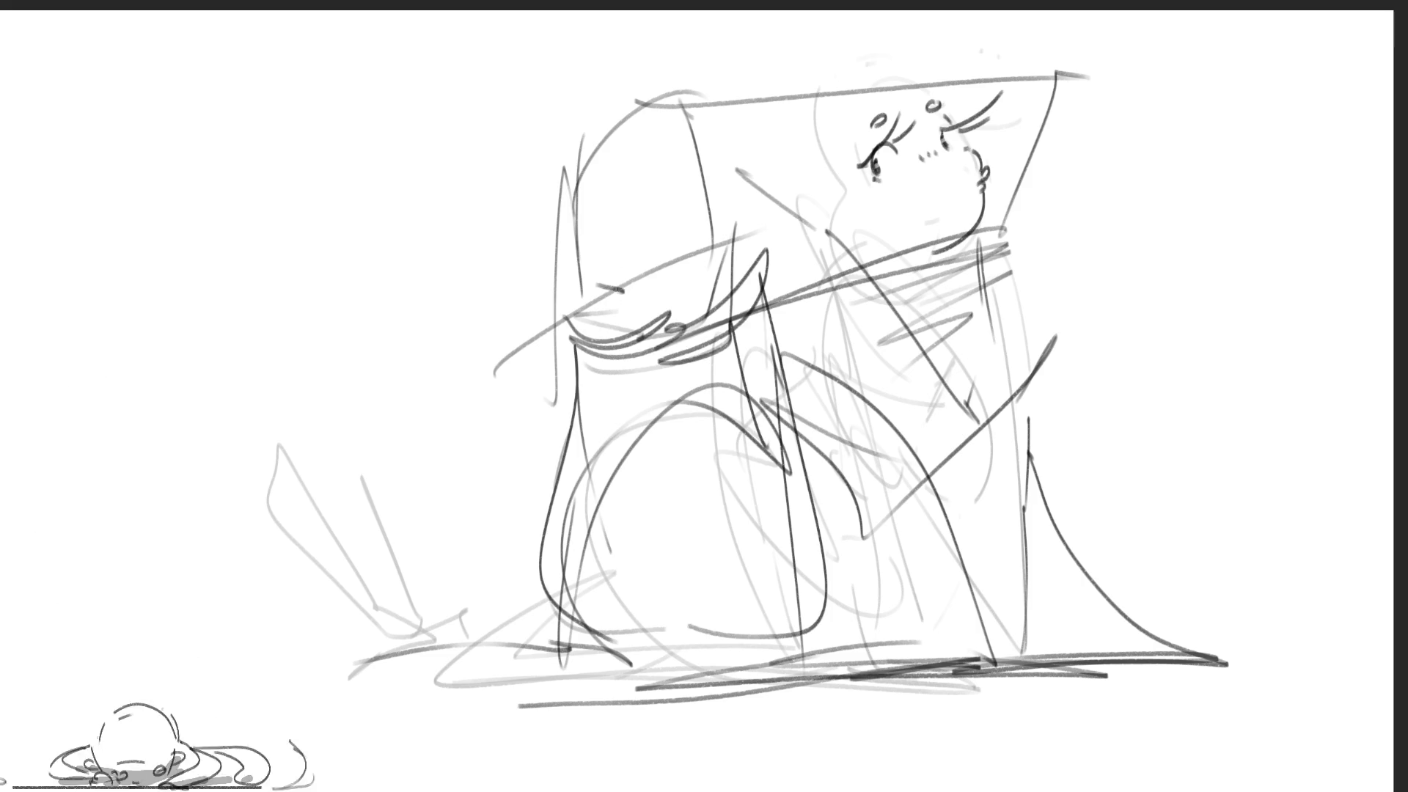
{"action": "left_click_drag", "start_coordinate": [506, 313], "coordinate": [623, 292]}
Draw the second face's closed eye, eyelashes, eyebrow, round cheek and an ear
{"action": "mouse_move", "coordinate": [643, 206]}
{"action": "left_mouse_down"}
{"action": "mouse_move", "coordinate": [660, 189]}
{"action": "mouse_move", "coordinate": [664, 208]}
{"action": "mouse_move", "coordinate": [592, 243]}
{"action": "left_mouse_up"}
{"action": "mouse_move", "coordinate": [575, 195]}
{"action": "left_mouse_down"}
{"action": "mouse_move", "coordinate": [585, 210]}
{"action": "mouse_move", "coordinate": [636, 193]}
{"action": "left_mouse_up"}
{"action": "left_click_drag", "start_coordinate": [638, 173], "coordinate": [643, 186]}
{"action": "left_click_drag", "start_coordinate": [643, 136], "coordinate": [629, 152]}
{"action": "left_click_drag", "start_coordinate": [674, 208], "coordinate": [678, 213]}
{"action": "left_click_drag", "start_coordinate": [591, 245], "coordinate": [587, 270]}
{"action": "mouse_move", "coordinate": [750, 200]}
{"action": "left_mouse_down"}
{"action": "mouse_move", "coordinate": [762, 231]}
{"action": "mouse_move", "coordinate": [740, 240]}
{"action": "left_mouse_up"}
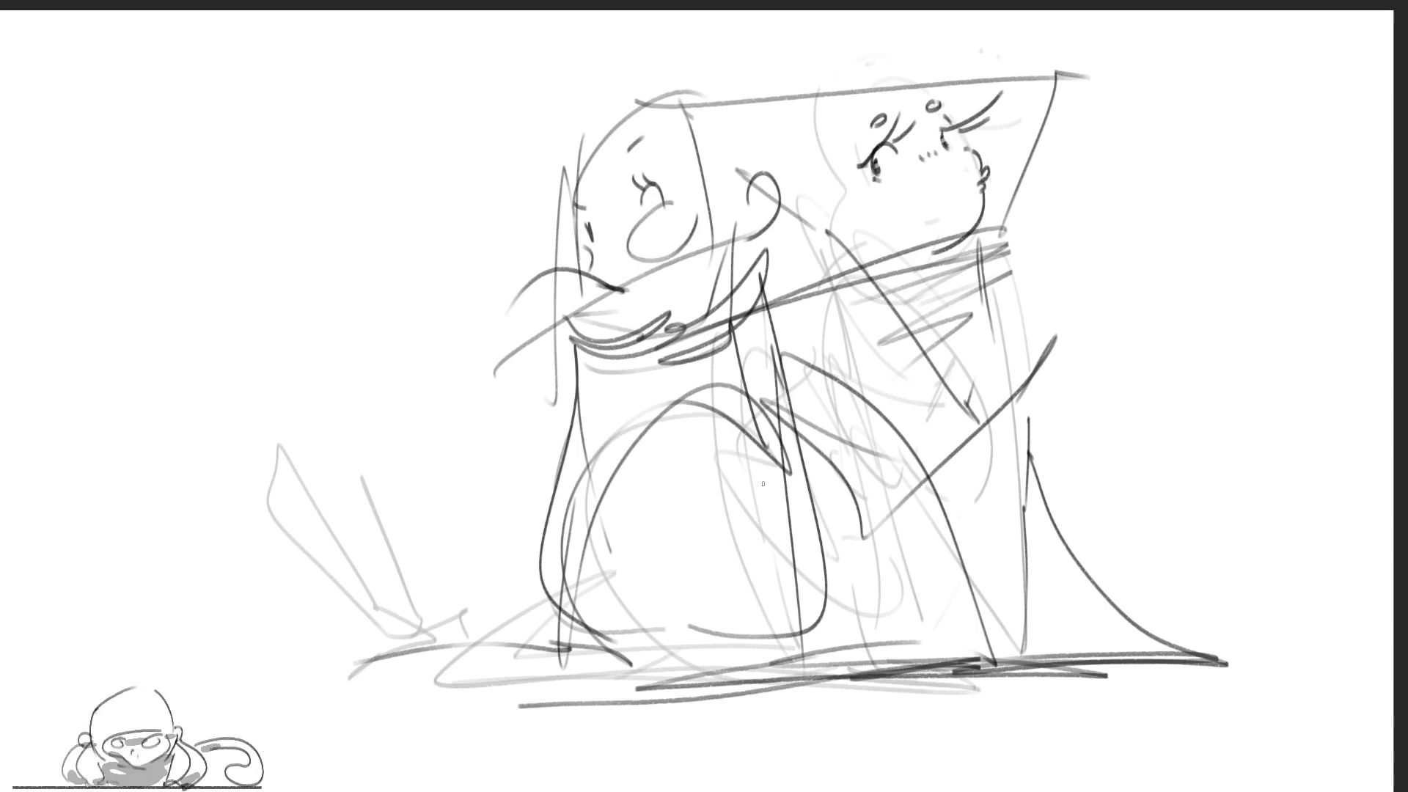
Draw a bow collar, the body curves below it, and a long leg curve
{"action": "mouse_move", "coordinate": [678, 355]}
{"action": "left_mouse_down"}
{"action": "mouse_move", "coordinate": [708, 395]}
{"action": "mouse_move", "coordinate": [677, 437]}
{"action": "left_mouse_up"}
{"action": "left_click_drag", "start_coordinate": [711, 384], "coordinate": [741, 419]}
{"action": "mouse_move", "coordinate": [726, 422]}
{"action": "left_mouse_down"}
{"action": "mouse_move", "coordinate": [676, 451]}
{"action": "mouse_move", "coordinate": [679, 490]}
{"action": "left_mouse_up"}
{"action": "mouse_move", "coordinate": [671, 469]}
{"action": "left_mouse_down"}
{"action": "mouse_move", "coordinate": [624, 619]}
{"action": "mouse_move", "coordinate": [638, 667]}
{"action": "left_mouse_up"}
{"action": "mouse_move", "coordinate": [672, 471]}
{"action": "left_mouse_down"}
{"action": "mouse_move", "coordinate": [625, 561]}
{"action": "mouse_move", "coordinate": [638, 662]}
{"action": "mouse_move", "coordinate": [733, 638]}
{"action": "mouse_move", "coordinate": [795, 476]}
{"action": "mouse_move", "coordinate": [733, 653]}
{"action": "mouse_move", "coordinate": [737, 665]}
{"action": "mouse_move", "coordinate": [814, 645]}
{"action": "left_mouse_up"}
{"action": "mouse_move", "coordinate": [792, 411]}
{"action": "left_mouse_down"}
{"action": "mouse_move", "coordinate": [884, 564]}
{"action": "mouse_move", "coordinate": [961, 556]}
{"action": "left_mouse_up"}
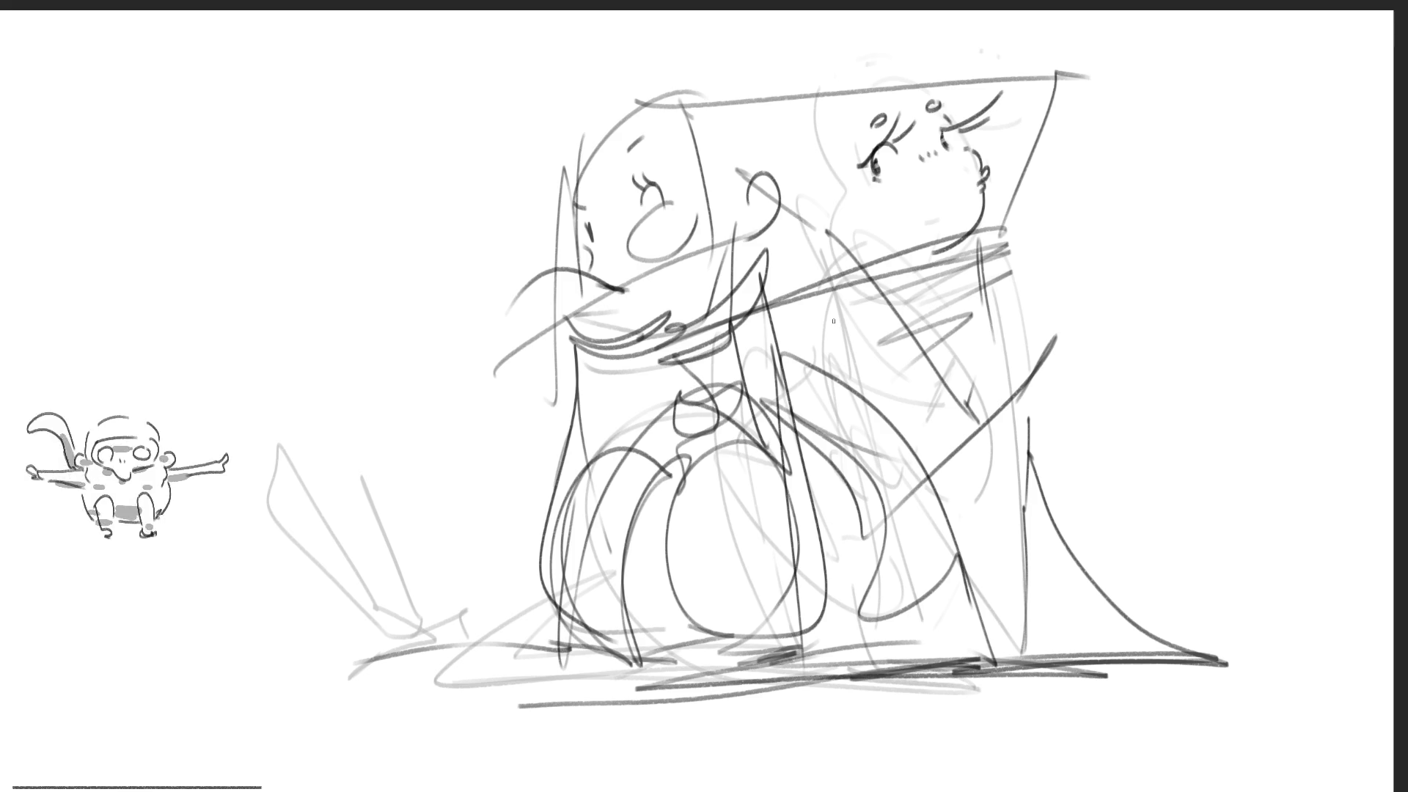
Sweep a large soft eraser over both heads and the dark body strokes to pale grey
{"action": "mouse_move", "coordinate": [829, 249]}
{"action": "left_mouse_down"}
{"action": "mouse_move", "coordinate": [470, 279]}
{"action": "mouse_move", "coordinate": [1179, 535]}
{"action": "mouse_move", "coordinate": [361, 471]}
{"action": "mouse_move", "coordinate": [1049, 143]}
{"action": "left_mouse_up"}
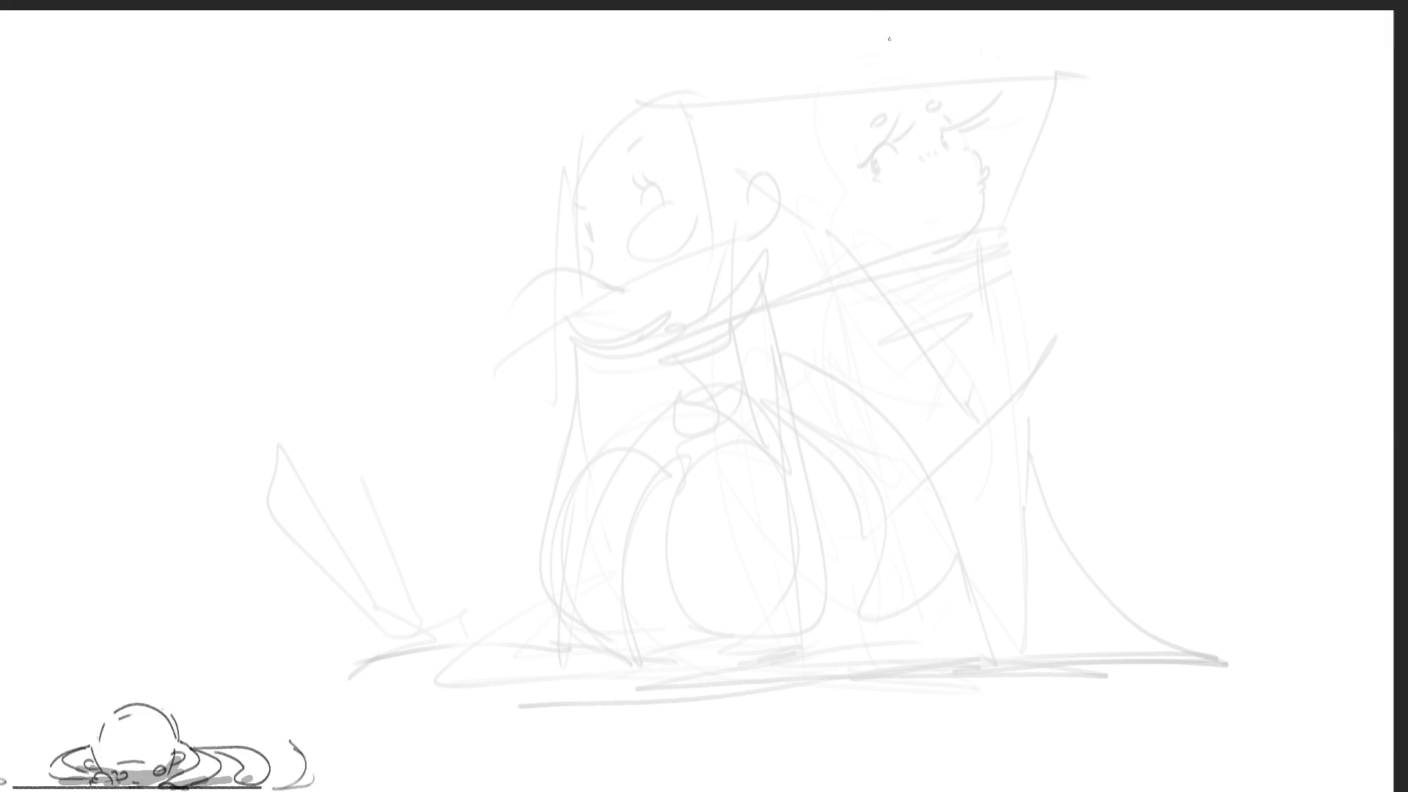
Draw eyebrow arcs, eyelashes and a dark pupil for the right face's first eye
{"action": "left_click_drag", "start_coordinate": [855, 142], "coordinate": [905, 148]}
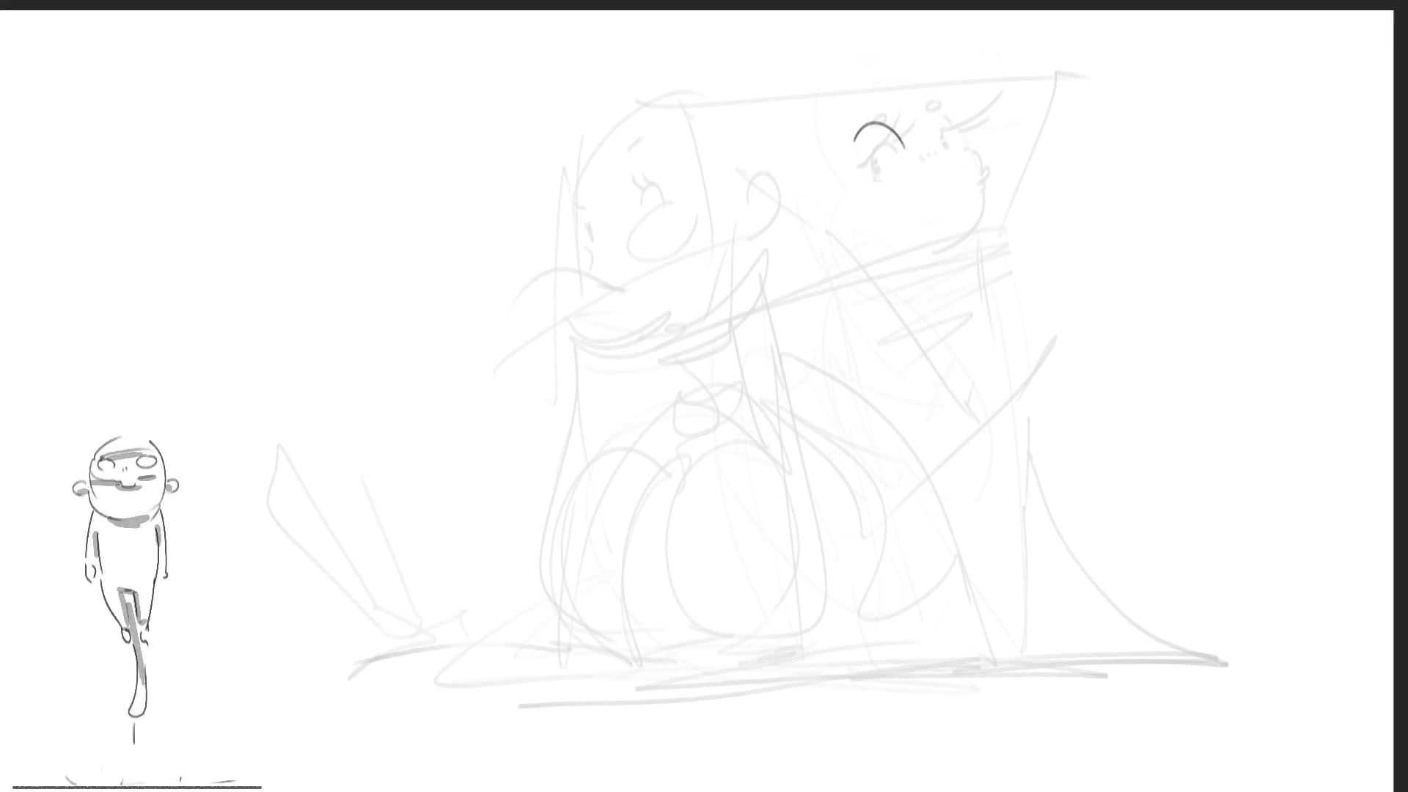
{"action": "left_click_drag", "start_coordinate": [856, 141], "coordinate": [907, 143]}
{"action": "key", "text": "ctrl+z"}
{"action": "key", "text": "ctrl+z"}
{"action": "key", "text": "ctrl+z"}
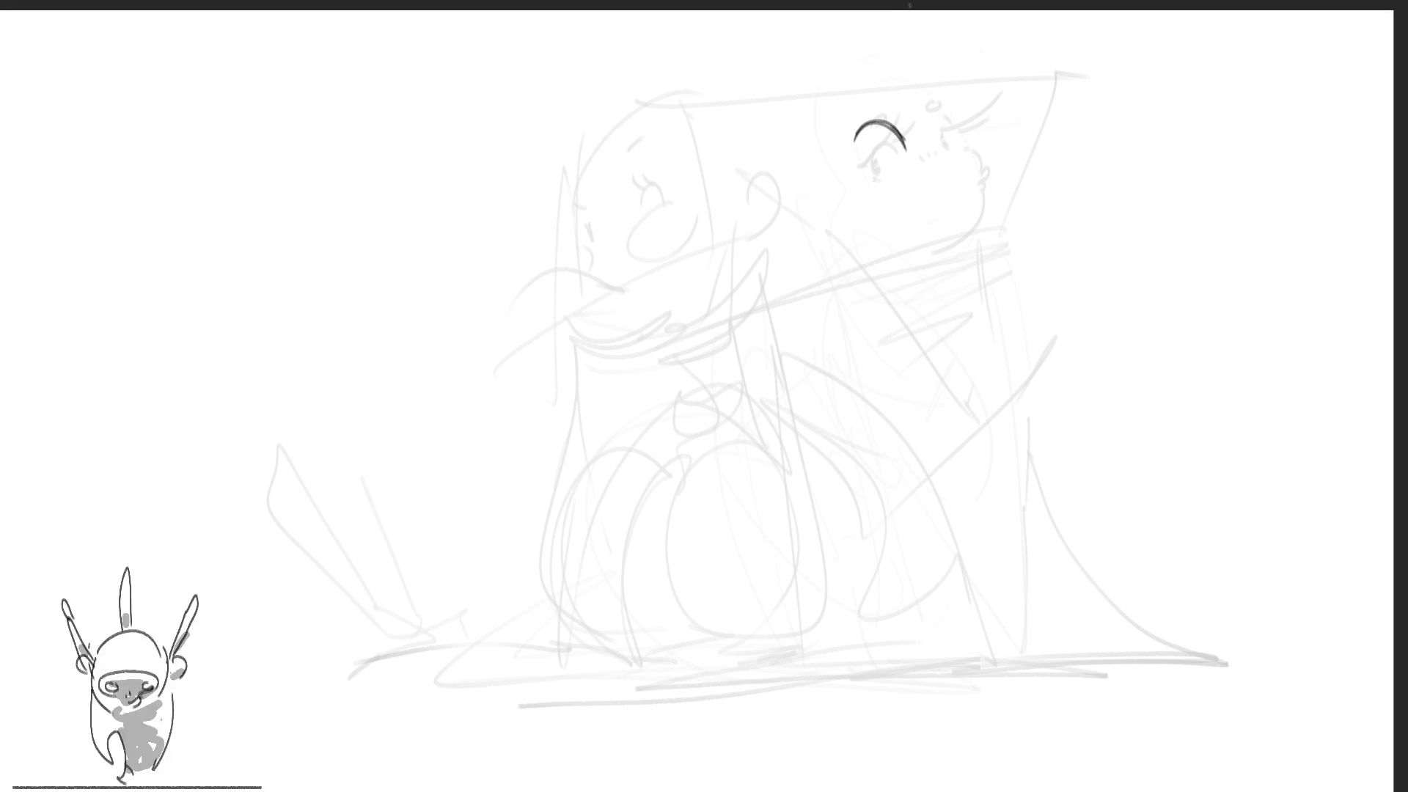
{"action": "mouse_move", "coordinate": [880, 123]}
{"action": "left_mouse_down"}
{"action": "mouse_move", "coordinate": [887, 105]}
{"action": "mouse_move", "coordinate": [912, 131]}
{"action": "left_mouse_up"}
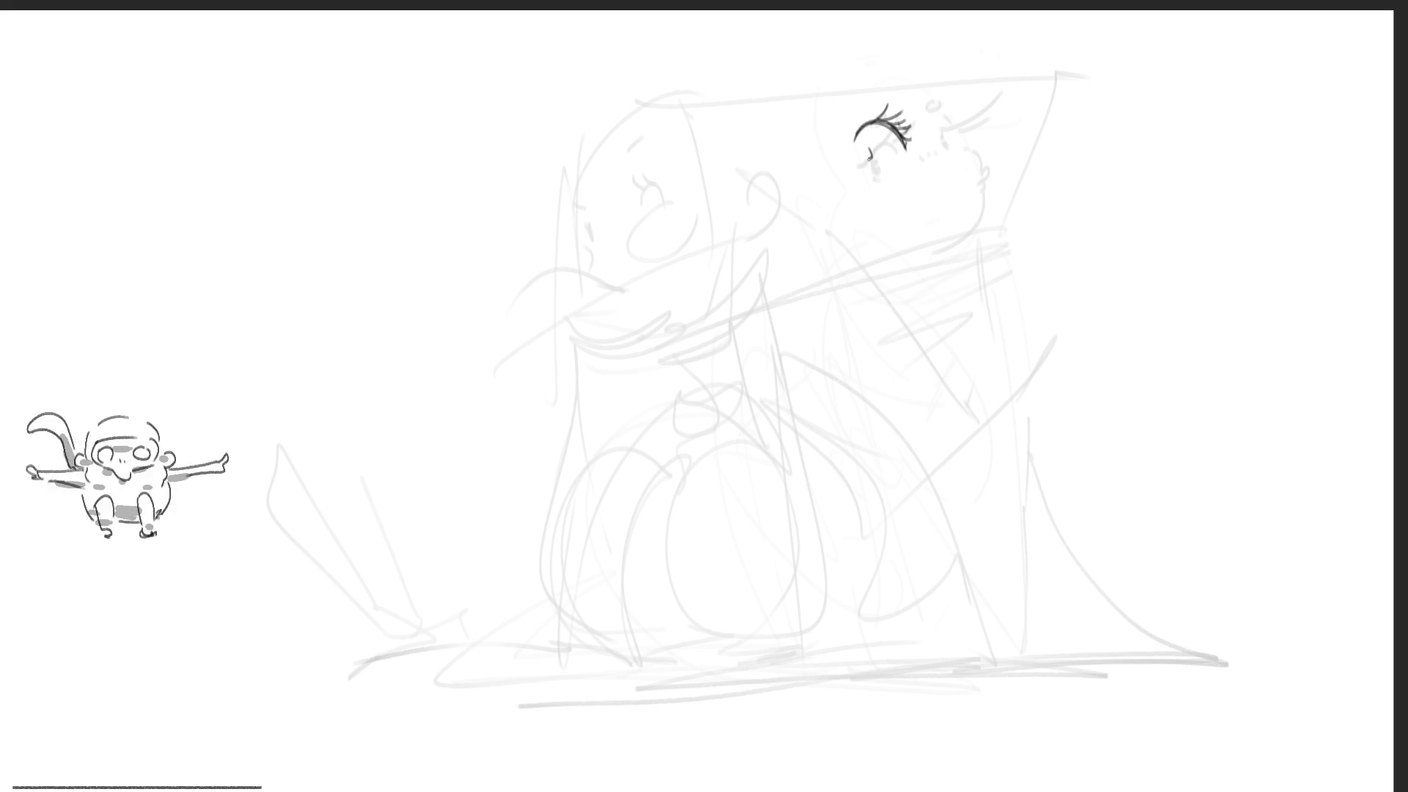
{"action": "mouse_move", "coordinate": [869, 149]}
{"action": "left_mouse_down"}
{"action": "mouse_move", "coordinate": [870, 163]}
{"action": "mouse_move", "coordinate": [890, 149]}
{"action": "mouse_move", "coordinate": [873, 165]}
{"action": "mouse_move", "coordinate": [884, 156]}
{"action": "mouse_move", "coordinate": [855, 149]}
{"action": "mouse_move", "coordinate": [883, 163]}
{"action": "left_mouse_up"}
{"action": "key", "text": "ctrl+z"}
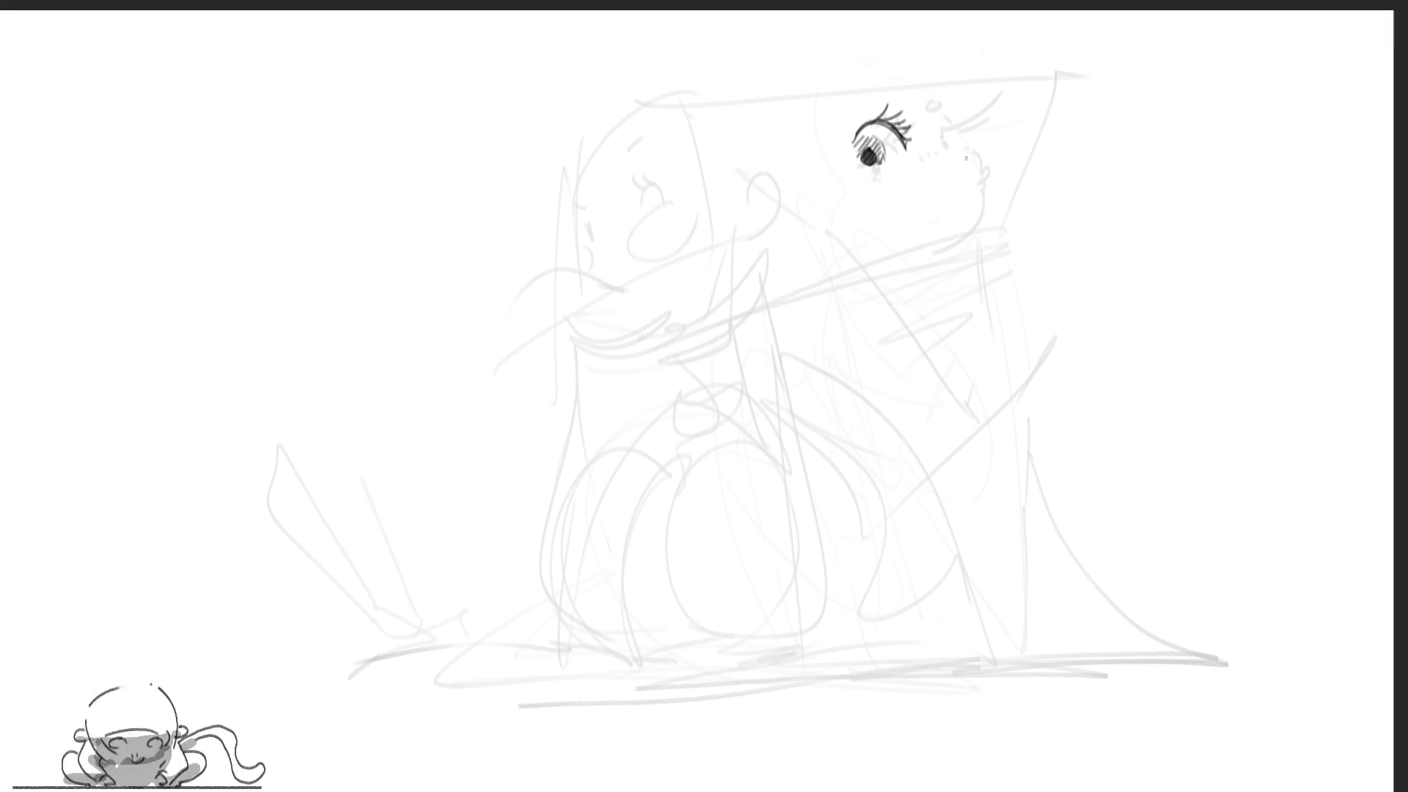
Add the nose curve, the second lashed eye and a line beside the right eye
{"action": "left_click_drag", "start_coordinate": [966, 163], "coordinate": [1005, 193]}
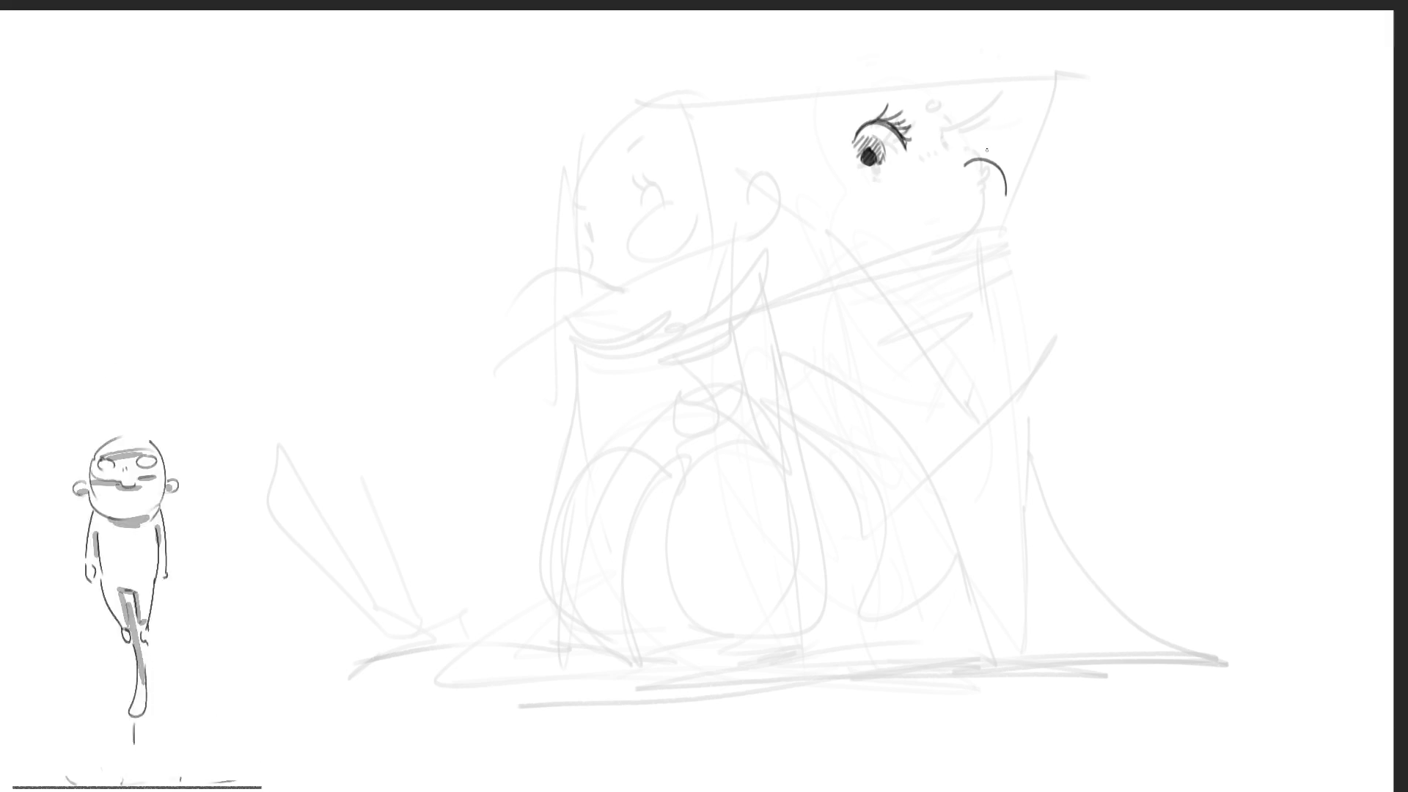
{"action": "key", "text": "ctrl+z"}
{"action": "left_click_drag", "start_coordinate": [960, 159], "coordinate": [982, 188]}
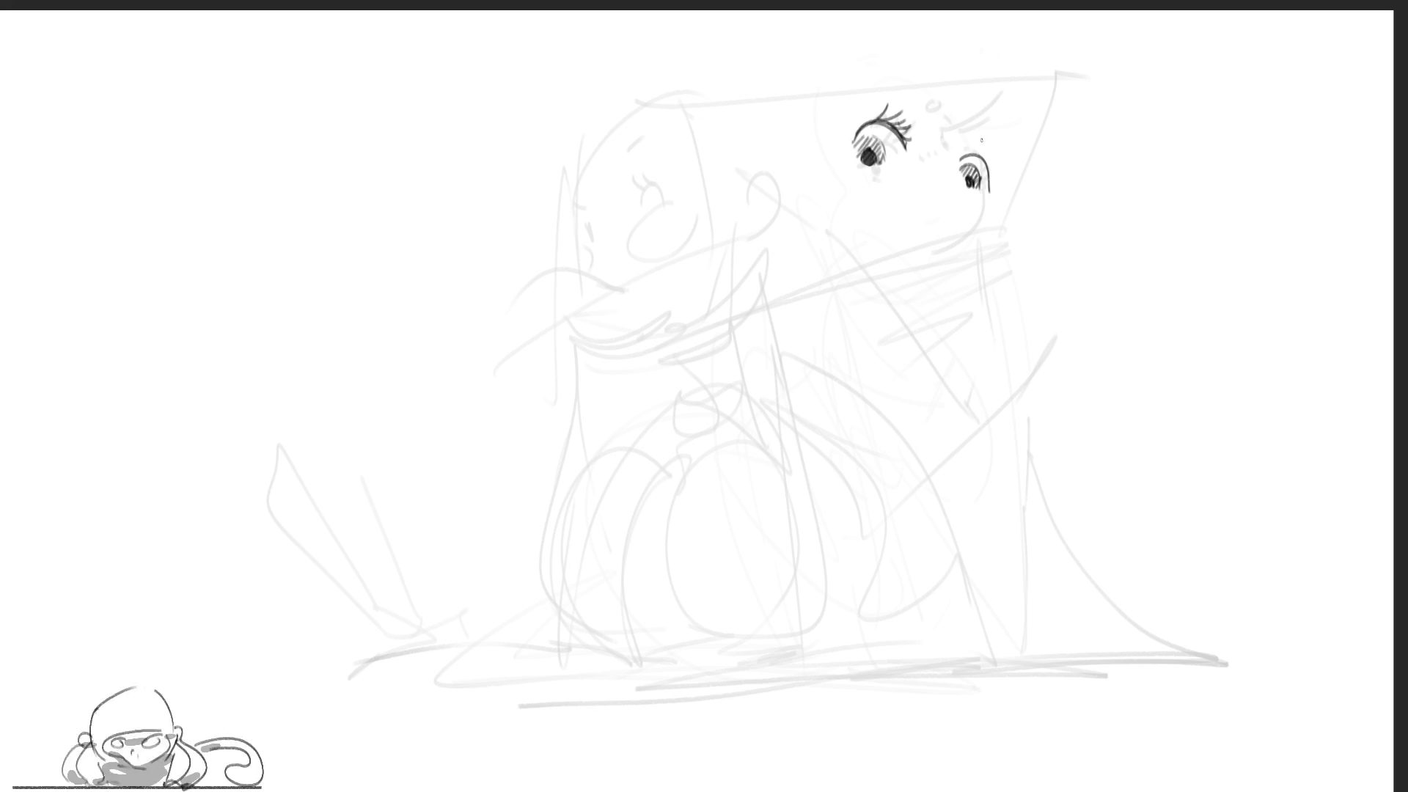
{"action": "mouse_move", "coordinate": [960, 158]}
{"action": "left_mouse_down"}
{"action": "mouse_move", "coordinate": [998, 143]}
{"action": "mouse_move", "coordinate": [990, 192]}
{"action": "left_mouse_up"}
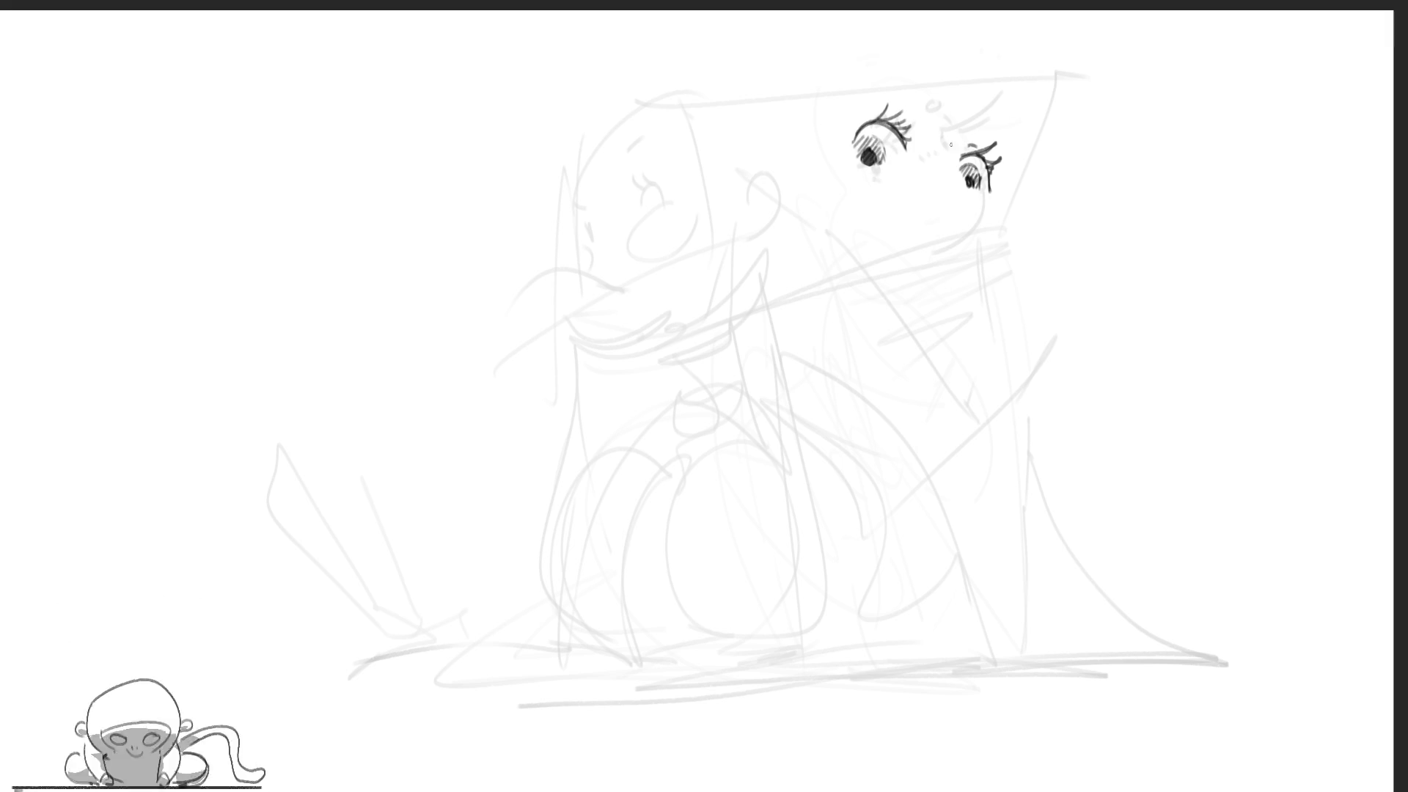
{"action": "mouse_move", "coordinate": [959, 132]}
{"action": "left_mouse_down"}
{"action": "mouse_move", "coordinate": [968, 197]}
{"action": "mouse_move", "coordinate": [936, 194]}
{"action": "mouse_move", "coordinate": [937, 233]}
{"action": "mouse_move", "coordinate": [989, 213]}
{"action": "mouse_move", "coordinate": [980, 226]}
{"action": "left_mouse_up"}
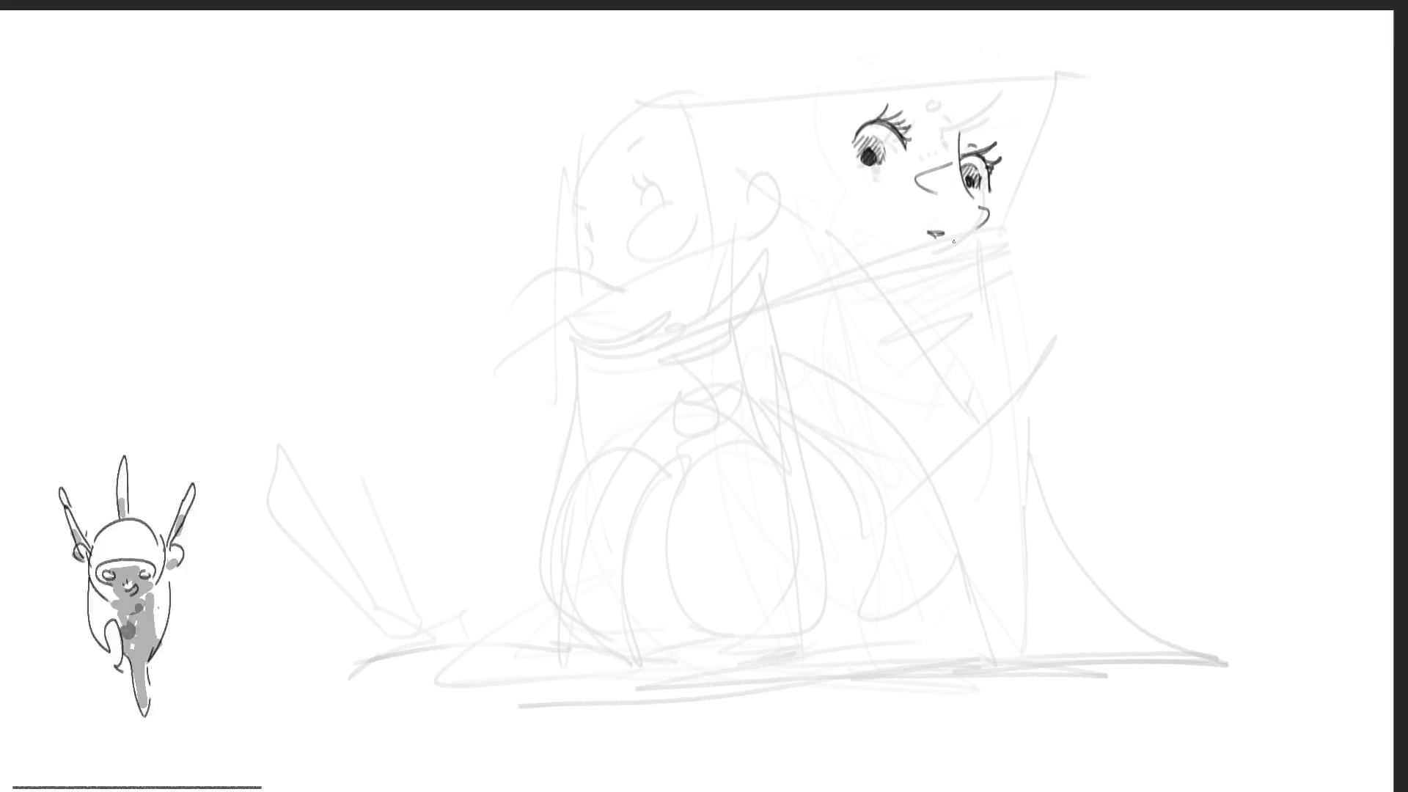
Redraw the nose and lips, with a curve and diagonal at the mouth's right corner
{"action": "key", "text": "ctrl+z"}
{"action": "key", "text": "ctrl+z"}
{"action": "key", "text": "ctrl+z"}
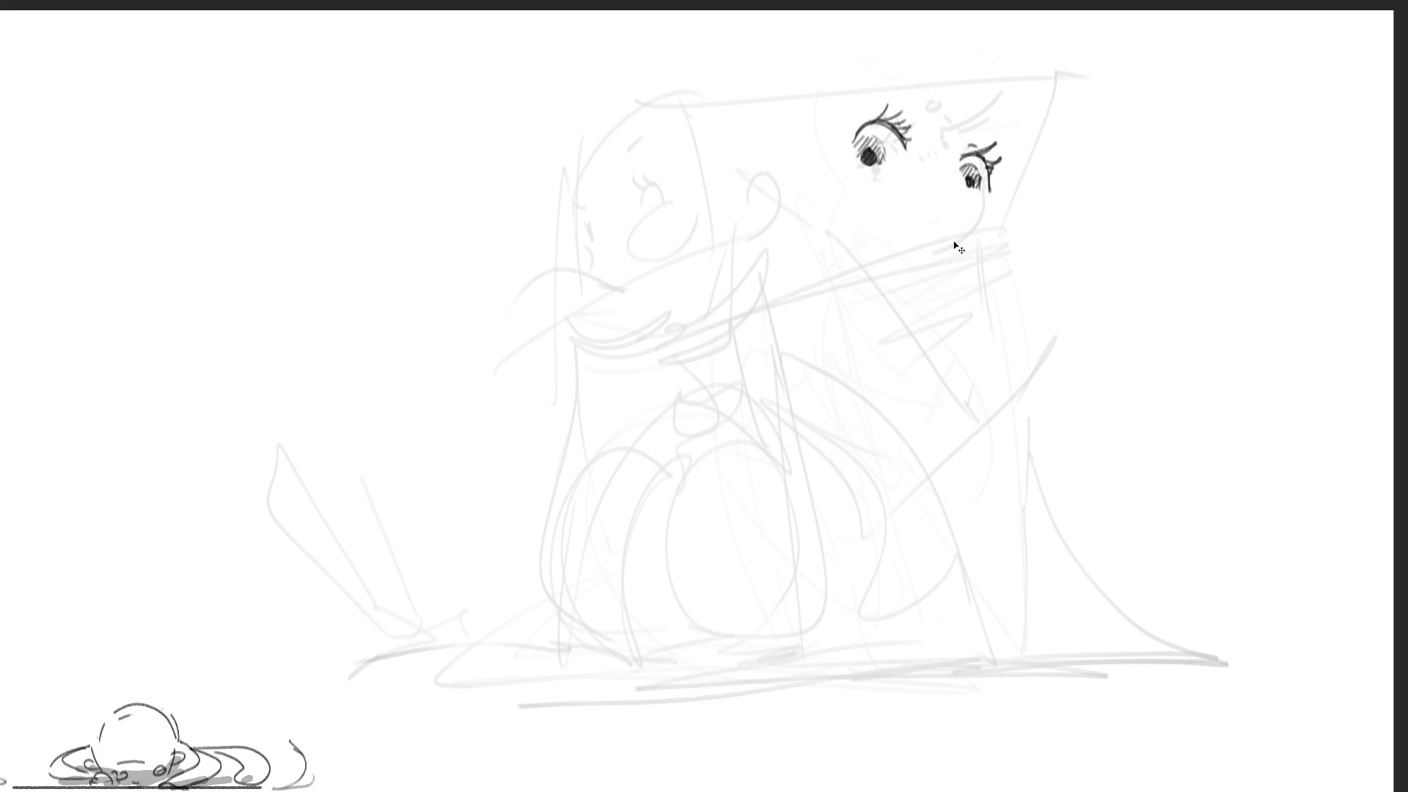
{"action": "left_click_drag", "start_coordinate": [948, 182], "coordinate": [965, 199]}
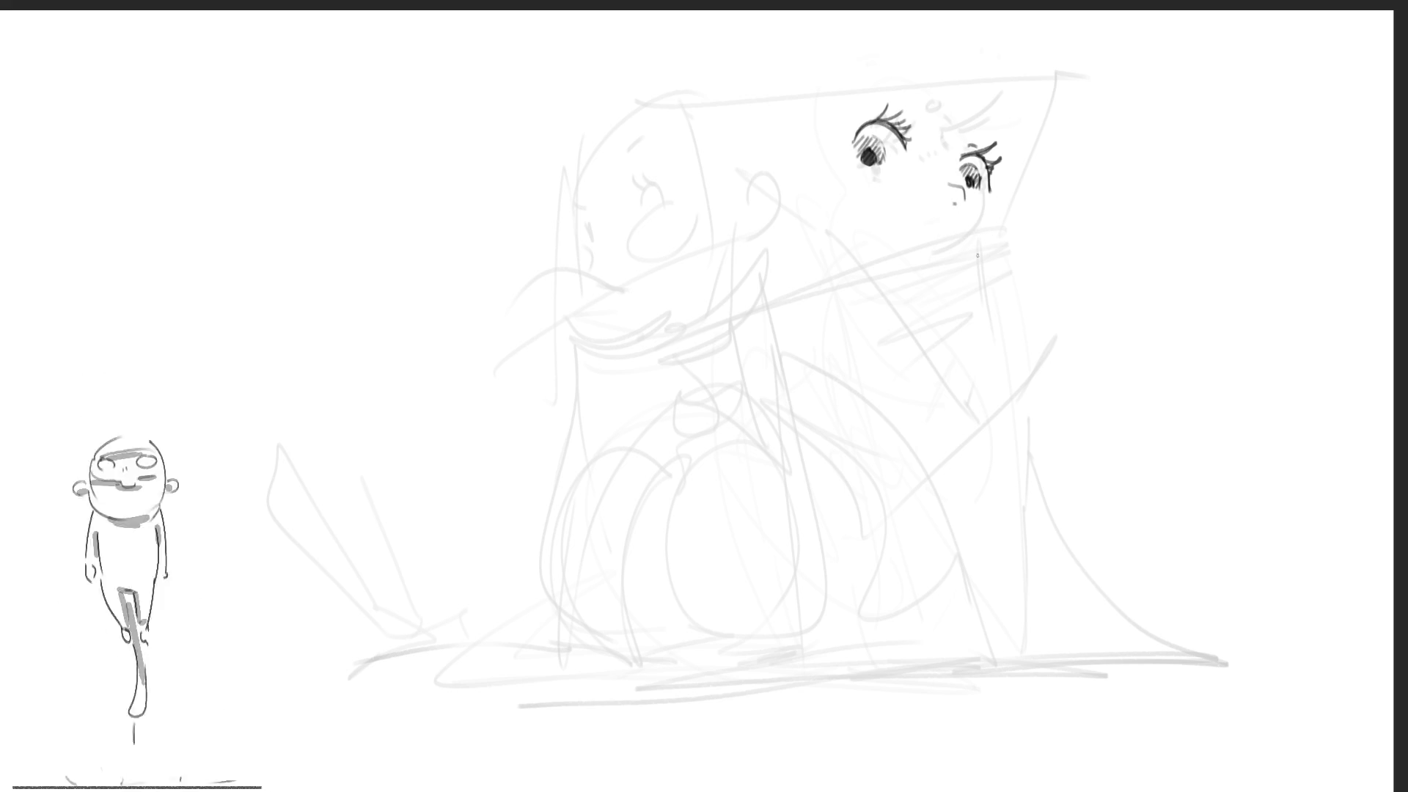
{"action": "mouse_move", "coordinate": [915, 246]}
{"action": "left_mouse_down"}
{"action": "mouse_move", "coordinate": [941, 252]}
{"action": "mouse_move", "coordinate": [973, 233]}
{"action": "left_mouse_up"}
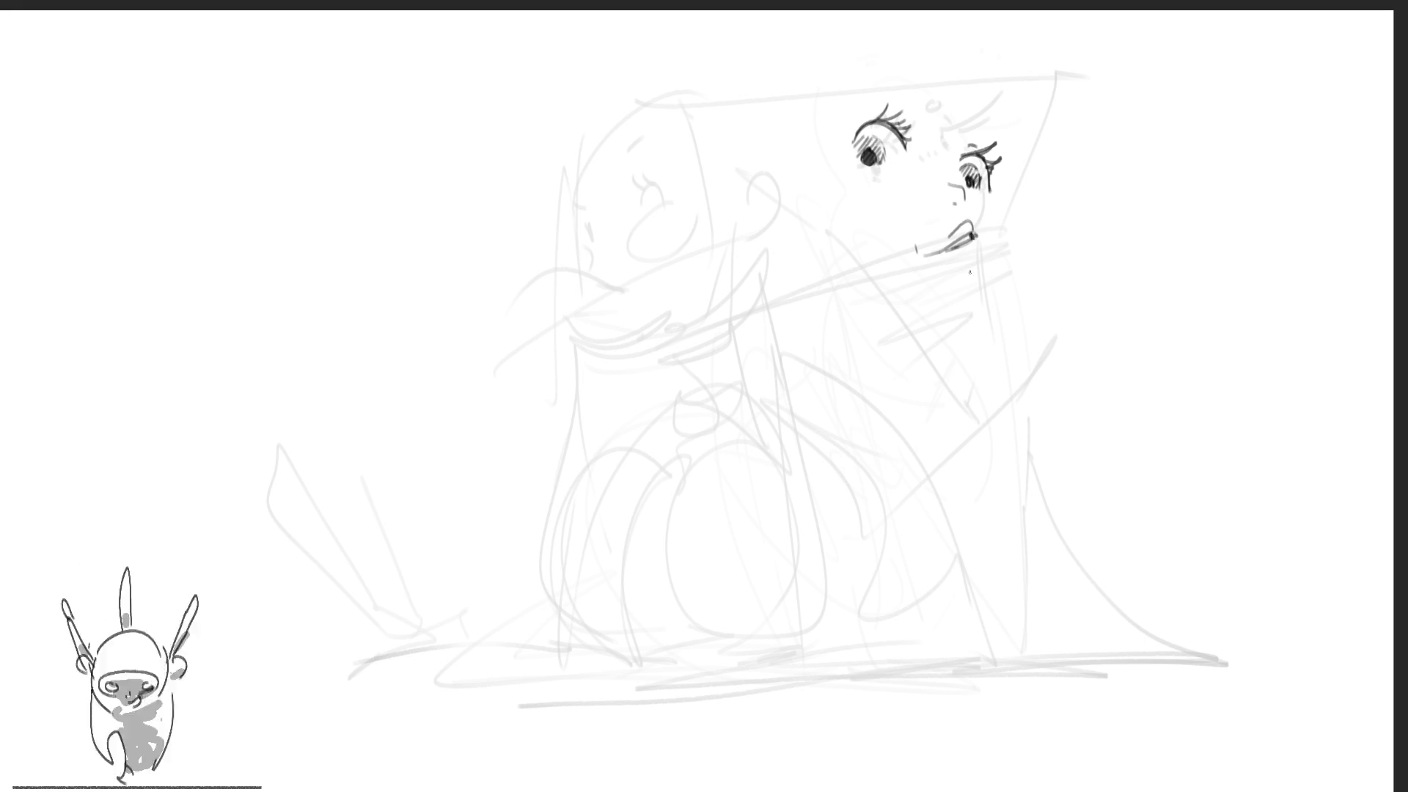
{"action": "key", "text": "ctrl+z"}
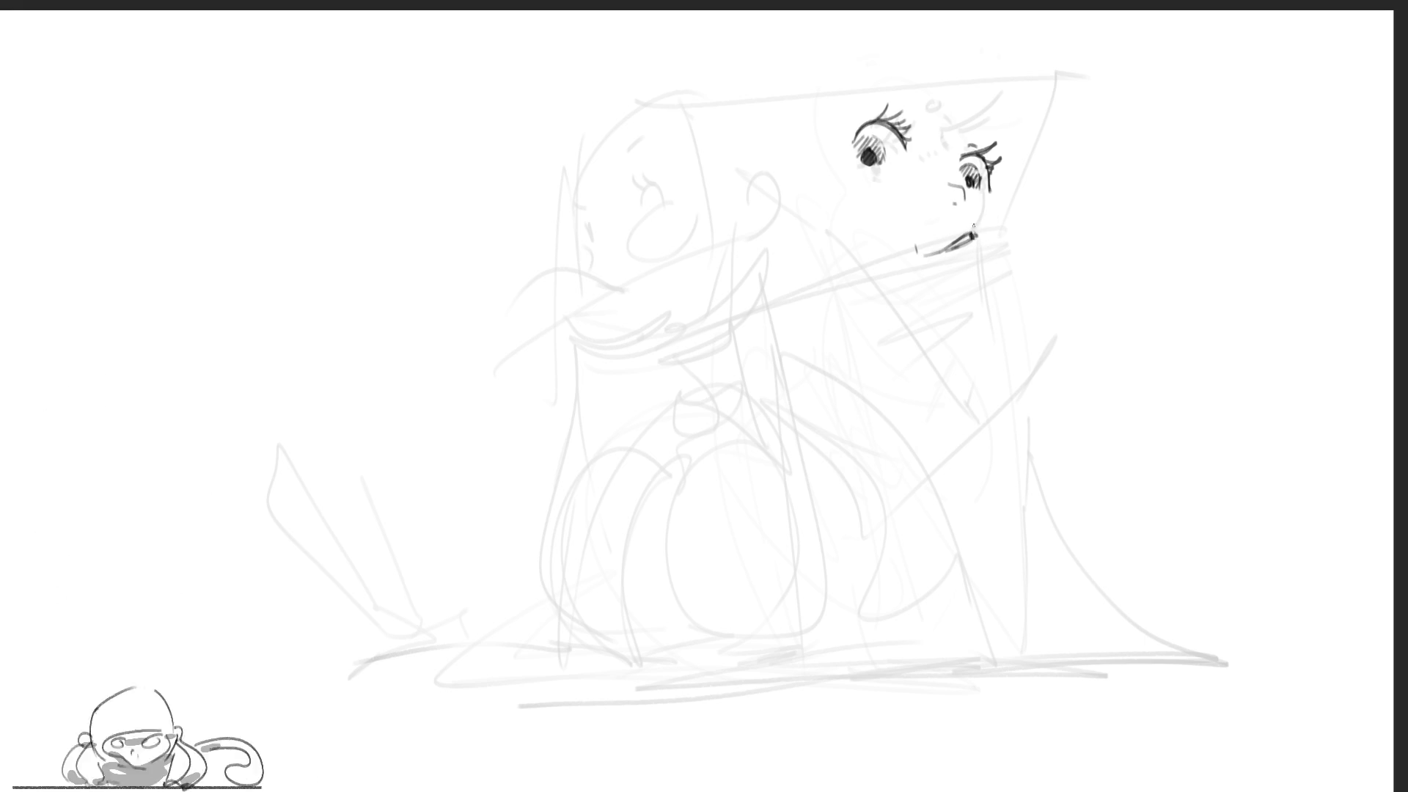
{"action": "left_click_drag", "start_coordinate": [976, 236], "coordinate": [987, 251]}
{"action": "left_click_drag", "start_coordinate": [992, 194], "coordinate": [997, 227]}
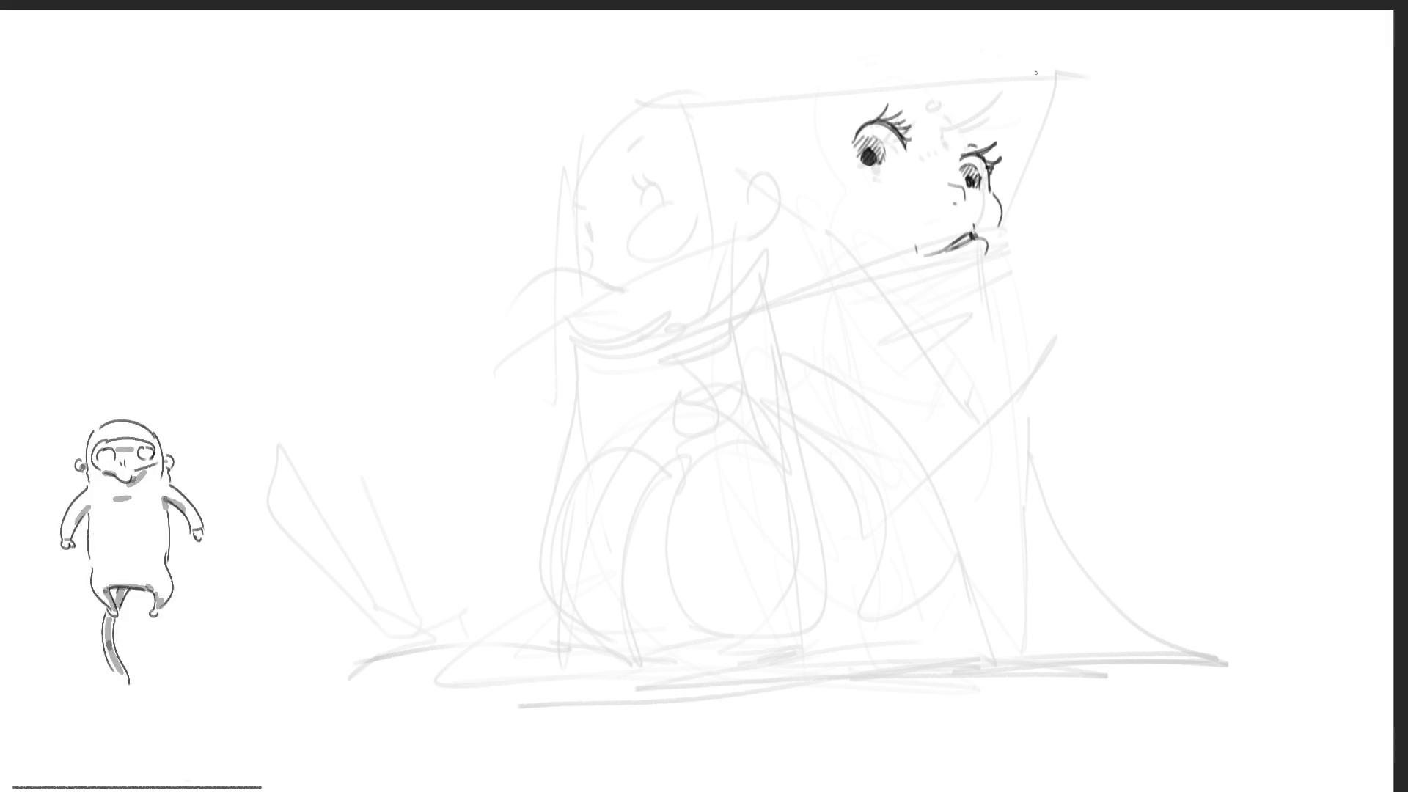
{"action": "left_click_drag", "start_coordinate": [973, 237], "coordinate": [1036, 158]}
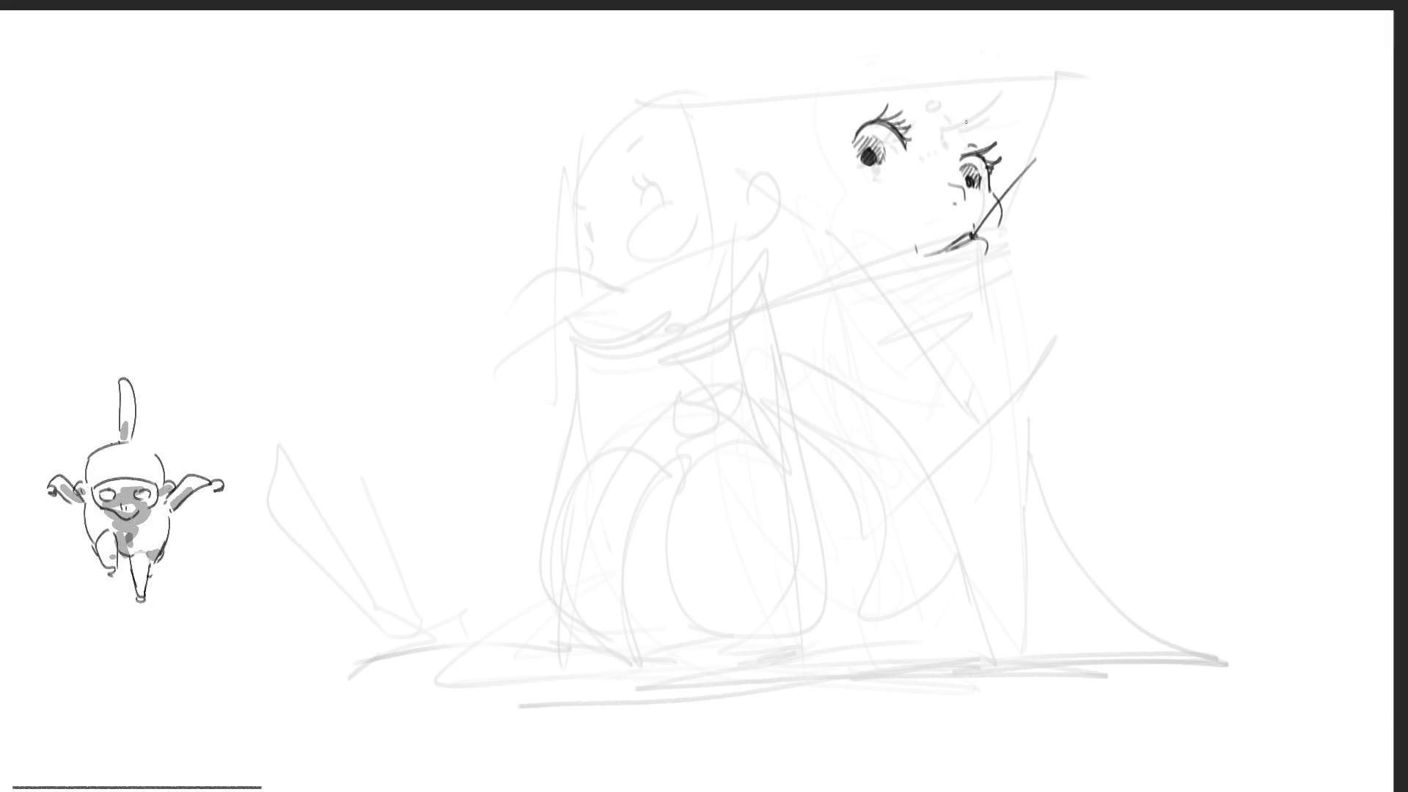
Add hair marks above the right eye, a left eyebrow, and left-iris shading with lashes
{"action": "left_click_drag", "start_coordinate": [961, 108], "coordinate": [970, 130]}
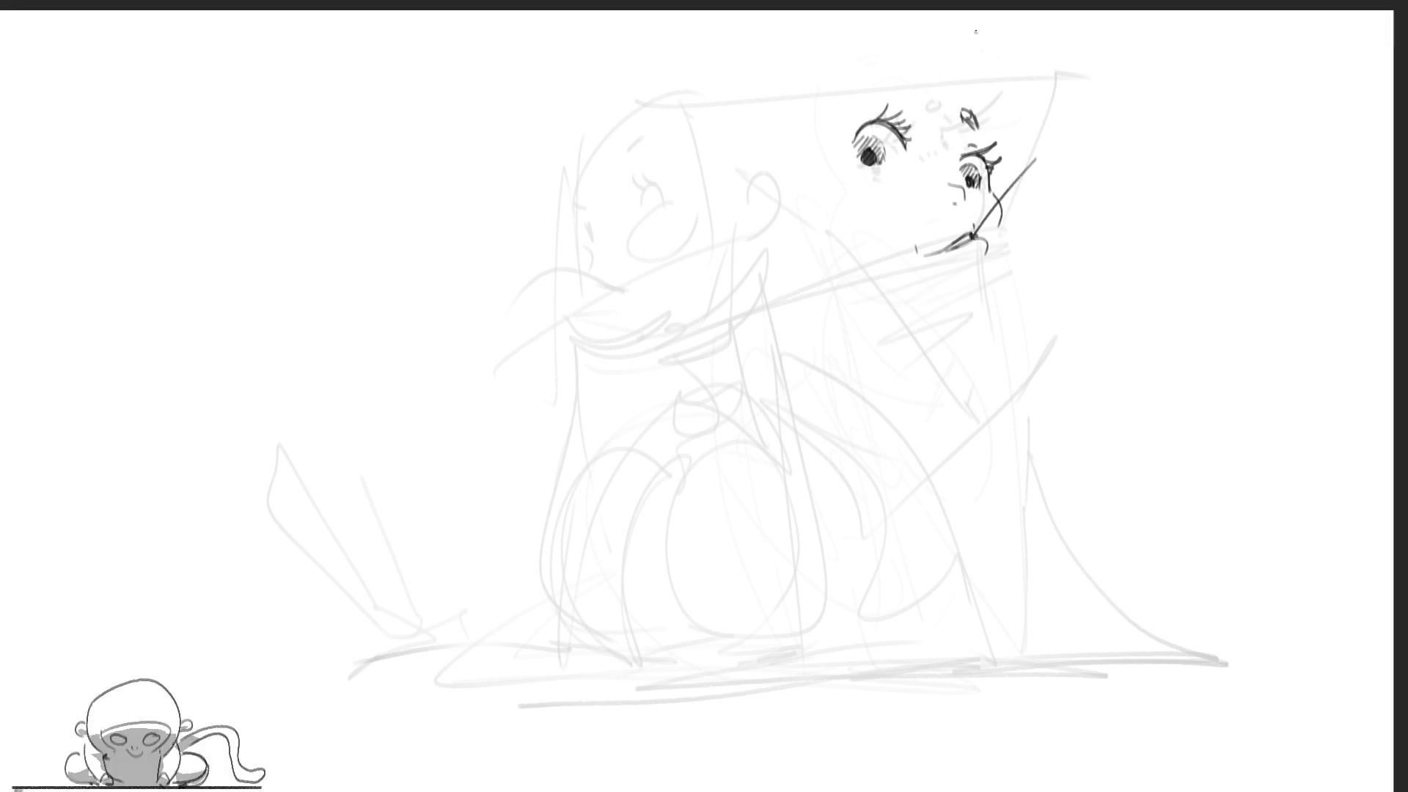
{"action": "left_click_drag", "start_coordinate": [869, 88], "coordinate": [916, 94]}
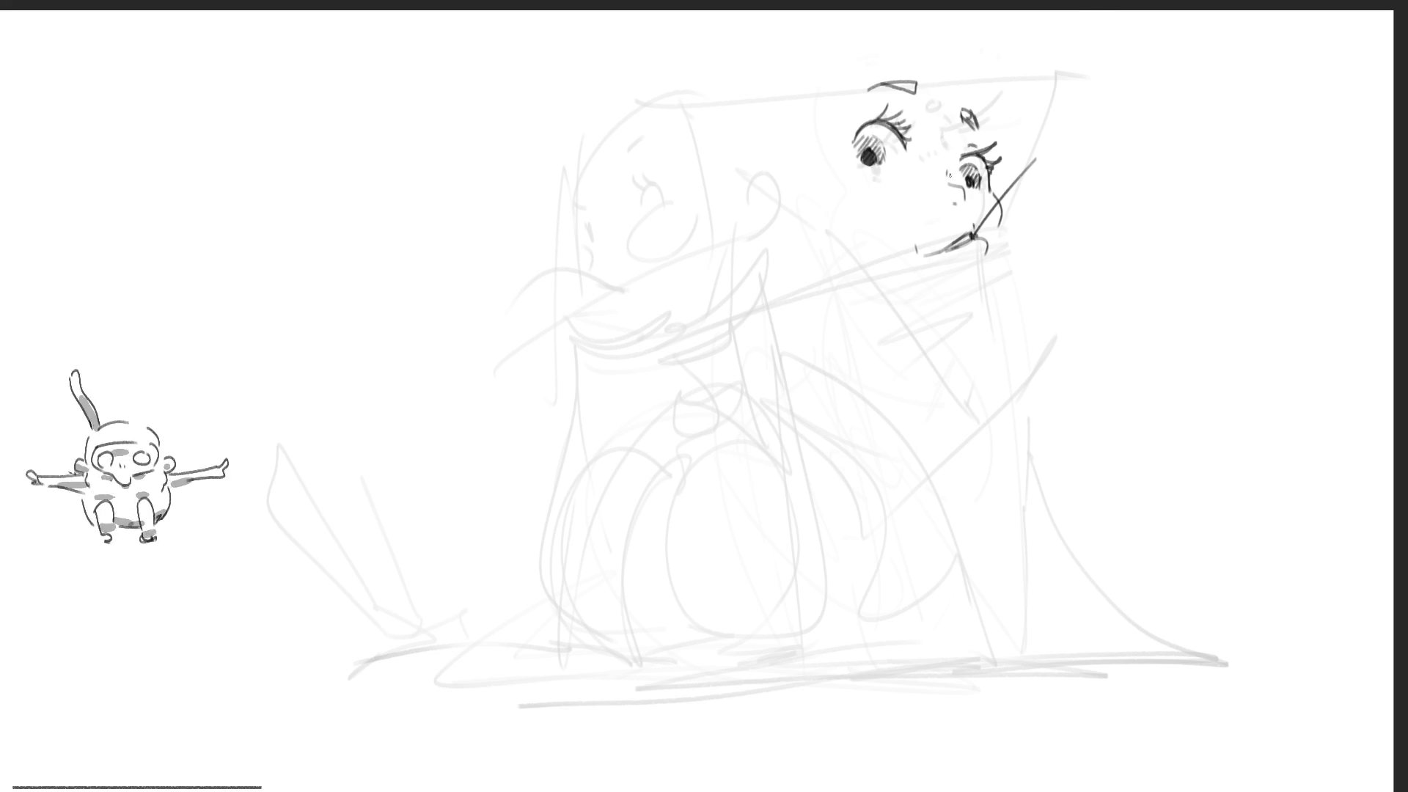
{"action": "left_click_drag", "start_coordinate": [985, 189], "coordinate": [997, 189]}
{"action": "mouse_move", "coordinate": [851, 155]}
{"action": "left_mouse_down"}
{"action": "mouse_move", "coordinate": [869, 164]}
{"action": "mouse_move", "coordinate": [838, 147]}
{"action": "mouse_move", "coordinate": [846, 137]}
{"action": "left_mouse_up"}
{"action": "key", "text": "ctrl+z"}
{"action": "key", "text": "ctrl+z"}
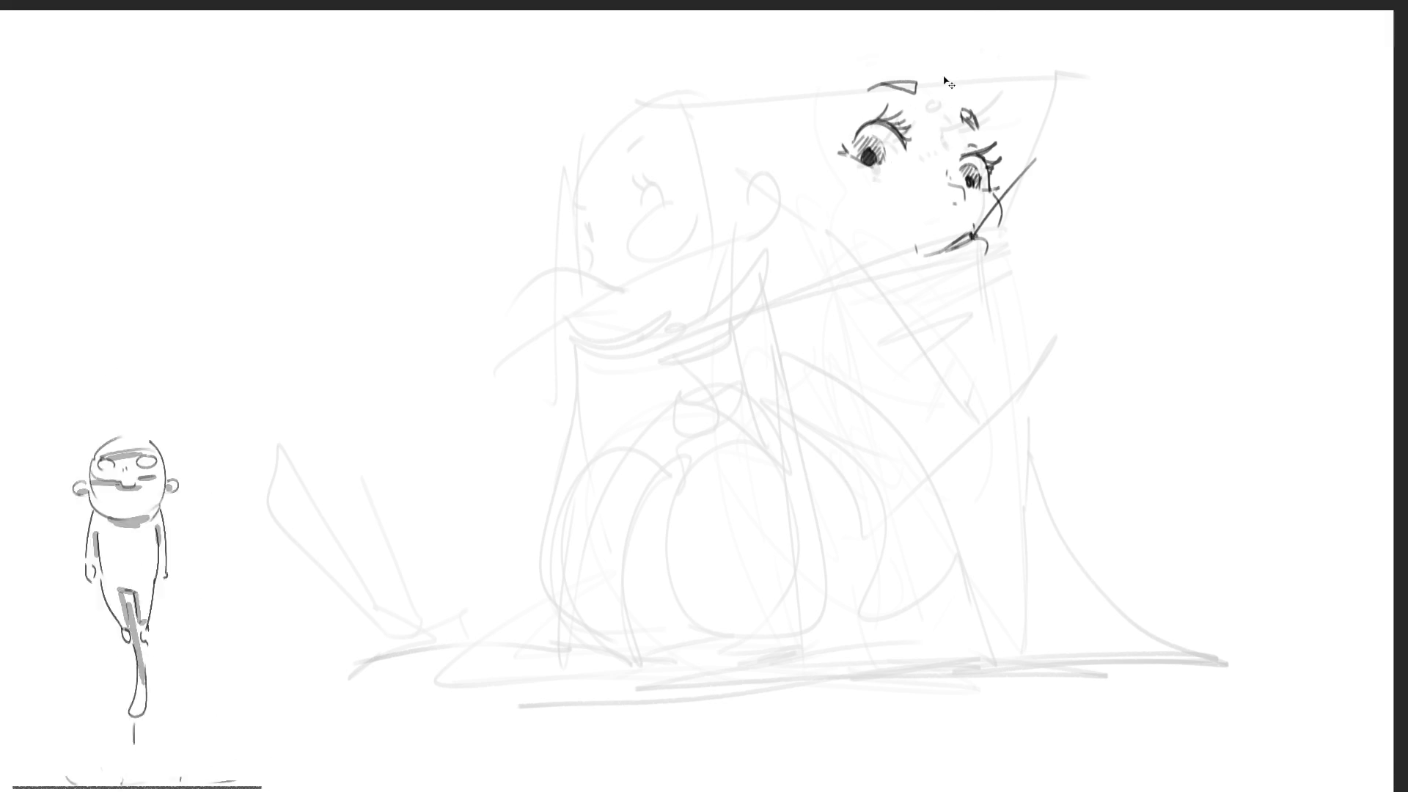
{"action": "left_click_drag", "start_coordinate": [908, 171], "coordinate": [915, 164]}
{"action": "key", "text": "ctrl+z"}
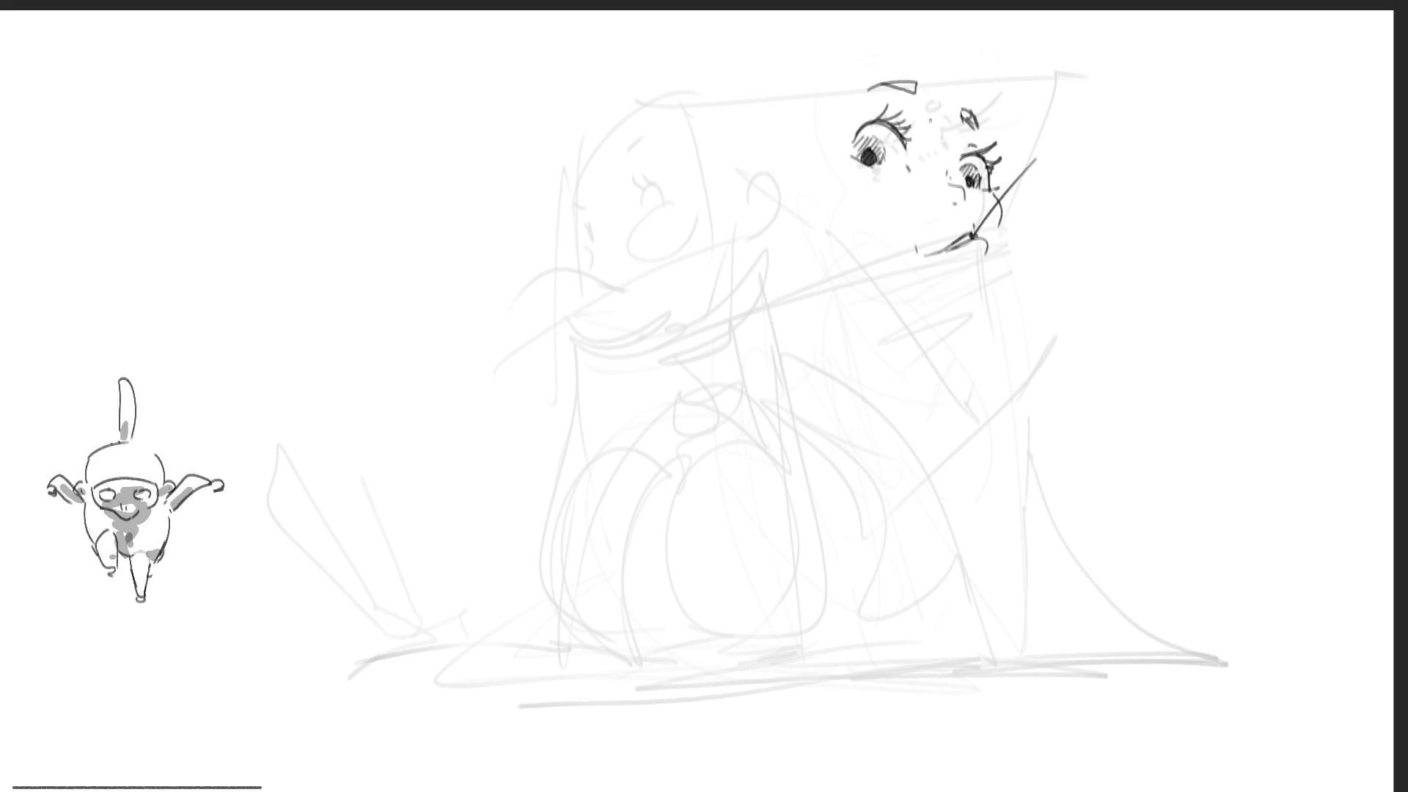
Place a stroke beside the face higher up and try first chin and jaw curves
{"action": "left_click_drag", "start_coordinate": [954, 68], "coordinate": [996, 144]}
{"action": "key", "text": "ctrl+z"}
{"action": "left_click_drag", "start_coordinate": [936, 56], "coordinate": [977, 115]}
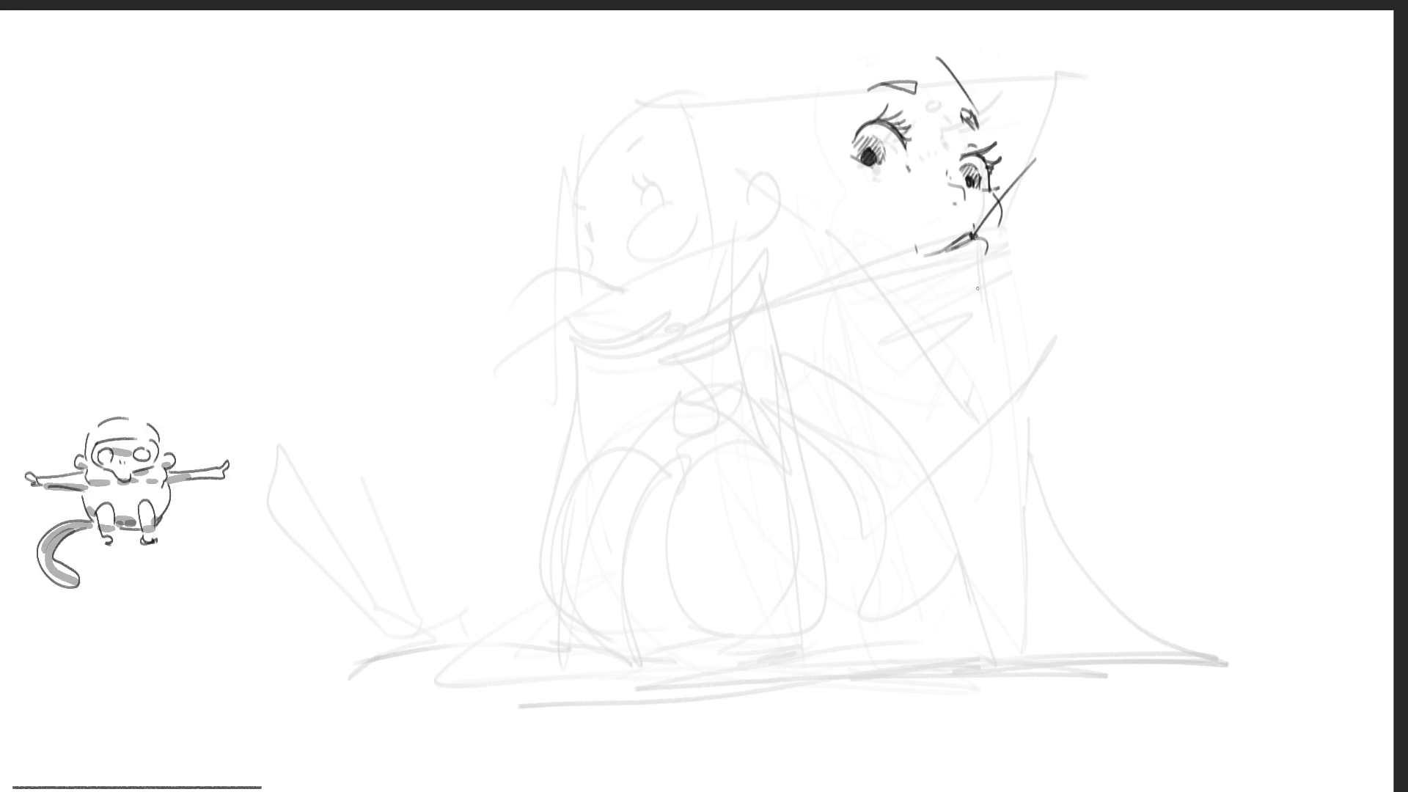
{"action": "mouse_move", "coordinate": [971, 282]}
{"action": "left_mouse_down"}
{"action": "mouse_move", "coordinate": [987, 293]}
{"action": "mouse_move", "coordinate": [953, 342]}
{"action": "left_mouse_up"}
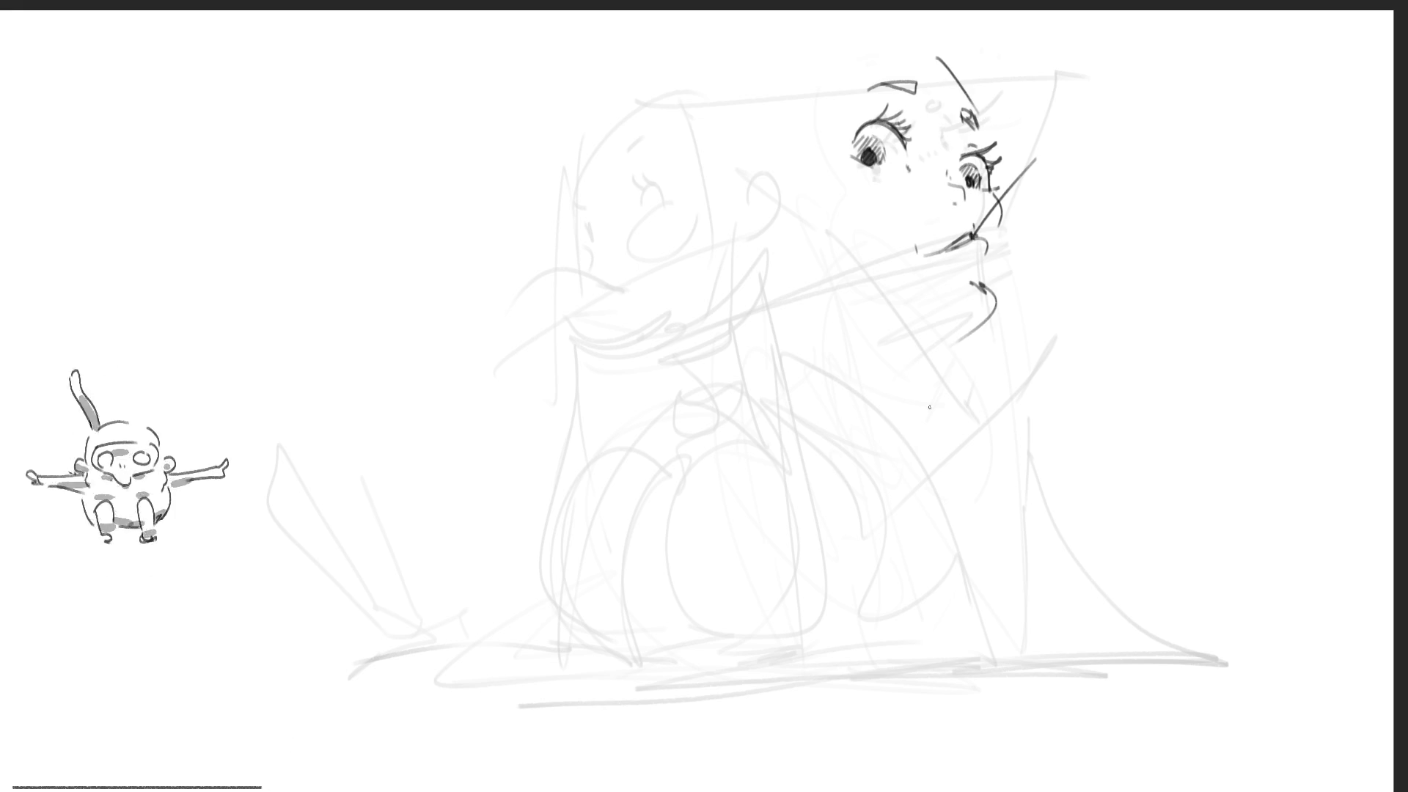
{"action": "key", "text": "ctrl+z"}
{"action": "left_click_drag", "start_coordinate": [996, 234], "coordinate": [880, 343]}
{"action": "key", "text": "ctrl+z"}
{"action": "key", "text": "ctrl+shift+z"}
{"action": "key", "text": "ctrl+z"}
Test vertical, bulging and narrower jaw strokes below the mouth, undoing the misfits
{"action": "mouse_move", "coordinate": [999, 204]}
{"action": "left_mouse_down"}
{"action": "mouse_move", "coordinate": [1008, 316]}
{"action": "mouse_move", "coordinate": [1016, 275]}
{"action": "mouse_move", "coordinate": [1012, 212]}
{"action": "mouse_move", "coordinate": [983, 344]}
{"action": "left_mouse_up"}
{"action": "key", "text": "ctrl+z"}
{"action": "key", "text": "ctrl+z"}
{"action": "key", "text": "ctrl+z"}
{"action": "mouse_move", "coordinate": [991, 192]}
{"action": "left_mouse_down"}
{"action": "mouse_move", "coordinate": [1034, 198]}
{"action": "mouse_move", "coordinate": [1026, 330]}
{"action": "left_mouse_up"}
{"action": "key", "text": "ctrl+z"}
{"action": "mouse_move", "coordinate": [995, 187]}
{"action": "left_mouse_down"}
{"action": "mouse_move", "coordinate": [1016, 270]}
{"action": "mouse_move", "coordinate": [935, 305]}
{"action": "mouse_move", "coordinate": [867, 294]}
{"action": "left_mouse_up"}
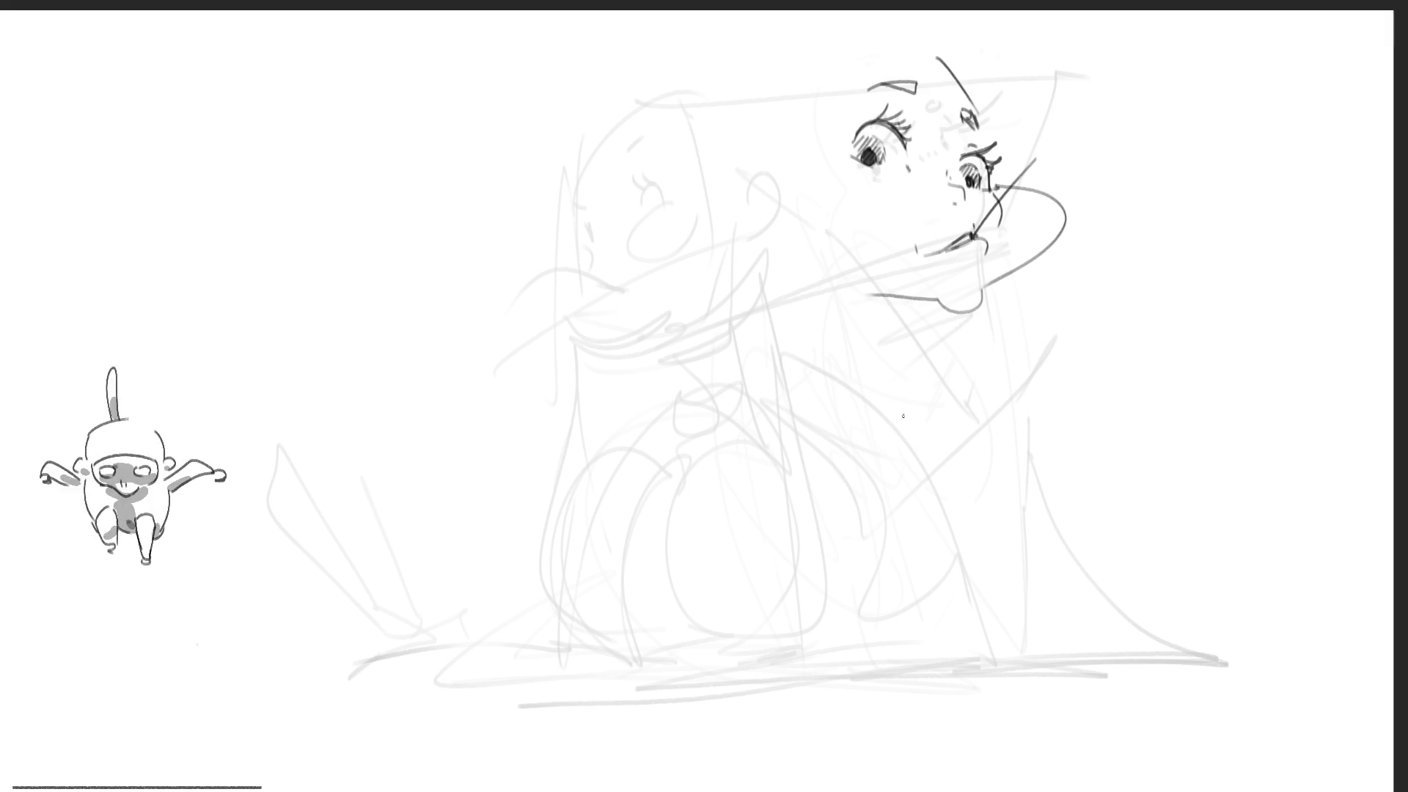
{"action": "key", "text": "ctrl+z"}
{"action": "key", "text": "ctrl+z"}
{"action": "left_click_drag", "start_coordinate": [1003, 187], "coordinate": [1007, 258]}
{"action": "key", "text": "ctrl+z"}
{"action": "left_click_drag", "start_coordinate": [1004, 198], "coordinate": [1020, 336]}
{"action": "mouse_move", "coordinate": [1035, 288]}
{"action": "left_mouse_down"}
{"action": "mouse_move", "coordinate": [991, 409]}
{"action": "mouse_move", "coordinate": [1039, 389]}
{"action": "left_mouse_up"}
Settle on a lower cheek-to-jaw curve and outline the head from top to chin
{"action": "key", "text": "ctrl+z"}
{"action": "key", "text": "ctrl+z"}
{"action": "mouse_move", "coordinate": [891, 312]}
{"action": "left_mouse_down"}
{"action": "mouse_move", "coordinate": [909, 396]}
{"action": "mouse_move", "coordinate": [983, 429]}
{"action": "mouse_move", "coordinate": [803, 436]}
{"action": "mouse_move", "coordinate": [775, 290]}
{"action": "left_mouse_up"}
{"action": "key", "text": "ctrl+z"}
{"action": "left_click_drag", "start_coordinate": [788, 392], "coordinate": [922, 433]}
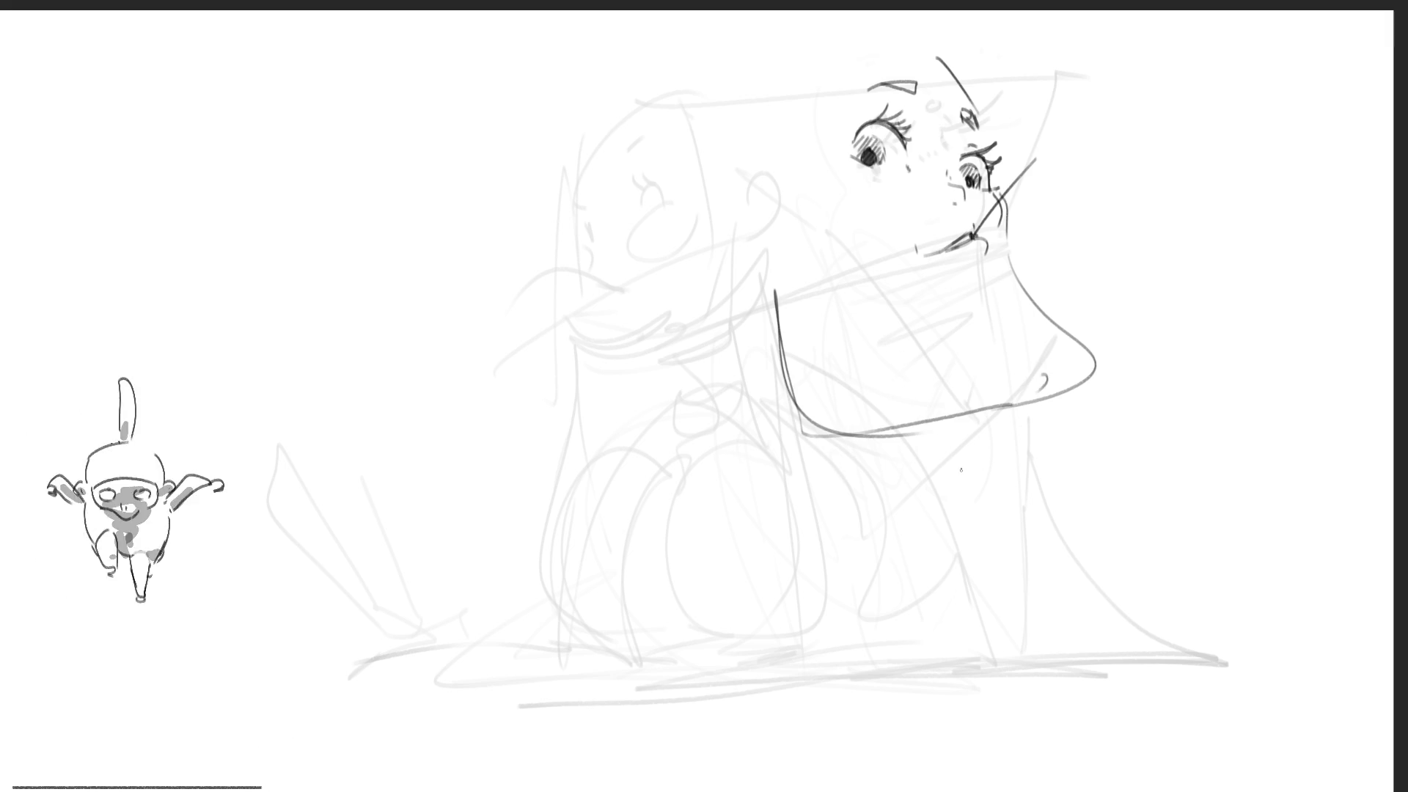
{"action": "key", "text": "ctrl+z"}
{"action": "key", "text": "ctrl+z"}
{"action": "mouse_move", "coordinate": [1005, 276]}
{"action": "left_mouse_down"}
{"action": "mouse_move", "coordinate": [984, 312]}
{"action": "mouse_move", "coordinate": [1014, 292]}
{"action": "mouse_move", "coordinate": [959, 334]}
{"action": "left_mouse_up"}
{"action": "key", "text": "ctrl+z"}
{"action": "key", "text": "ctrl+z"}
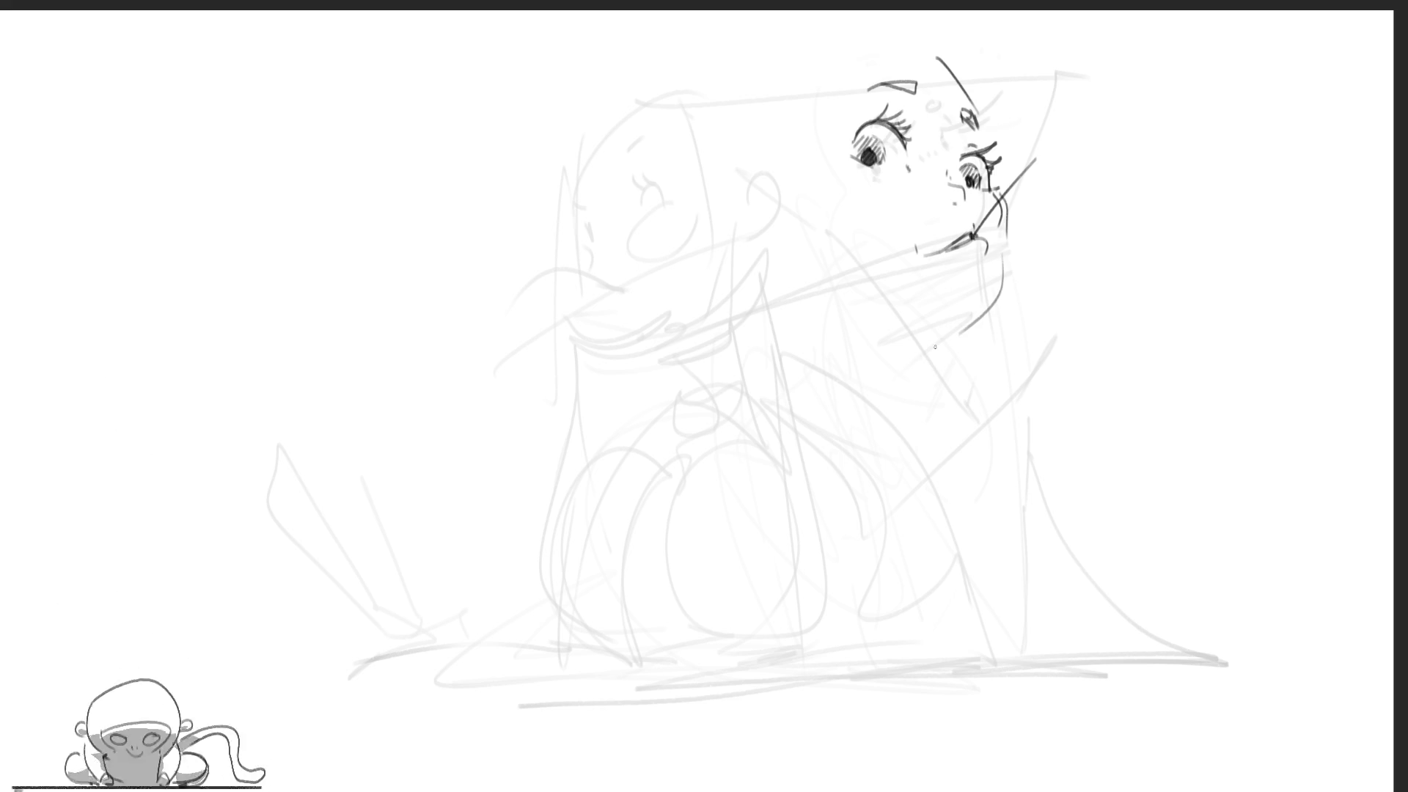
{"action": "key", "text": "ctrl+z"}
{"action": "left_click_drag", "start_coordinate": [1002, 266], "coordinate": [936, 349]}
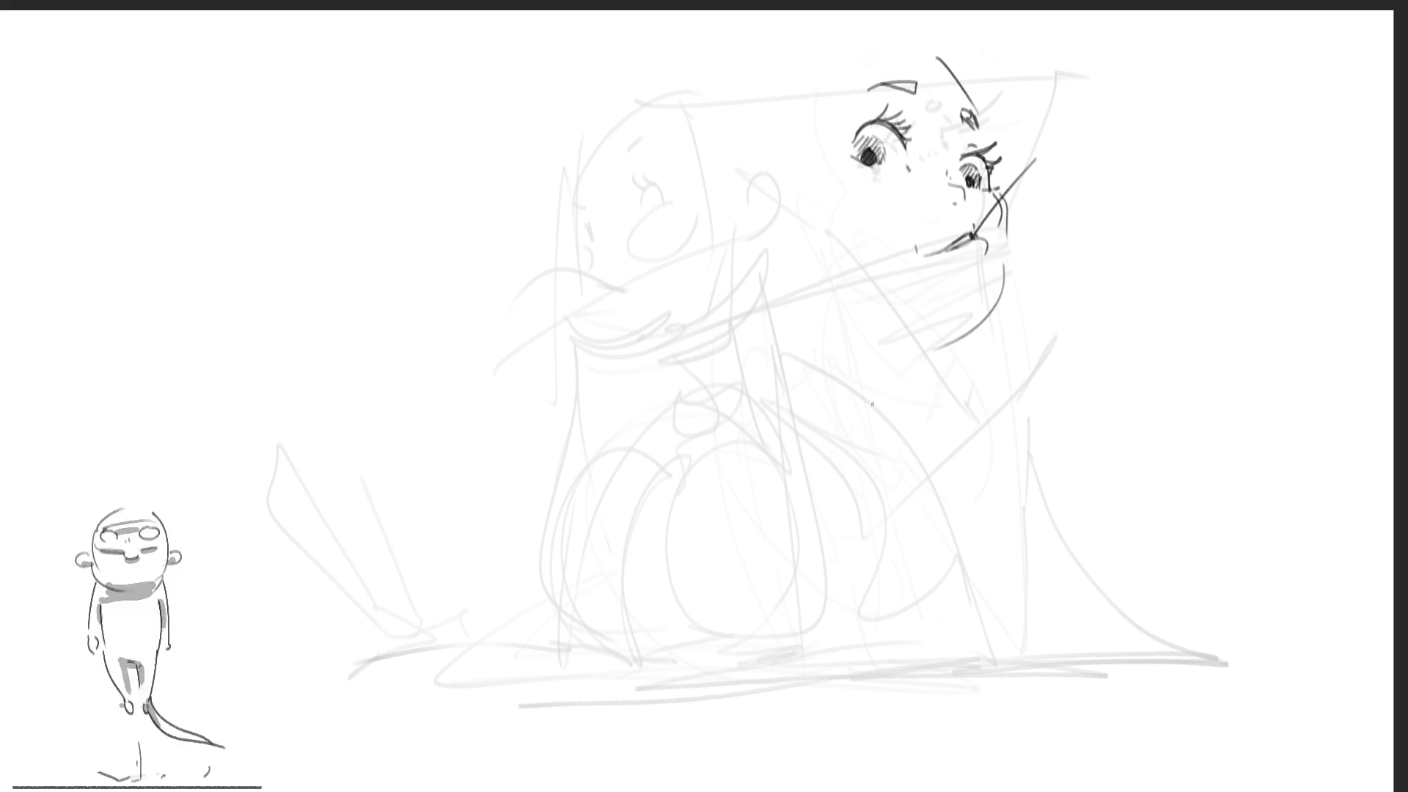
{"action": "mouse_move", "coordinate": [796, 70]}
{"action": "left_mouse_down"}
{"action": "mouse_move", "coordinate": [814, 359]}
{"action": "mouse_move", "coordinate": [858, 363]}
{"action": "mouse_move", "coordinate": [884, 393]}
{"action": "mouse_move", "coordinate": [836, 404]}
{"action": "left_mouse_up"}
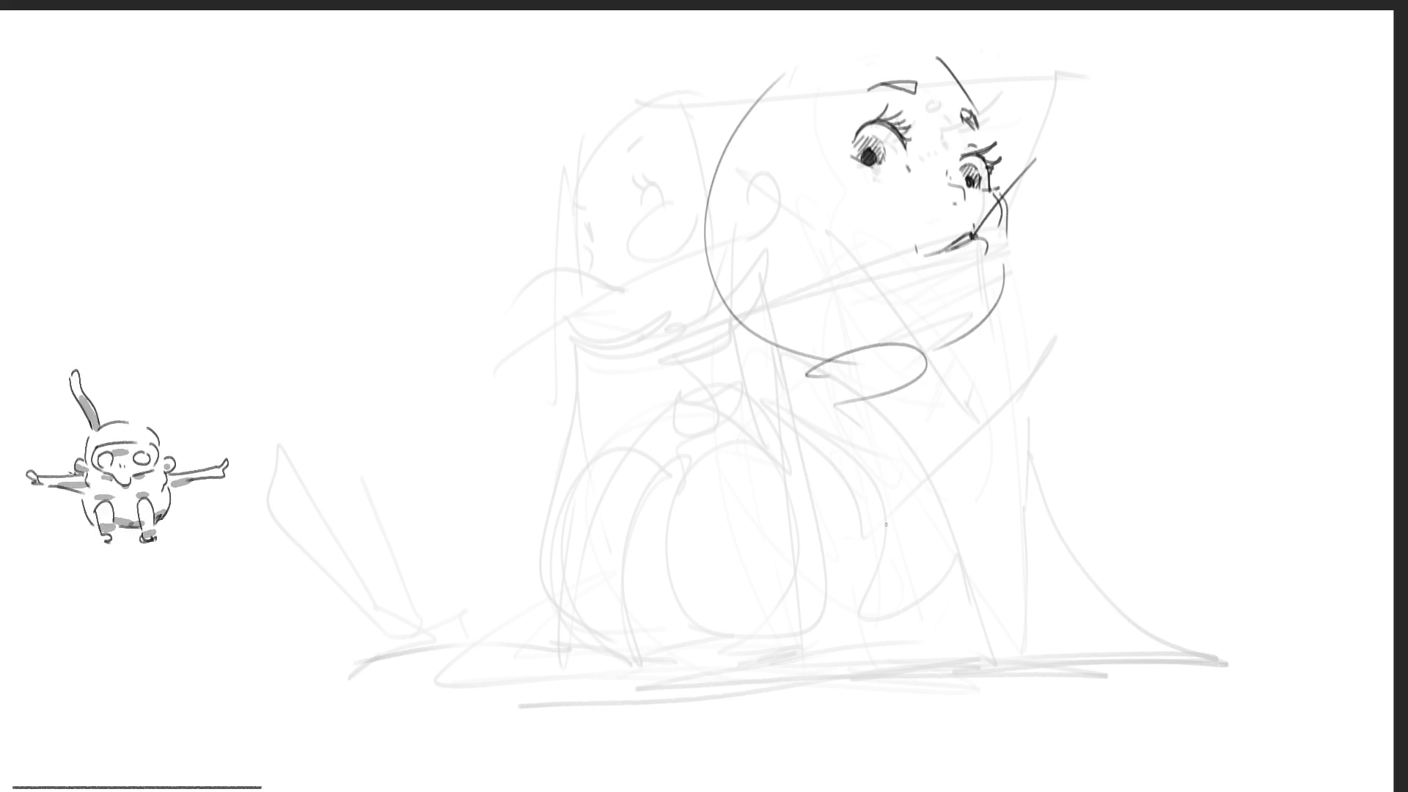
Replace the chin loop with a neck curve, add a round left ear and the neck's back line
{"action": "key", "text": "ctrl+z"}
{"action": "left_click_drag", "start_coordinate": [953, 341], "coordinate": [892, 426]}
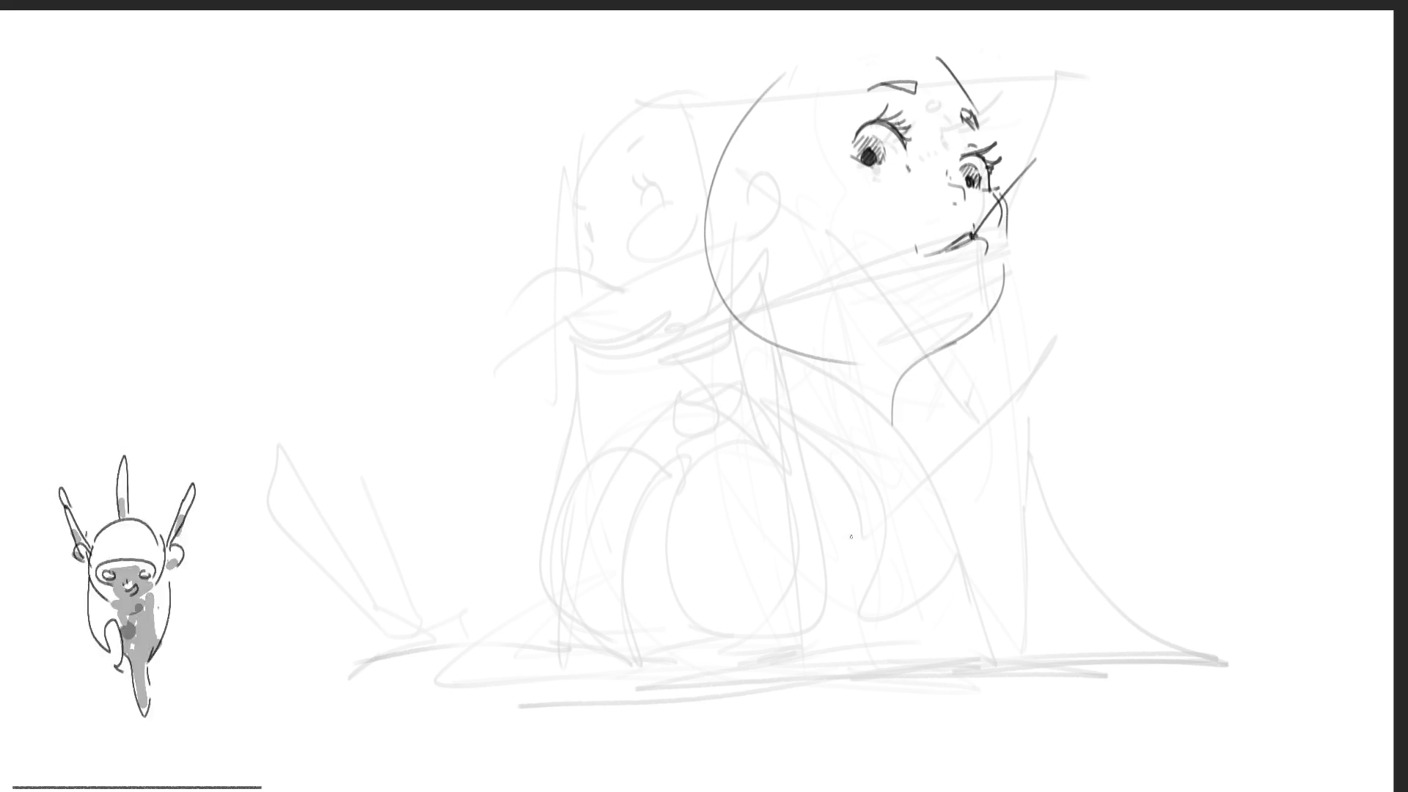
{"action": "mouse_move", "coordinate": [749, 213]}
{"action": "left_mouse_down"}
{"action": "mouse_move", "coordinate": [701, 192]}
{"action": "mouse_move", "coordinate": [762, 245]}
{"action": "left_mouse_up"}
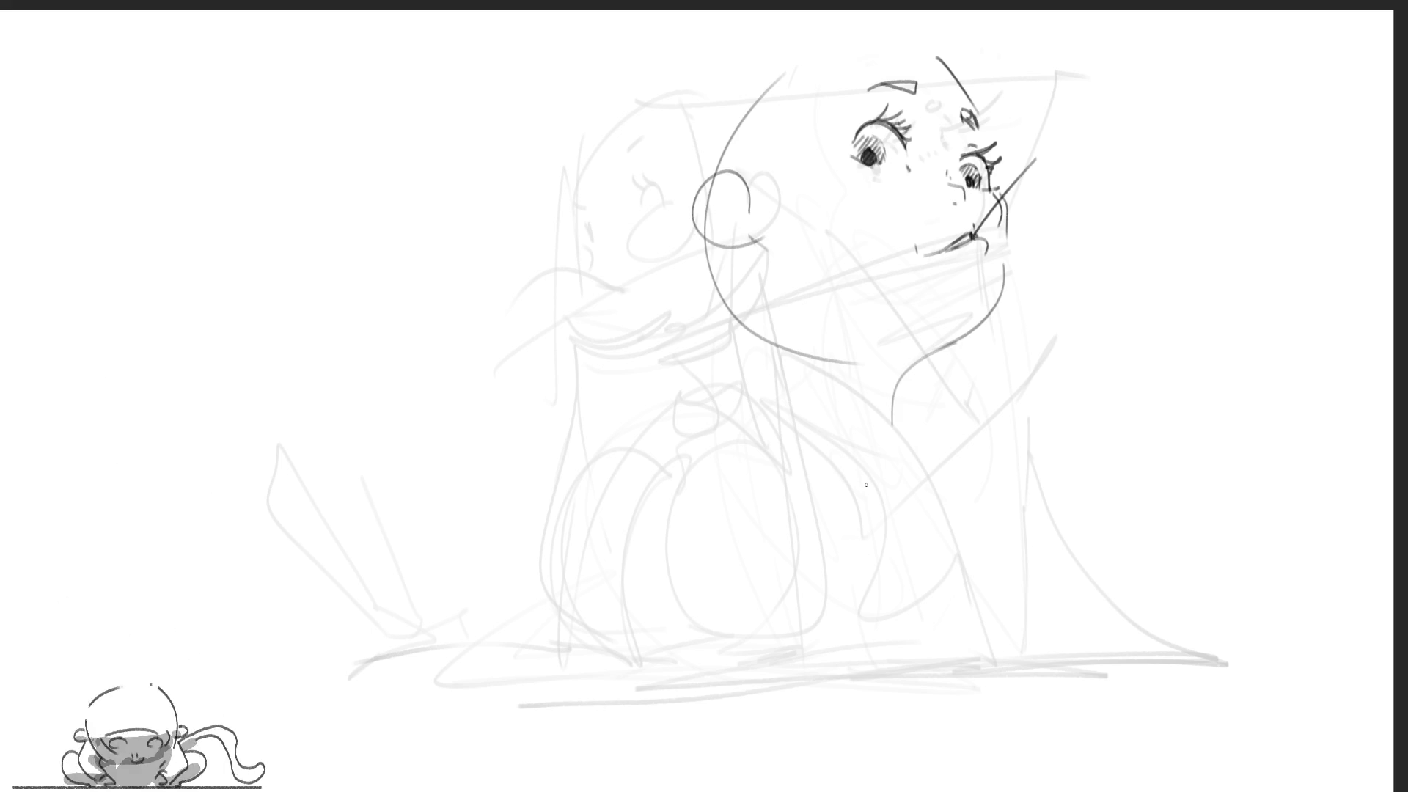
{"action": "left_click_drag", "start_coordinate": [778, 328], "coordinate": [779, 455]}
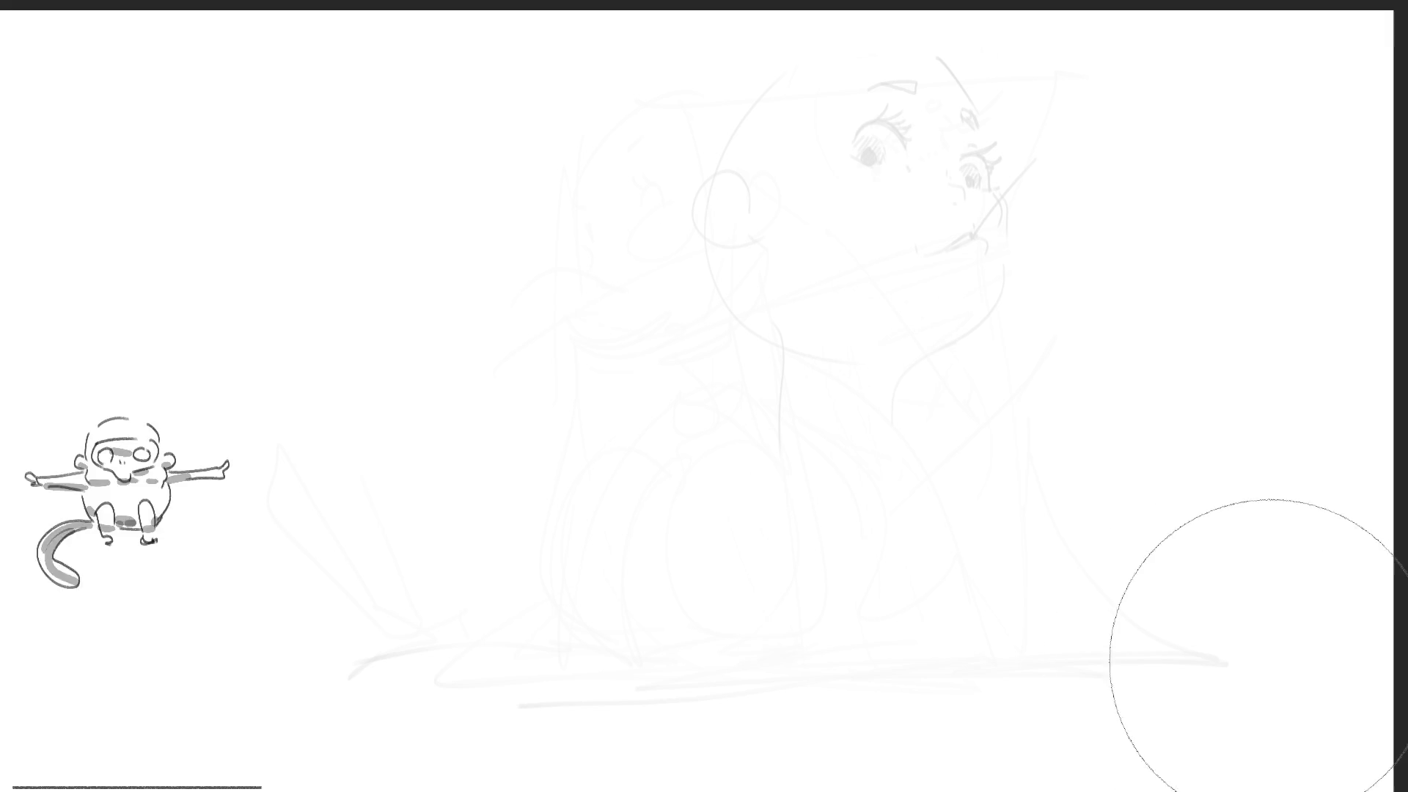
With a smaller brush, sketch a small tilted head at upper left with hair marks
{"action": "key", "text": "b"}
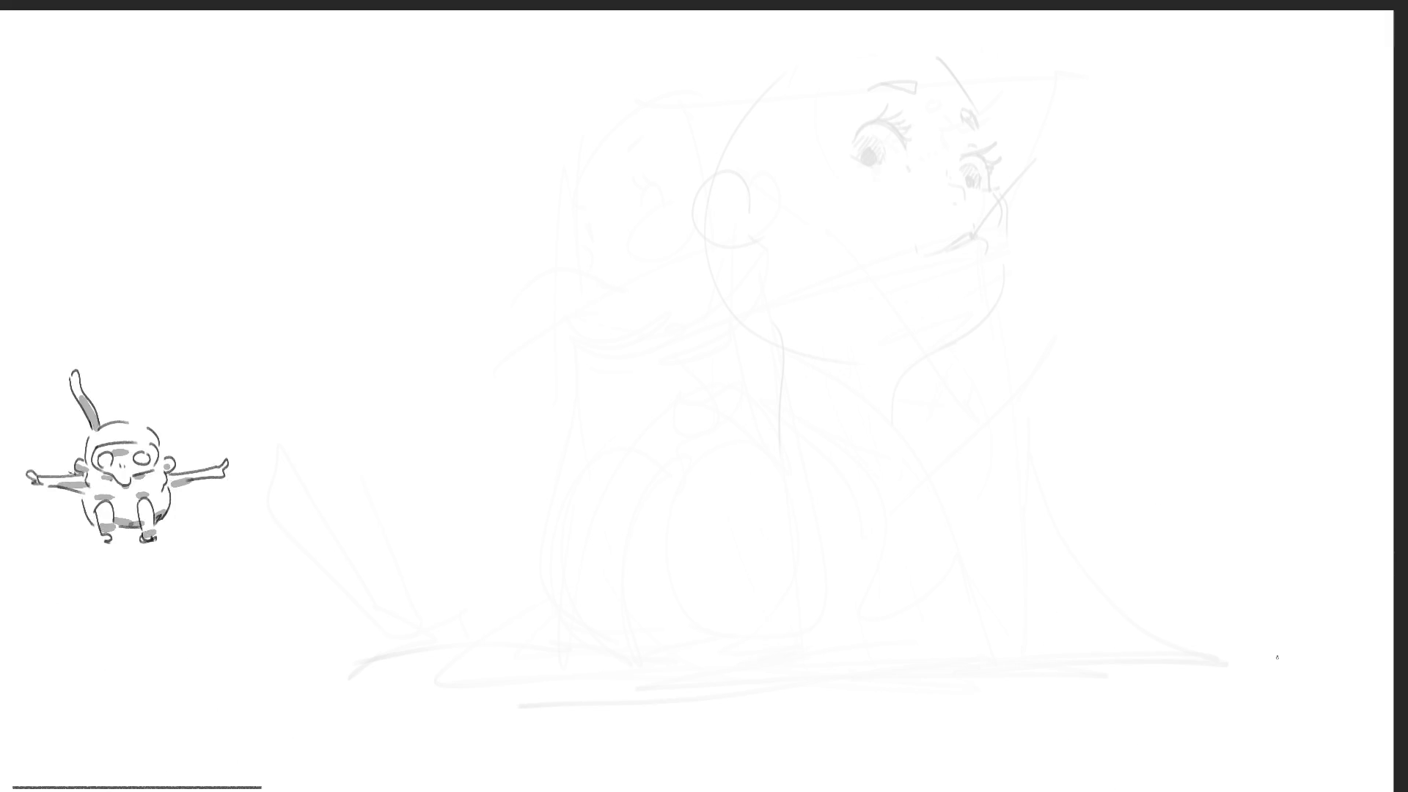
{"action": "left_click_drag", "start_coordinate": [479, 155], "coordinate": [527, 252]}
{"action": "mouse_move", "coordinate": [481, 156]}
{"action": "left_mouse_down"}
{"action": "mouse_move", "coordinate": [586, 97]}
{"action": "mouse_move", "coordinate": [601, 242]}
{"action": "mouse_move", "coordinate": [533, 226]}
{"action": "mouse_move", "coordinate": [549, 245]}
{"action": "left_mouse_up"}
{"action": "left_click_drag", "start_coordinate": [490, 162], "coordinate": [609, 97]}
{"action": "left_click_drag", "start_coordinate": [609, 158], "coordinate": [600, 176]}
{"action": "left_click_drag", "start_coordinate": [617, 129], "coordinate": [603, 237]}
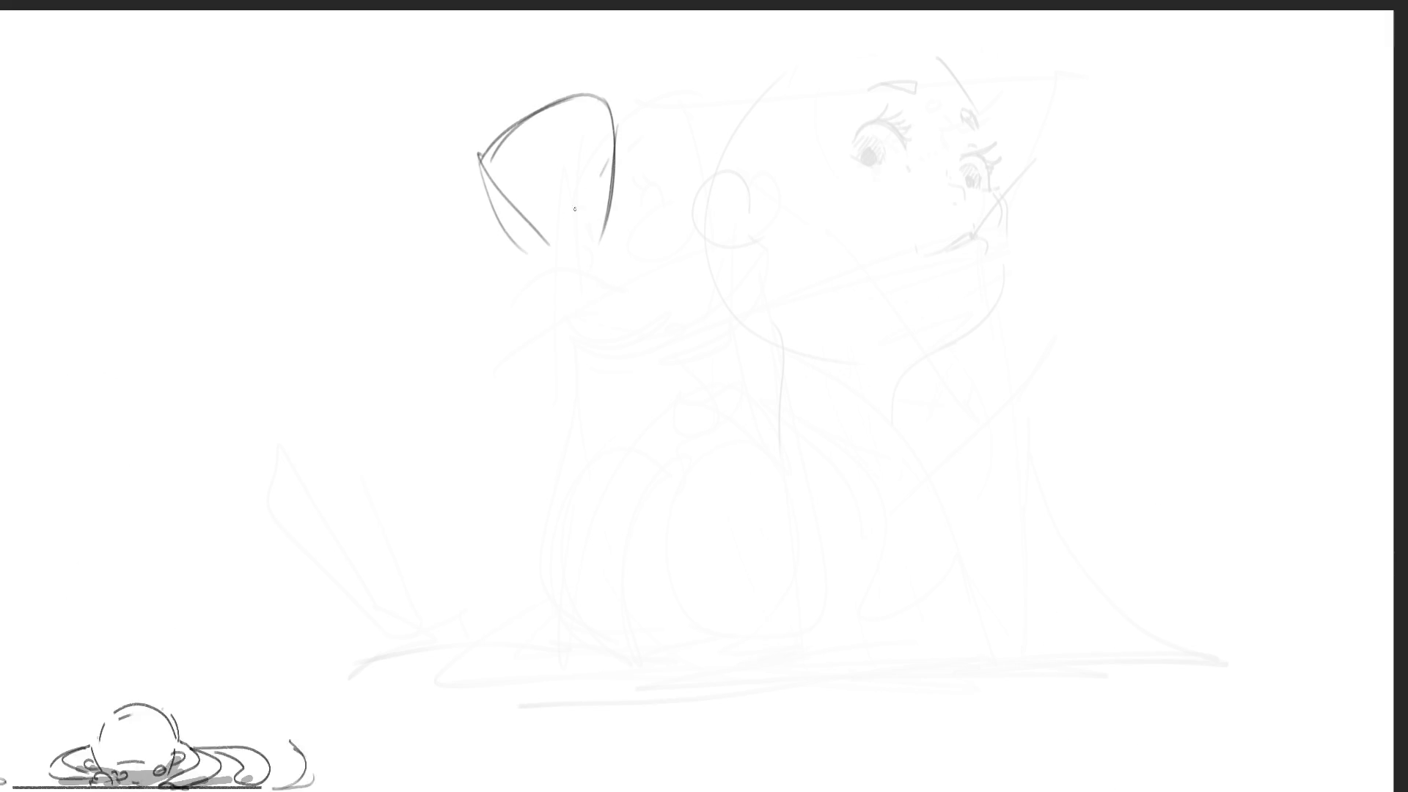
{"action": "mouse_move", "coordinate": [523, 115]}
{"action": "left_mouse_down"}
{"action": "mouse_move", "coordinate": [556, 165]}
{"action": "mouse_move", "coordinate": [600, 176]}
{"action": "mouse_move", "coordinate": [658, 106]}
{"action": "mouse_move", "coordinate": [569, 108]}
{"action": "mouse_move", "coordinate": [591, 108]}
{"action": "left_mouse_up"}
{"action": "mouse_move", "coordinate": [492, 147]}
{"action": "left_mouse_down"}
{"action": "mouse_move", "coordinate": [505, 138]}
{"action": "mouse_move", "coordinate": [495, 118]}
{"action": "mouse_move", "coordinate": [538, 100]}
{"action": "left_mouse_up"}
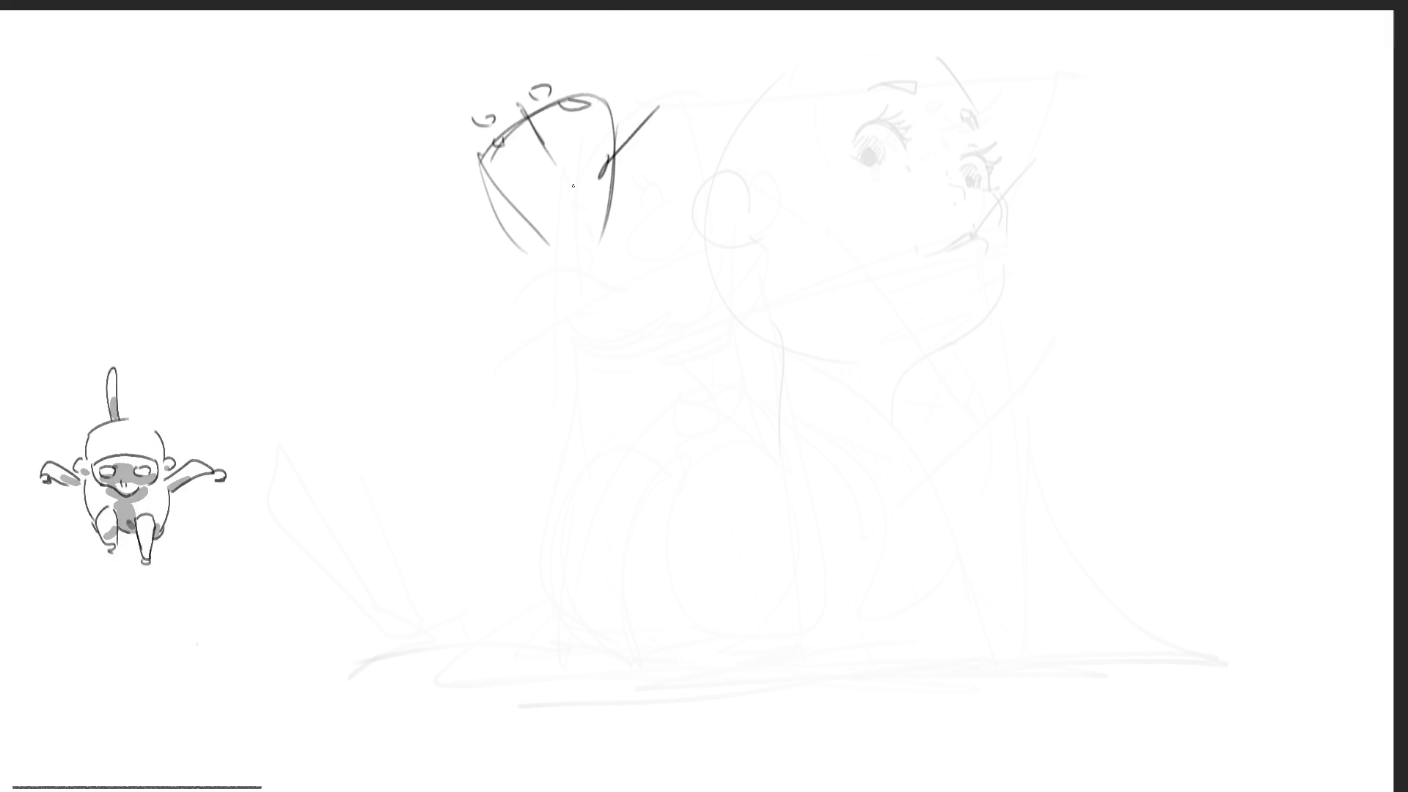
{"action": "left_click_drag", "start_coordinate": [538, 161], "coordinate": [550, 169]}
{"action": "left_click_drag", "start_coordinate": [561, 146], "coordinate": [555, 162]}
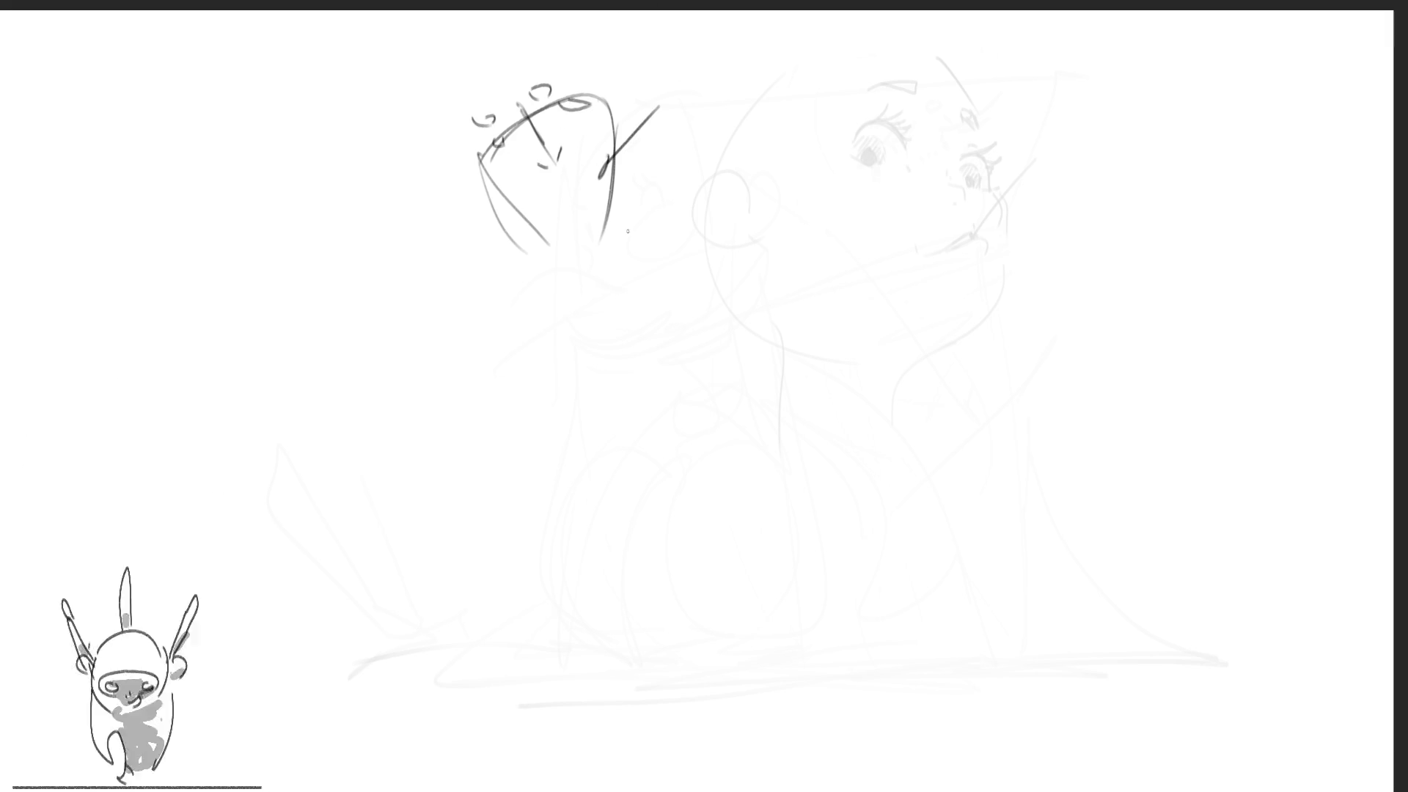
{"action": "left_click_drag", "start_coordinate": [553, 250], "coordinate": [601, 244]}
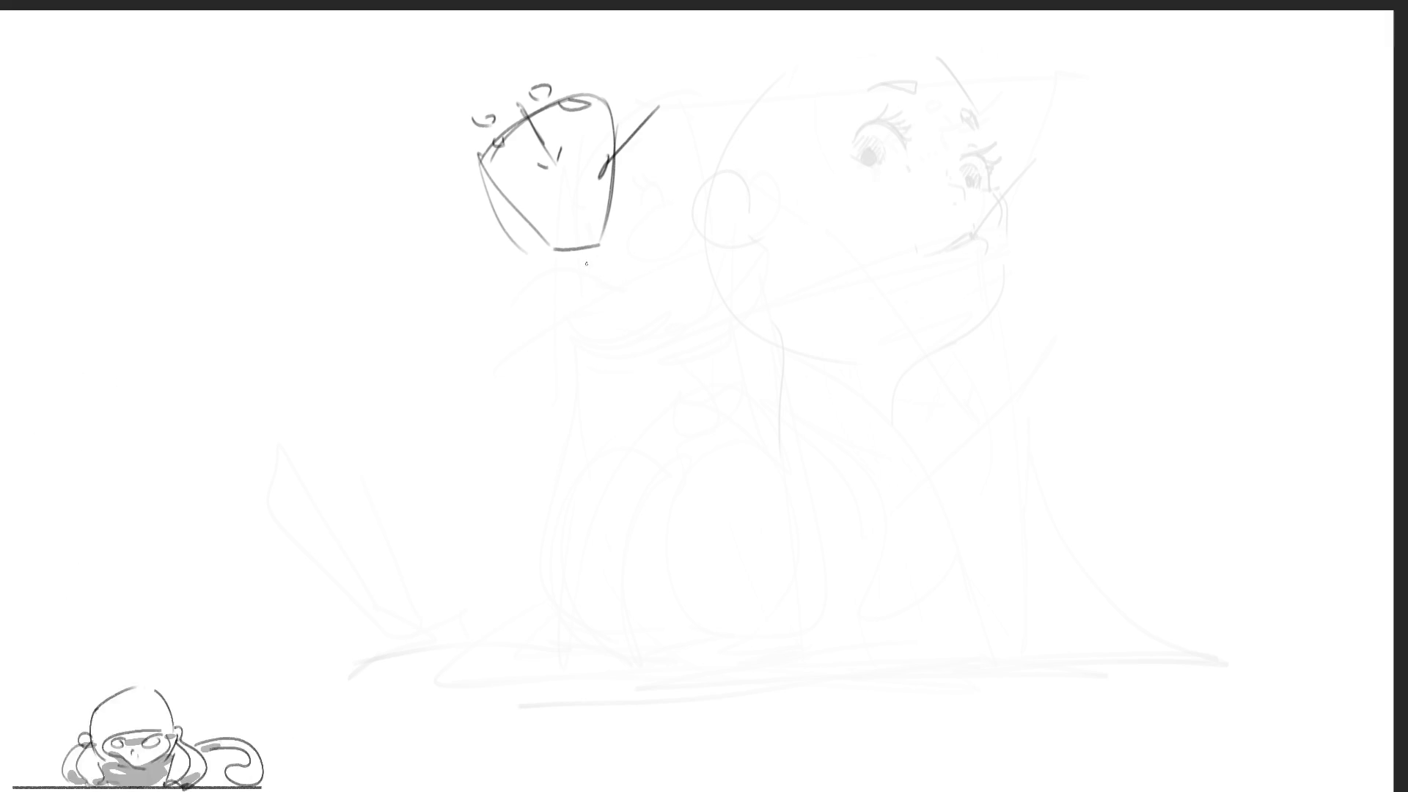
Add hatched neck lines, ears on both sides and a short nose stroke to the small head
{"action": "left_click_drag", "start_coordinate": [615, 171], "coordinate": [558, 320]}
{"action": "left_click_drag", "start_coordinate": [478, 179], "coordinate": [555, 352]}
{"action": "mouse_move", "coordinate": [525, 255]}
{"action": "left_mouse_down"}
{"action": "mouse_move", "coordinate": [548, 316]}
{"action": "mouse_move", "coordinate": [559, 302]}
{"action": "left_mouse_up"}
{"action": "mouse_move", "coordinate": [556, 254]}
{"action": "left_mouse_down"}
{"action": "mouse_move", "coordinate": [570, 287]}
{"action": "mouse_move", "coordinate": [577, 277]}
{"action": "left_mouse_up"}
{"action": "left_click_drag", "start_coordinate": [614, 145], "coordinate": [606, 169]}
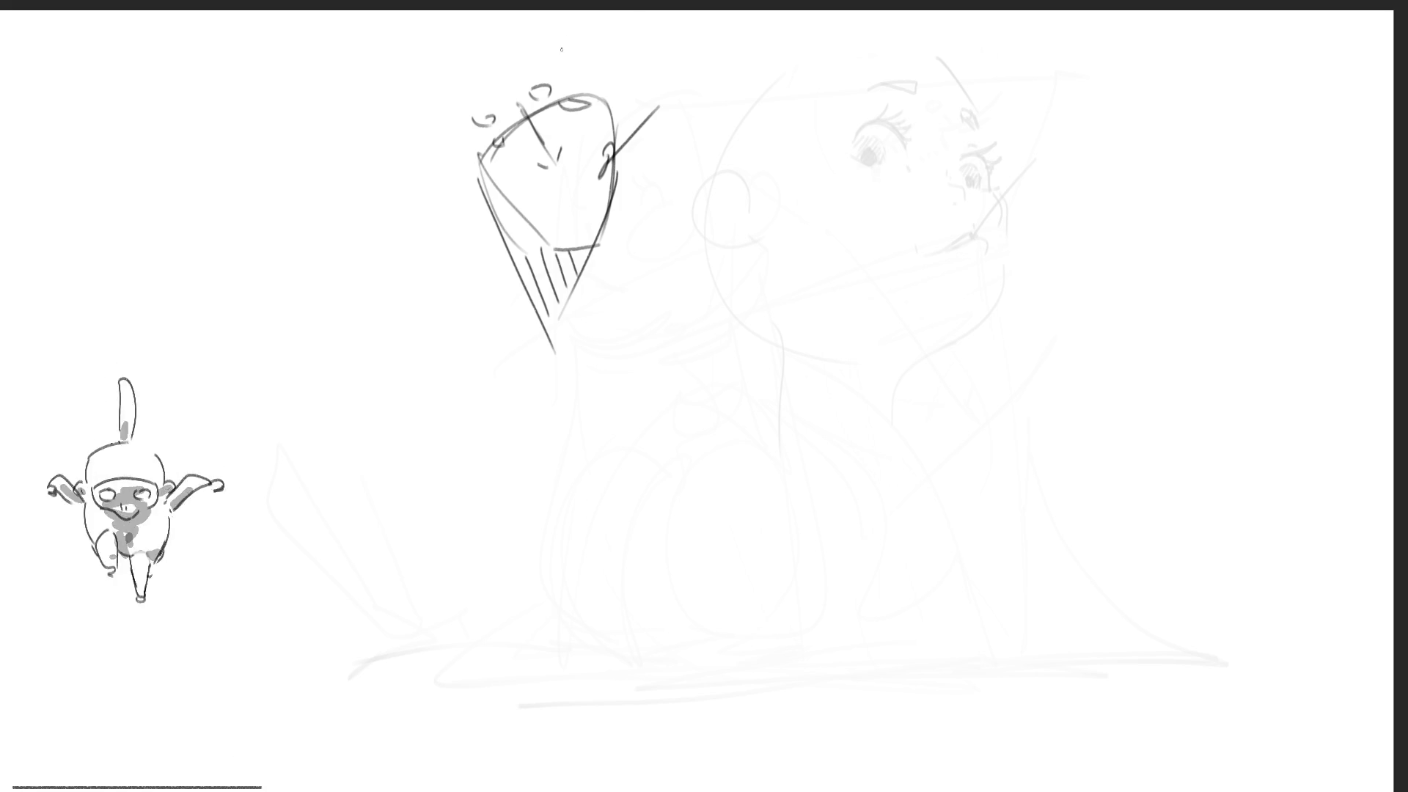
{"action": "mouse_move", "coordinate": [562, 169]}
{"action": "left_mouse_down"}
{"action": "mouse_move", "coordinate": [641, 147]}
{"action": "mouse_move", "coordinate": [622, 179]}
{"action": "left_mouse_up"}
{"action": "mouse_move", "coordinate": [469, 163]}
{"action": "left_mouse_down"}
{"action": "mouse_move", "coordinate": [468, 213]}
{"action": "mouse_move", "coordinate": [486, 219]}
{"action": "left_mouse_up"}
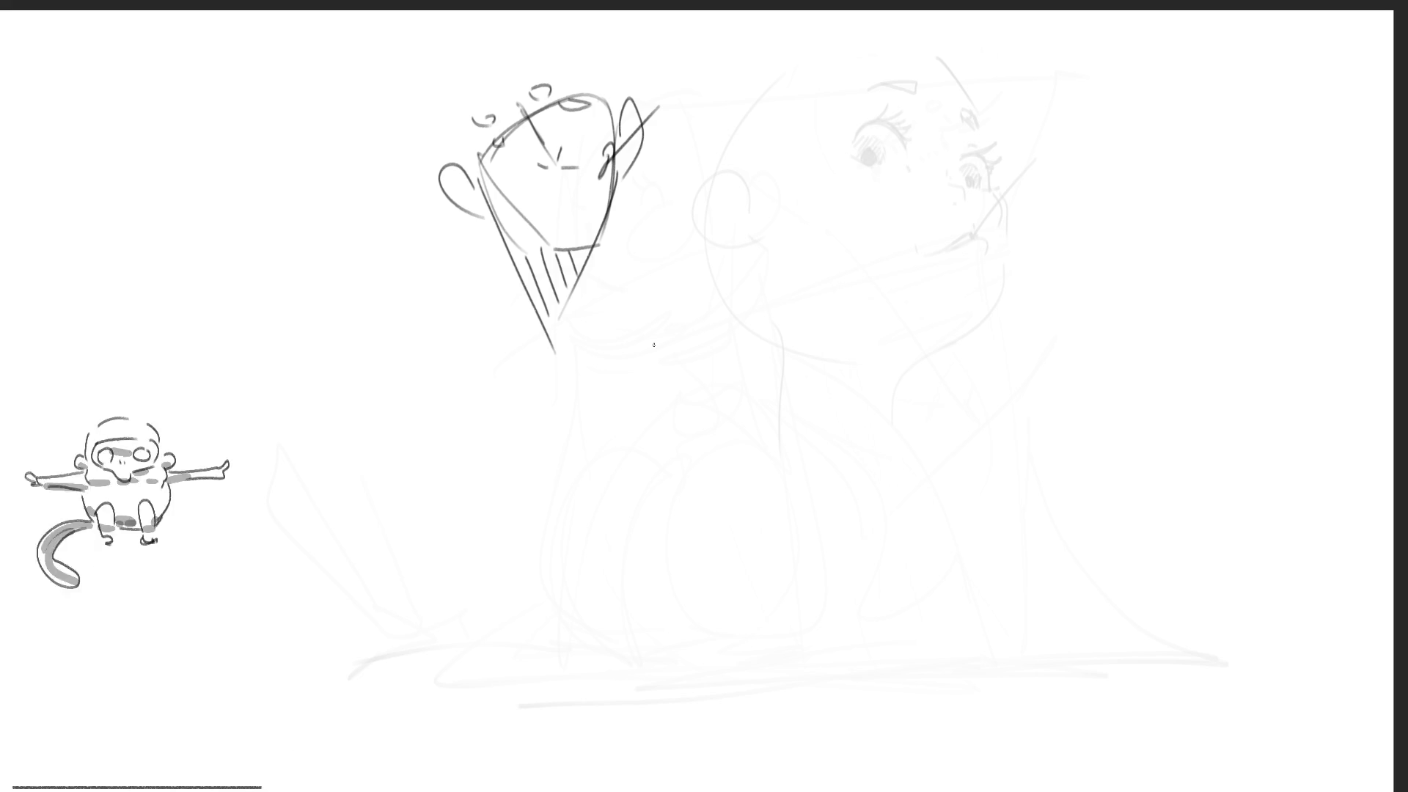
Add jaw and chin strokes, then hatch and thicken the large head's open mouth
{"action": "mouse_move", "coordinate": [756, 252]}
{"action": "left_mouse_down"}
{"action": "mouse_move", "coordinate": [772, 297]}
{"action": "mouse_move", "coordinate": [786, 287]}
{"action": "mouse_move", "coordinate": [809, 306]}
{"action": "mouse_move", "coordinate": [860, 273]}
{"action": "mouse_move", "coordinate": [912, 283]}
{"action": "mouse_move", "coordinate": [869, 293]}
{"action": "left_mouse_up"}
{"action": "left_click_drag", "start_coordinate": [876, 274], "coordinate": [877, 292]}
{"action": "mouse_move", "coordinate": [886, 279]}
{"action": "left_mouse_down"}
{"action": "mouse_move", "coordinate": [882, 292]}
{"action": "mouse_move", "coordinate": [901, 291]}
{"action": "mouse_move", "coordinate": [896, 248]}
{"action": "mouse_move", "coordinate": [927, 233]}
{"action": "mouse_move", "coordinate": [919, 271]}
{"action": "mouse_move", "coordinate": [945, 233]}
{"action": "mouse_move", "coordinate": [919, 269]}
{"action": "left_mouse_up"}
{"action": "mouse_move", "coordinate": [913, 257]}
{"action": "left_mouse_down"}
{"action": "mouse_move", "coordinate": [917, 276]}
{"action": "mouse_move", "coordinate": [853, 291]}
{"action": "mouse_move", "coordinate": [872, 296]}
{"action": "mouse_move", "coordinate": [915, 281]}
{"action": "mouse_move", "coordinate": [922, 244]}
{"action": "mouse_move", "coordinate": [845, 266]}
{"action": "left_mouse_up"}
{"action": "left_click_drag", "start_coordinate": [900, 218], "coordinate": [923, 239]}
Draw a closed, hatched circle below the mouth
{"action": "mouse_move", "coordinate": [788, 420]}
{"action": "left_mouse_down"}
{"action": "mouse_move", "coordinate": [834, 377]}
{"action": "mouse_move", "coordinate": [858, 399]}
{"action": "mouse_move", "coordinate": [828, 452]}
{"action": "left_mouse_up"}
{"action": "mouse_move", "coordinate": [790, 429]}
{"action": "left_mouse_down"}
{"action": "mouse_move", "coordinate": [834, 377]}
{"action": "mouse_move", "coordinate": [877, 444]}
{"action": "left_mouse_up"}
{"action": "mouse_move", "coordinate": [844, 385]}
{"action": "left_mouse_down"}
{"action": "mouse_move", "coordinate": [876, 422]}
{"action": "mouse_move", "coordinate": [821, 449]}
{"action": "mouse_move", "coordinate": [792, 444]}
{"action": "mouse_move", "coordinate": [854, 459]}
{"action": "left_mouse_up"}
{"action": "mouse_move", "coordinate": [781, 419]}
{"action": "left_mouse_down"}
{"action": "mouse_move", "coordinate": [818, 381]}
{"action": "mouse_move", "coordinate": [884, 429]}
{"action": "left_mouse_up"}
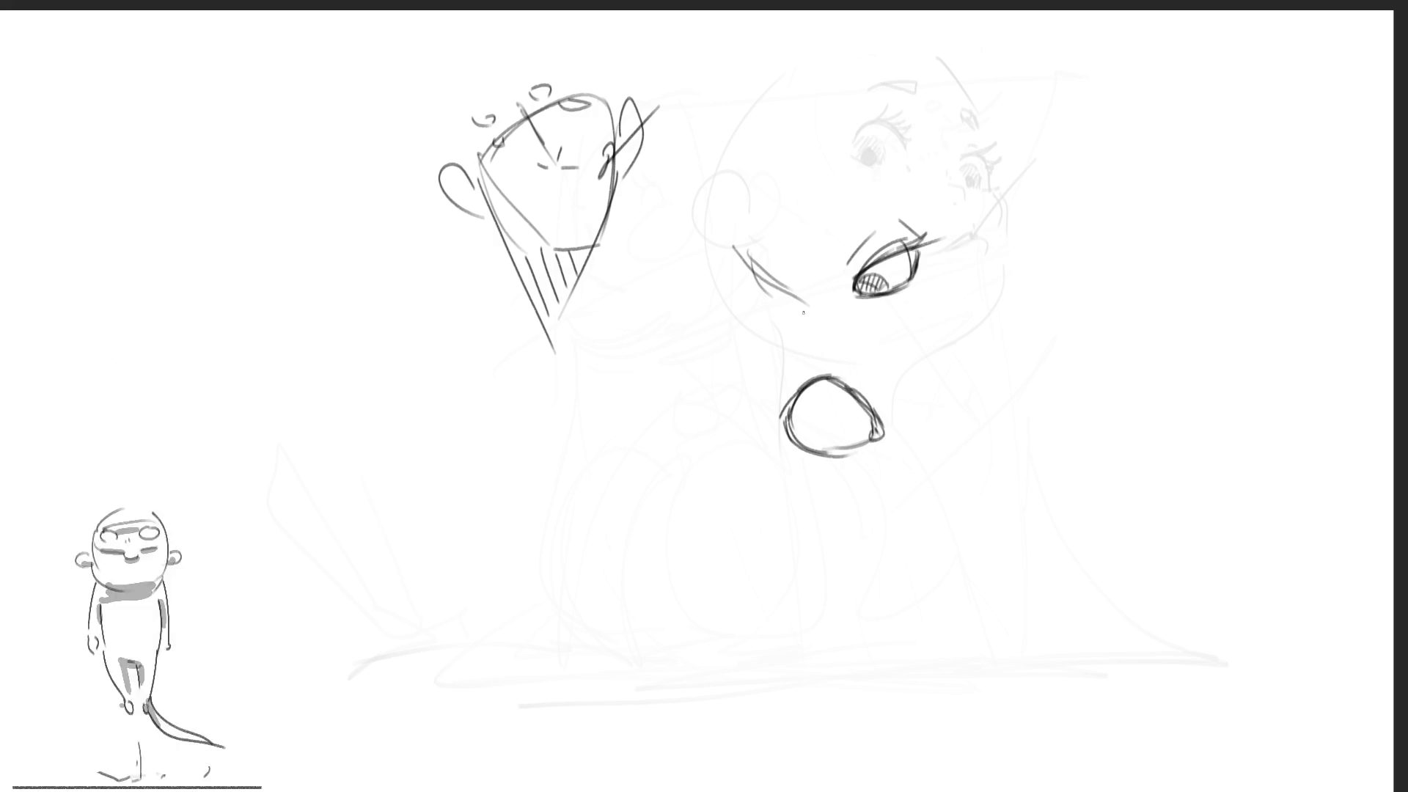
{"action": "mouse_move", "coordinate": [800, 414]}
{"action": "left_mouse_down"}
{"action": "mouse_move", "coordinate": [851, 443]}
{"action": "mouse_move", "coordinate": [827, 449]}
{"action": "left_mouse_up"}
{"action": "left_click_drag", "start_coordinate": [817, 315], "coordinate": [877, 334]}
Add a hatched eye on the right, nose strokes, and long diagonals through the lower eye
{"action": "left_click_drag", "start_coordinate": [1057, 301], "coordinate": [1019, 421]}
{"action": "left_click_drag", "start_coordinate": [1031, 411], "coordinate": [1063, 345]}
{"action": "left_click_drag", "start_coordinate": [1071, 344], "coordinate": [1111, 326]}
{"action": "left_click_drag", "start_coordinate": [1052, 297], "coordinate": [1133, 245]}
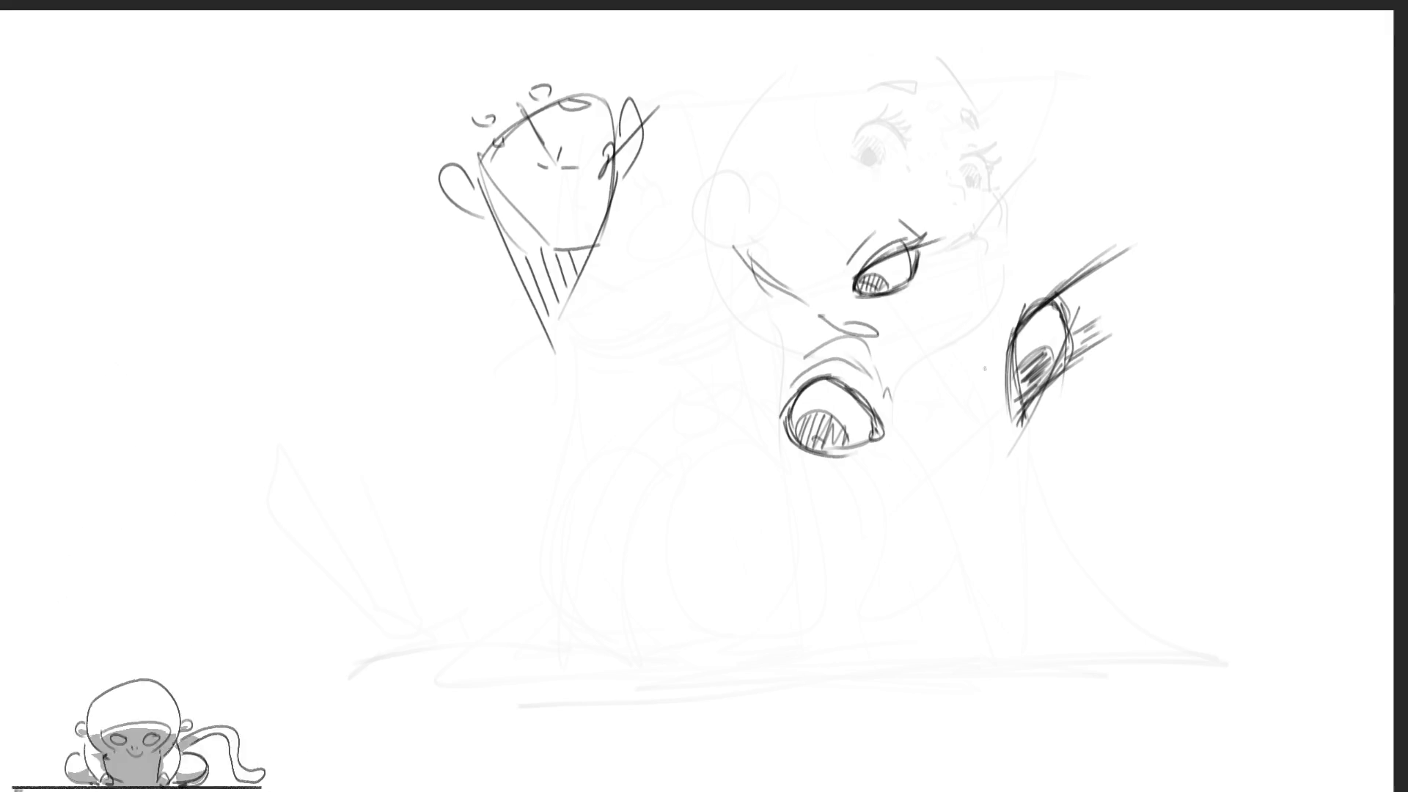
{"action": "left_click_drag", "start_coordinate": [912, 367], "coordinate": [857, 499]}
{"action": "left_click_drag", "start_coordinate": [908, 301], "coordinate": [647, 550]}
{"action": "left_click_drag", "start_coordinate": [801, 398], "coordinate": [625, 583]}
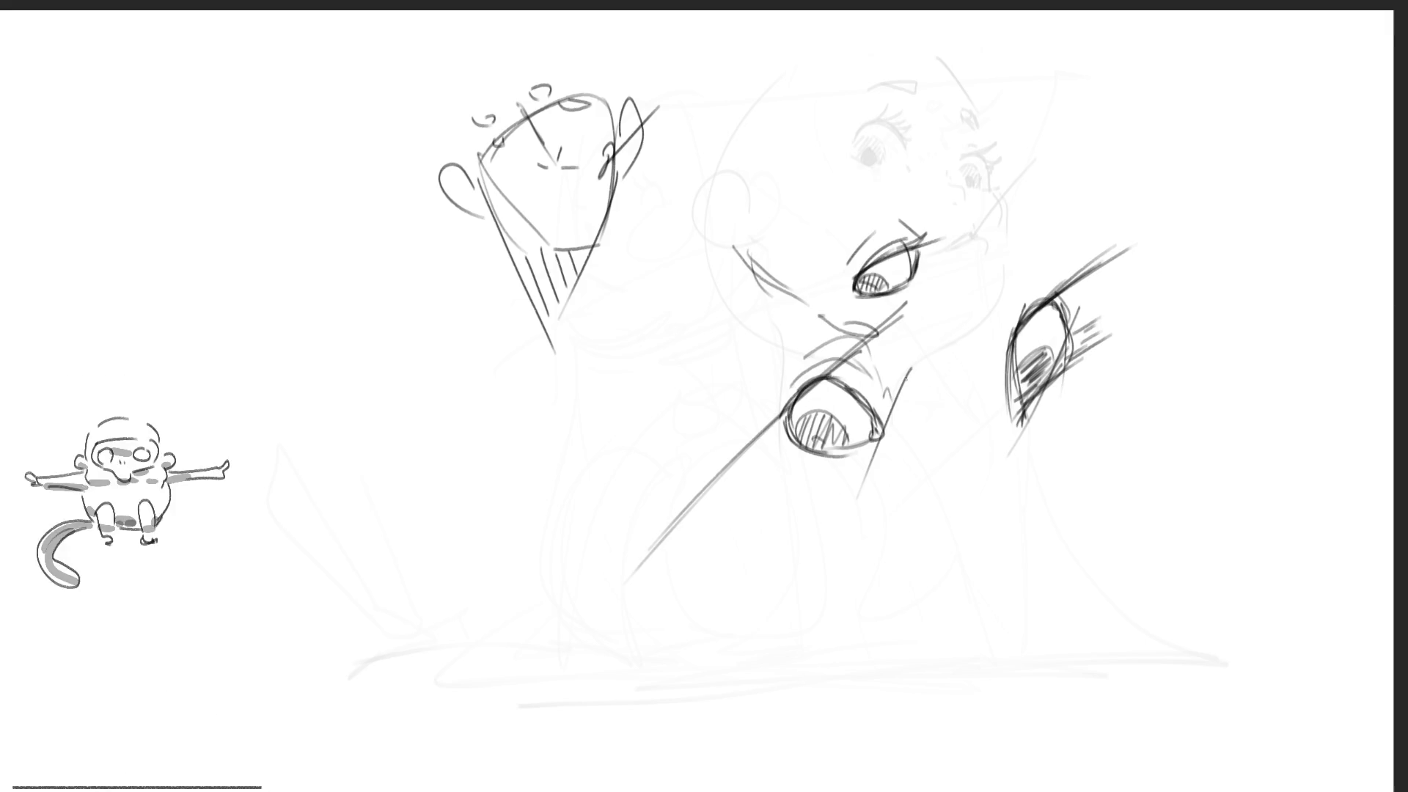
{"action": "left_click_drag", "start_coordinate": [753, 396], "coordinate": [902, 417]}
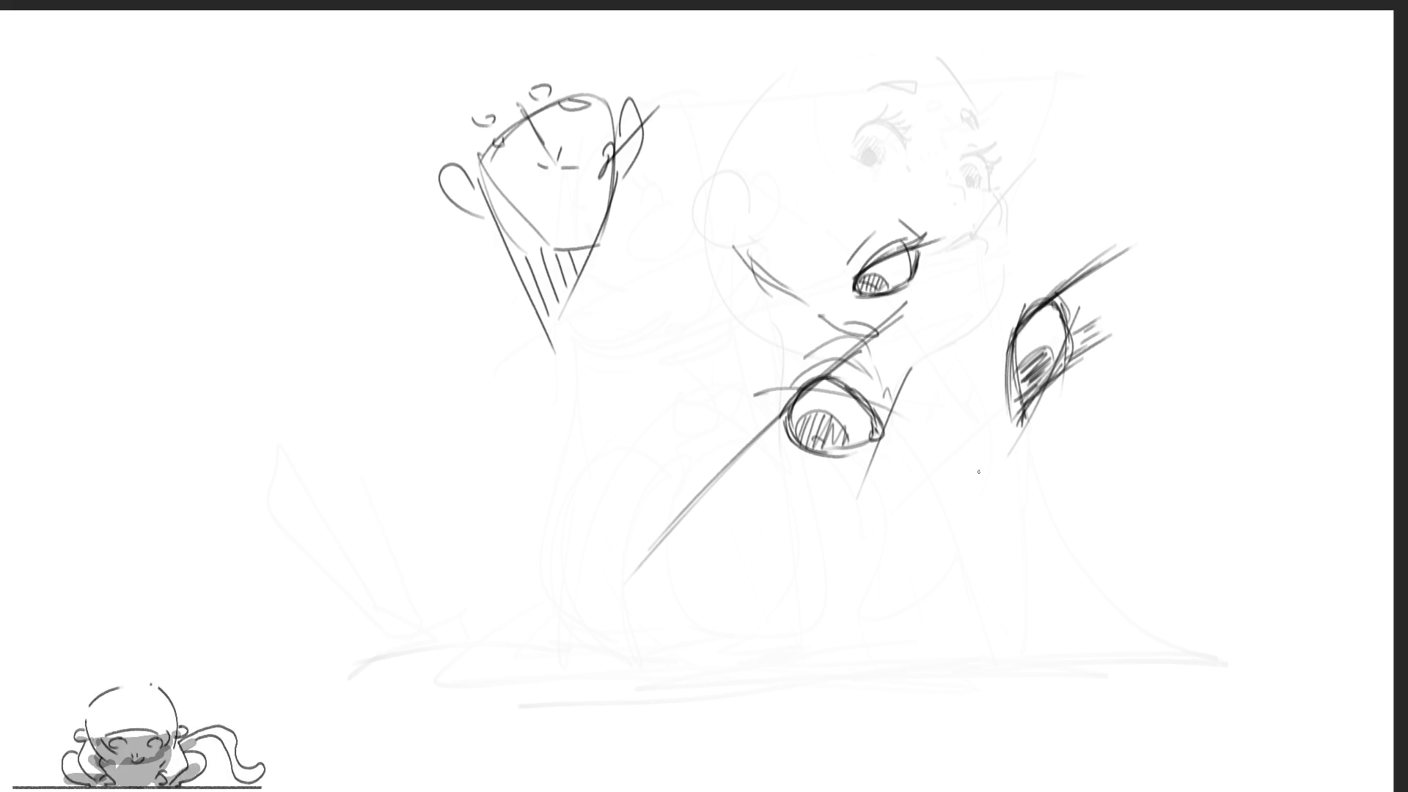
Draw a small boxy open mouth with splash marks below the right eye, then start a new head oval
{"action": "mouse_move", "coordinate": [954, 479]}
{"action": "left_mouse_down"}
{"action": "mouse_move", "coordinate": [961, 487]}
{"action": "mouse_move", "coordinate": [974, 468]}
{"action": "mouse_move", "coordinate": [980, 484]}
{"action": "mouse_move", "coordinate": [956, 461]}
{"action": "mouse_move", "coordinate": [988, 481]}
{"action": "mouse_move", "coordinate": [967, 486]}
{"action": "mouse_move", "coordinate": [988, 478]}
{"action": "mouse_move", "coordinate": [932, 451]}
{"action": "mouse_move", "coordinate": [980, 436]}
{"action": "mouse_move", "coordinate": [936, 437]}
{"action": "mouse_move", "coordinate": [974, 428]}
{"action": "left_mouse_up"}
{"action": "mouse_move", "coordinate": [954, 498]}
{"action": "left_mouse_down"}
{"action": "mouse_move", "coordinate": [952, 513]}
{"action": "mouse_move", "coordinate": [967, 512]}
{"action": "mouse_move", "coordinate": [999, 484]}
{"action": "mouse_move", "coordinate": [1001, 499]}
{"action": "mouse_move", "coordinate": [1004, 480]}
{"action": "left_mouse_up"}
{"action": "left_click_drag", "start_coordinate": [1001, 486], "coordinate": [1004, 508]}
{"action": "mouse_move", "coordinate": [1005, 499]}
{"action": "left_mouse_down"}
{"action": "mouse_move", "coordinate": [1001, 525]}
{"action": "mouse_move", "coordinate": [946, 528]}
{"action": "left_mouse_up"}
{"action": "left_click_drag", "start_coordinate": [946, 528], "coordinate": [986, 535]}
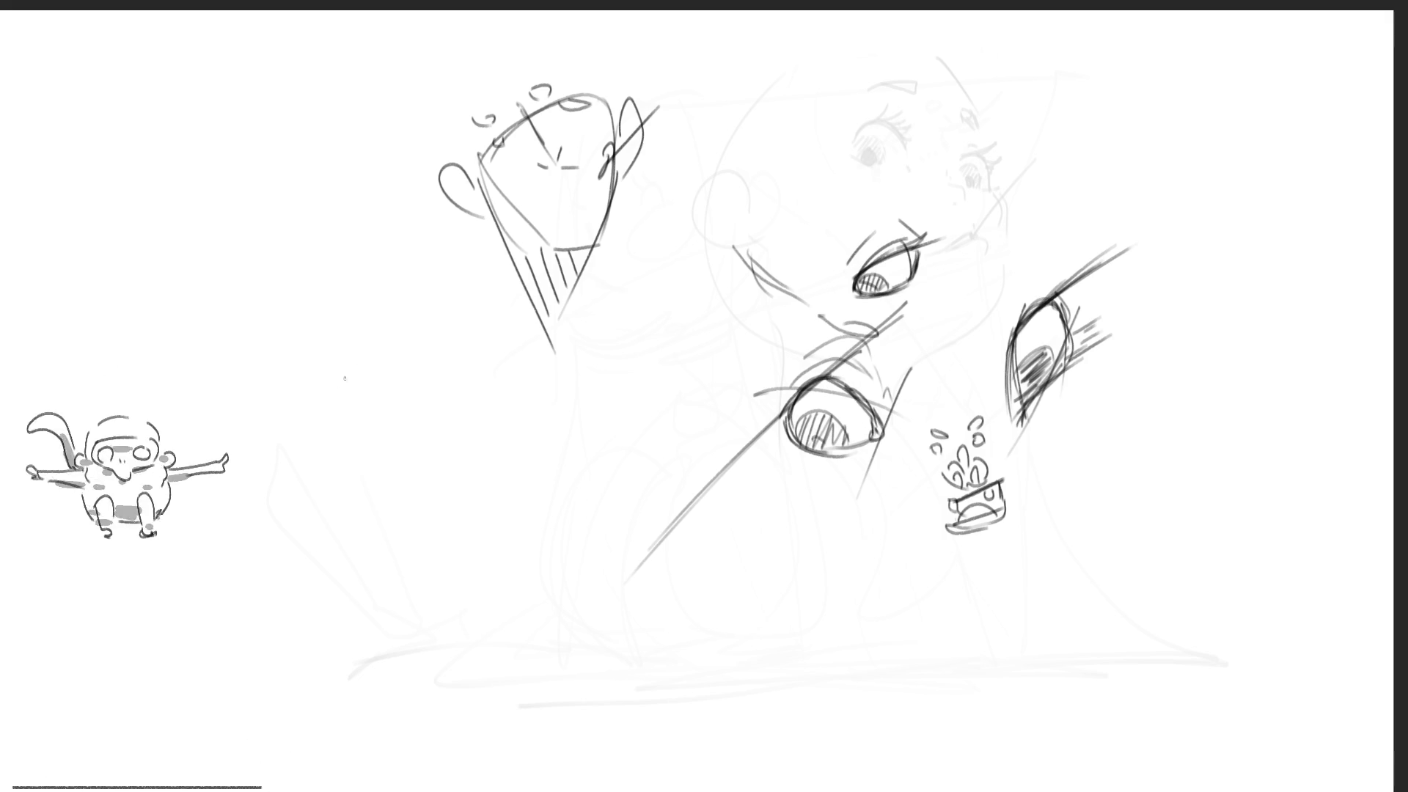
{"action": "left_click_drag", "start_coordinate": [327, 327], "coordinate": [337, 462]}
Rough in construction ovals, a long sweeping arc and diagonal guide lines for the new head
{"action": "left_click_drag", "start_coordinate": [408, 250], "coordinate": [439, 282]}
{"action": "mouse_move", "coordinate": [314, 336]}
{"action": "left_mouse_down"}
{"action": "mouse_move", "coordinate": [380, 446]}
{"action": "mouse_move", "coordinate": [490, 447]}
{"action": "left_mouse_up"}
{"action": "mouse_move", "coordinate": [484, 449]}
{"action": "left_mouse_down"}
{"action": "mouse_move", "coordinate": [468, 308]}
{"action": "mouse_move", "coordinate": [431, 234]}
{"action": "left_mouse_up"}
{"action": "left_click_drag", "start_coordinate": [437, 242], "coordinate": [550, 512]}
{"action": "left_click_drag", "start_coordinate": [451, 271], "coordinate": [556, 572]}
{"action": "mouse_move", "coordinate": [290, 416]}
{"action": "left_mouse_down"}
{"action": "mouse_move", "coordinate": [561, 391]}
{"action": "mouse_move", "coordinate": [719, 451]}
{"action": "left_mouse_up"}
{"action": "left_click_drag", "start_coordinate": [535, 378], "coordinate": [590, 417]}
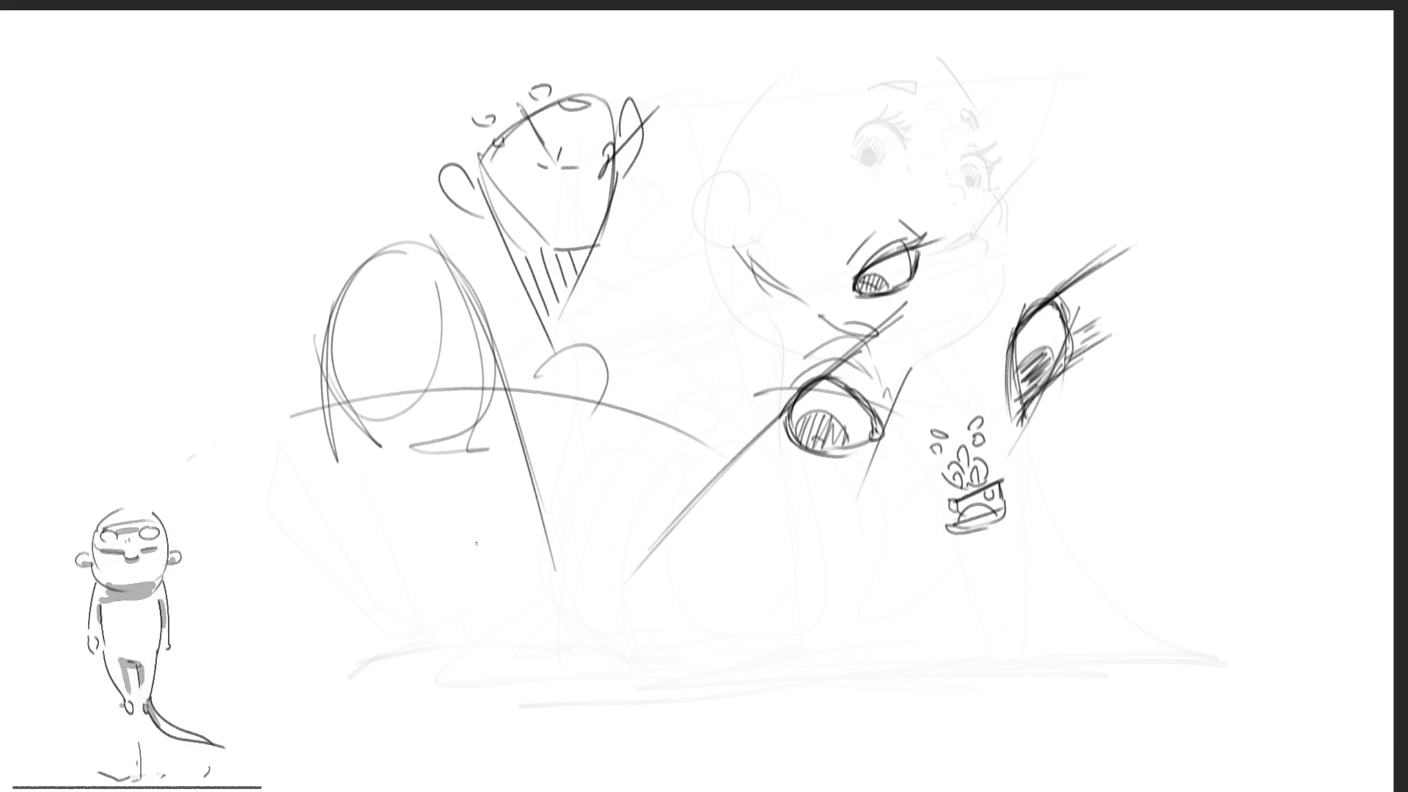
{"action": "mouse_move", "coordinate": [360, 444]}
{"action": "left_mouse_down"}
{"action": "mouse_move", "coordinate": [475, 539]}
{"action": "mouse_move", "coordinate": [533, 544]}
{"action": "left_mouse_up"}
{"action": "left_click_drag", "start_coordinate": [601, 432], "coordinate": [486, 563]}
{"action": "left_click_drag", "start_coordinate": [563, 451], "coordinate": [513, 523]}
{"action": "left_click_drag", "start_coordinate": [593, 315], "coordinate": [575, 481]}
Draw two loose circles with feature marks, small ovals, and an eyebrow on the upper face
{"action": "mouse_move", "coordinate": [428, 452]}
{"action": "left_mouse_down"}
{"action": "mouse_move", "coordinate": [453, 442]}
{"action": "mouse_move", "coordinate": [433, 434]}
{"action": "mouse_move", "coordinate": [367, 497]}
{"action": "mouse_move", "coordinate": [414, 488]}
{"action": "mouse_move", "coordinate": [322, 462]}
{"action": "mouse_move", "coordinate": [410, 490]}
{"action": "left_mouse_up"}
{"action": "mouse_move", "coordinate": [455, 405]}
{"action": "left_mouse_down"}
{"action": "mouse_move", "coordinate": [462, 451]}
{"action": "mouse_move", "coordinate": [525, 460]}
{"action": "mouse_move", "coordinate": [444, 371]}
{"action": "mouse_move", "coordinate": [543, 433]}
{"action": "mouse_move", "coordinate": [504, 454]}
{"action": "left_mouse_up"}
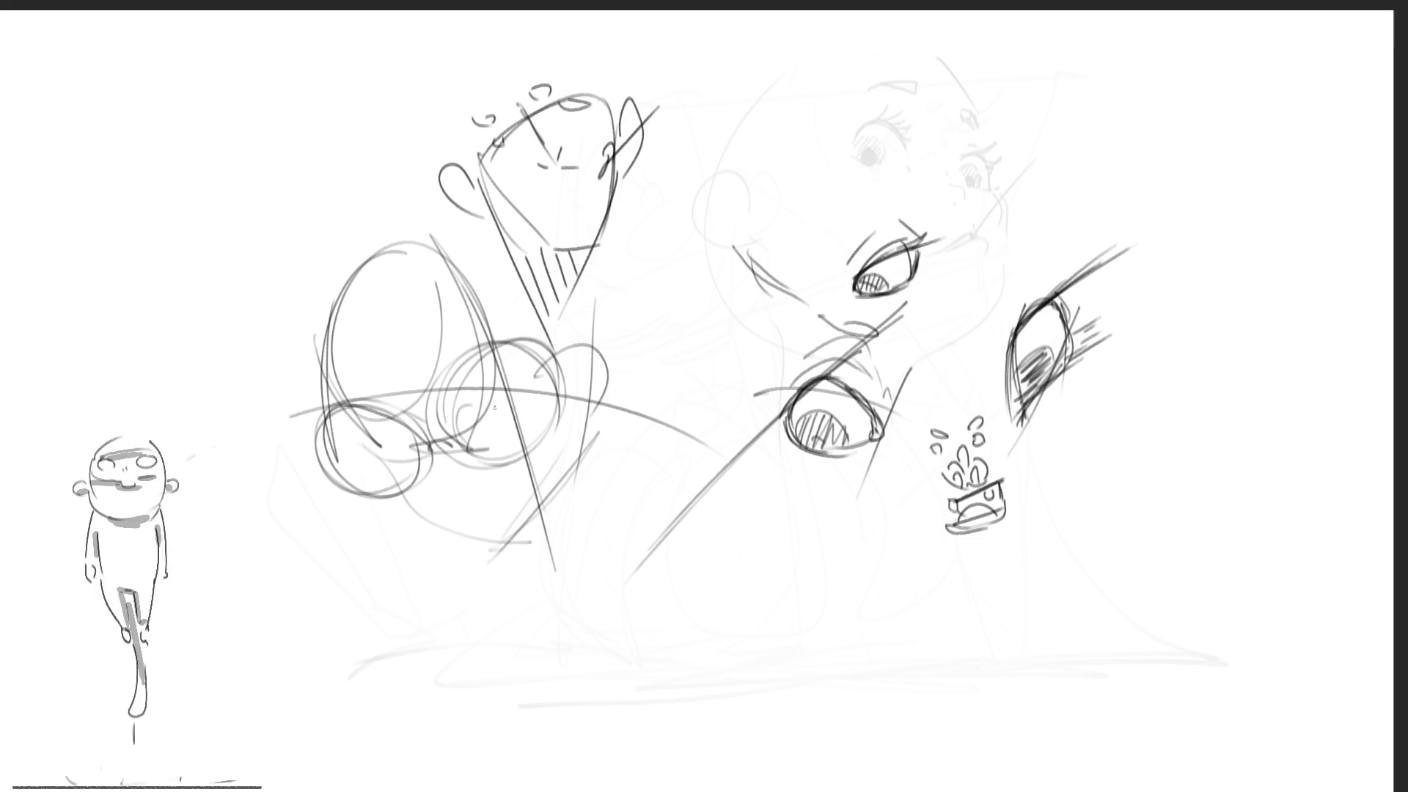
{"action": "left_click_drag", "start_coordinate": [451, 408], "coordinate": [489, 374]}
{"action": "mouse_move", "coordinate": [396, 434]}
{"action": "left_mouse_down"}
{"action": "mouse_move", "coordinate": [385, 454]}
{"action": "mouse_move", "coordinate": [392, 440]}
{"action": "left_mouse_up"}
{"action": "mouse_move", "coordinate": [344, 356]}
{"action": "left_mouse_down"}
{"action": "mouse_move", "coordinate": [362, 396]}
{"action": "mouse_move", "coordinate": [332, 378]}
{"action": "left_mouse_up"}
{"action": "left_click_drag", "start_coordinate": [444, 320], "coordinate": [424, 352]}
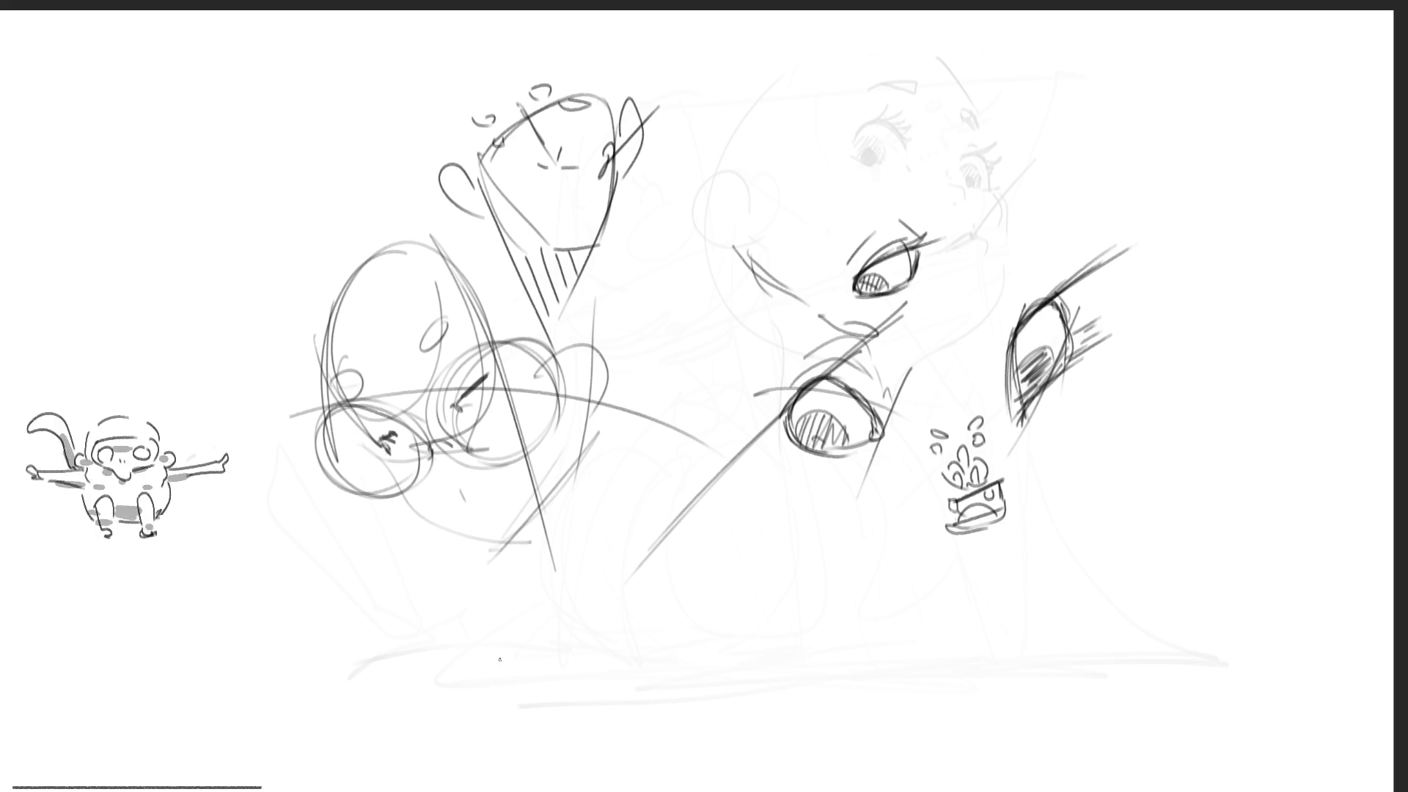
{"action": "left_click_drag", "start_coordinate": [871, 87], "coordinate": [966, 123]}
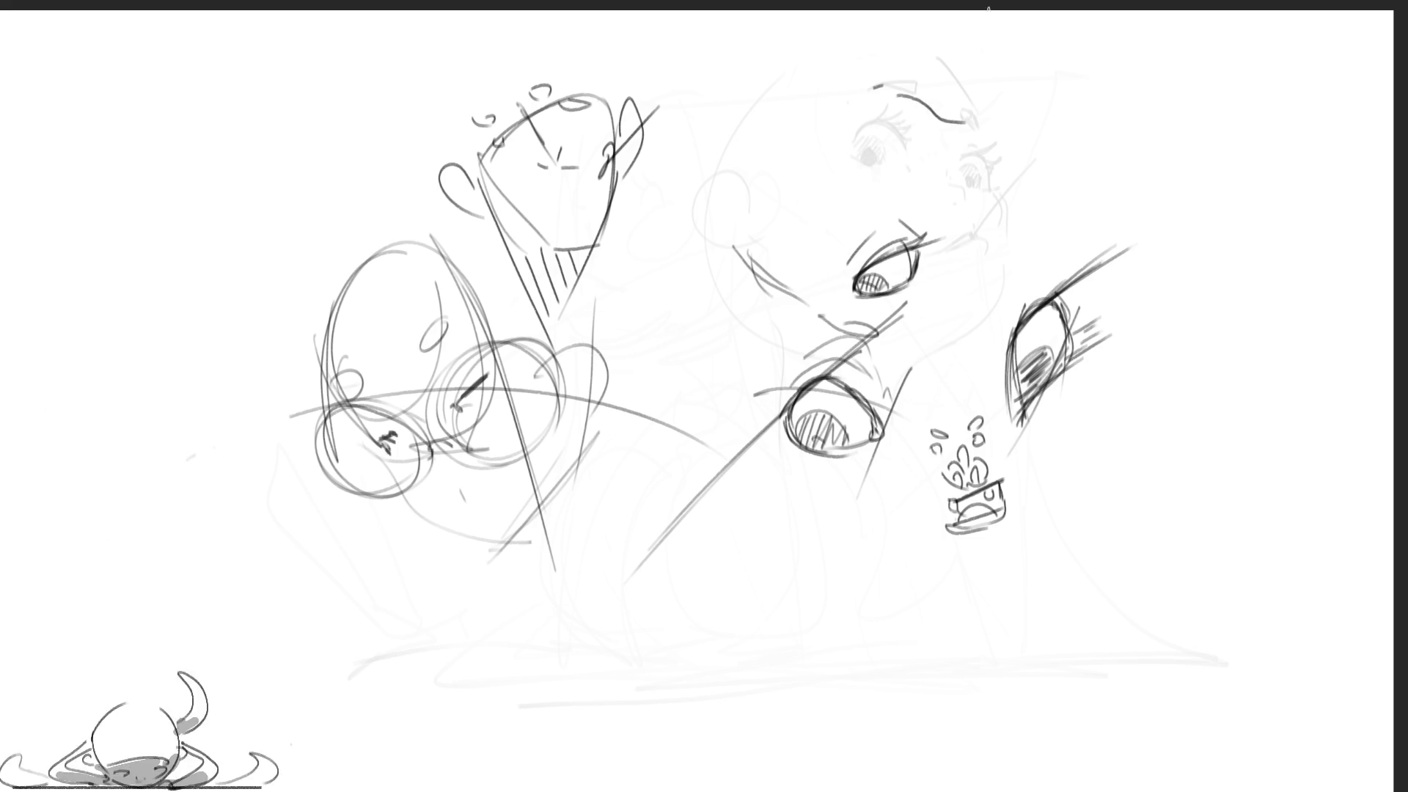
Replace the eyebrow with an arched head outline curving down the left and around the face
{"action": "key", "text": "ctrl+z"}
{"action": "mouse_move", "coordinate": [862, 96]}
{"action": "left_mouse_down"}
{"action": "mouse_move", "coordinate": [926, 86]}
{"action": "mouse_move", "coordinate": [985, 127]}
{"action": "left_mouse_up"}
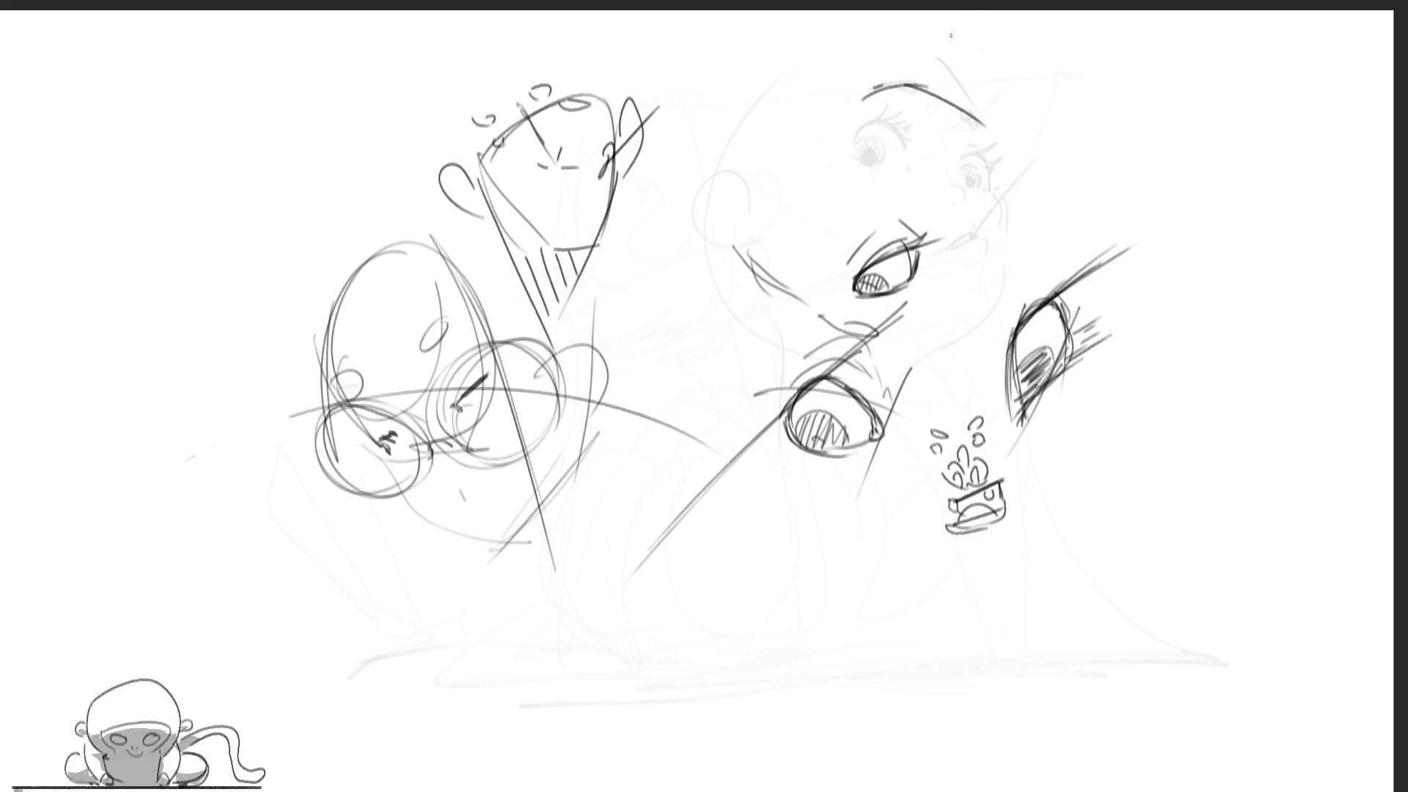
{"action": "left_click_drag", "start_coordinate": [874, 87], "coordinate": [823, 160]}
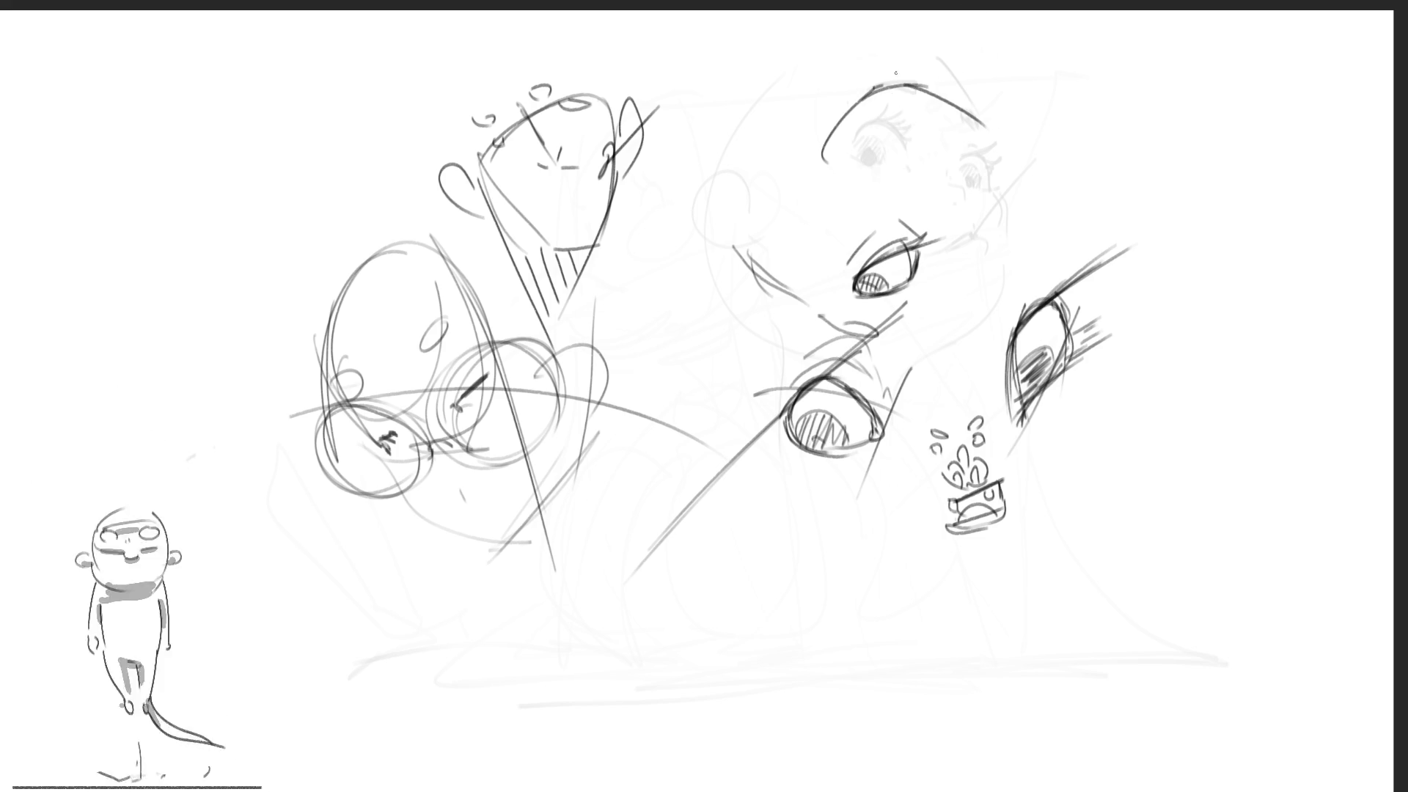
{"action": "mouse_move", "coordinate": [840, 106]}
{"action": "left_mouse_down"}
{"action": "mouse_move", "coordinate": [853, 203]}
{"action": "mouse_move", "coordinate": [933, 185]}
{"action": "mouse_move", "coordinate": [995, 208]}
{"action": "left_mouse_up"}
Settle the right-side cheek curve after two retries and darken both eyes
{"action": "left_click_drag", "start_coordinate": [992, 129], "coordinate": [998, 224]}
{"action": "key", "text": "ctrl+z"}
{"action": "left_click_drag", "start_coordinate": [995, 139], "coordinate": [1013, 211]}
{"action": "key", "text": "ctrl+z"}
{"action": "left_click_drag", "start_coordinate": [996, 141], "coordinate": [1019, 216]}
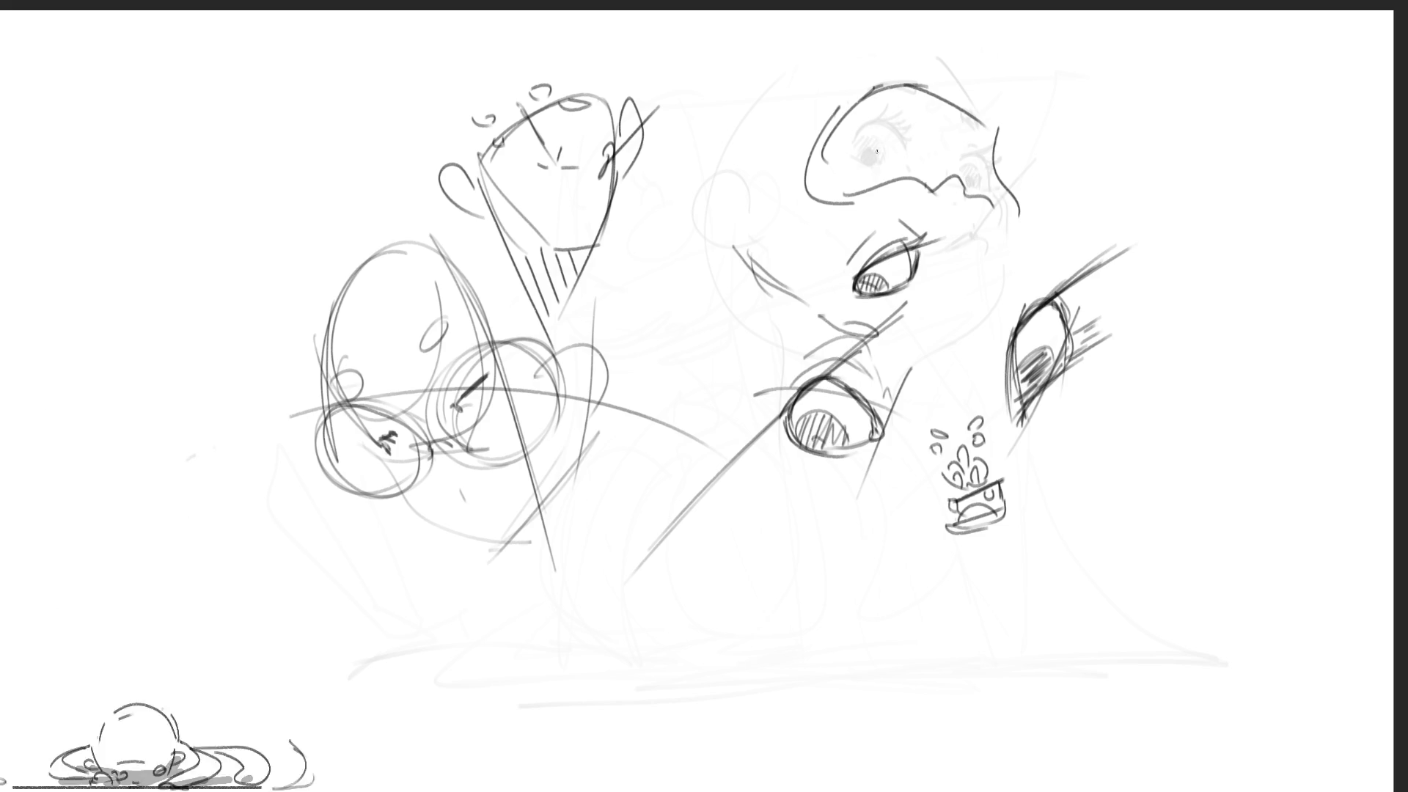
{"action": "left_click_drag", "start_coordinate": [874, 152], "coordinate": [883, 127]}
{"action": "left_click_drag", "start_coordinate": [978, 156], "coordinate": [958, 240]}
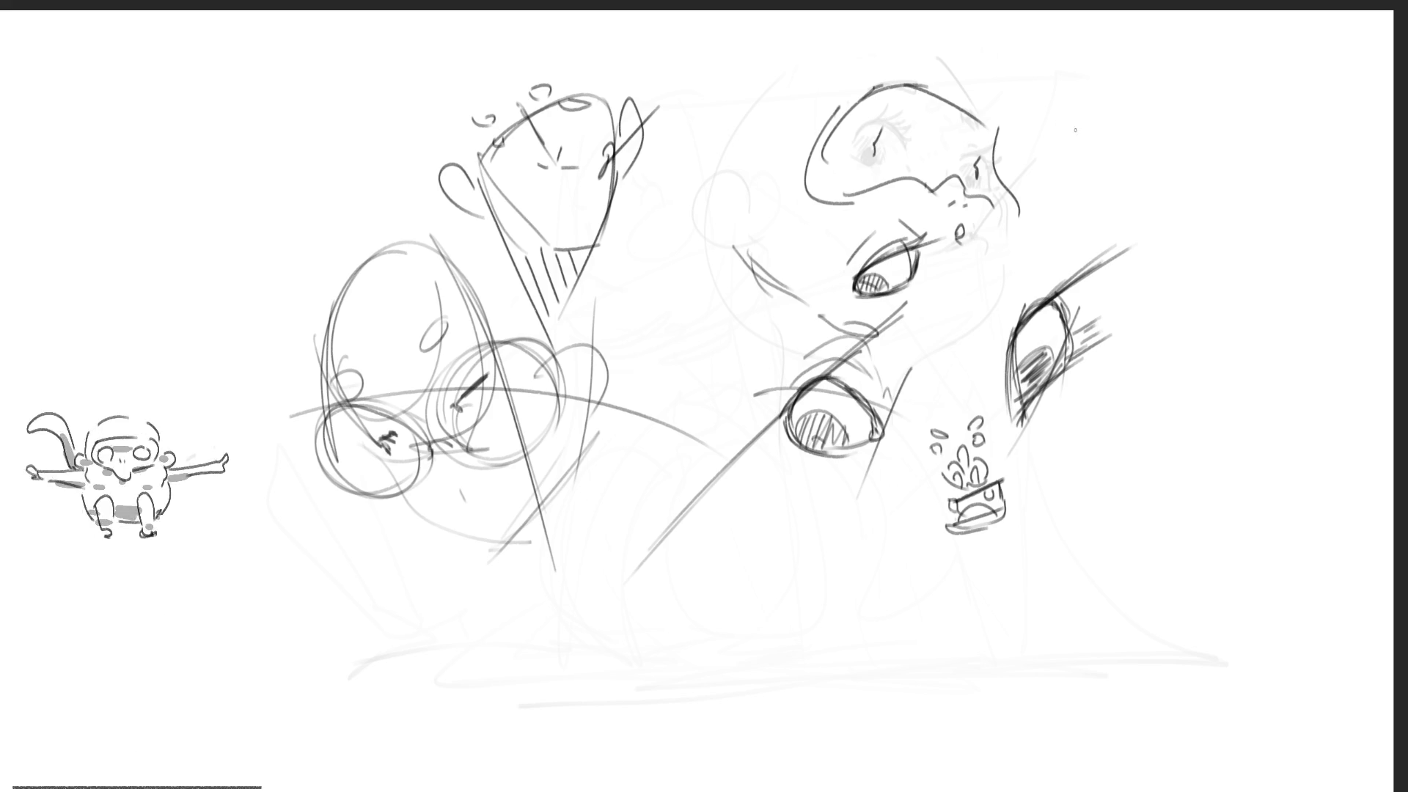
Outline a blocky face in the top-right corner with a curl on top and dark eye strokes
{"action": "mouse_move", "coordinate": [1104, 115]}
{"action": "left_mouse_down"}
{"action": "mouse_move", "coordinate": [1116, 152]}
{"action": "mouse_move", "coordinate": [1126, 110]}
{"action": "mouse_move", "coordinate": [1217, 132]}
{"action": "mouse_move", "coordinate": [1192, 154]}
{"action": "mouse_move", "coordinate": [1168, 151]}
{"action": "mouse_move", "coordinate": [1216, 179]}
{"action": "mouse_move", "coordinate": [1227, 144]}
{"action": "mouse_move", "coordinate": [1203, 141]}
{"action": "left_mouse_up"}
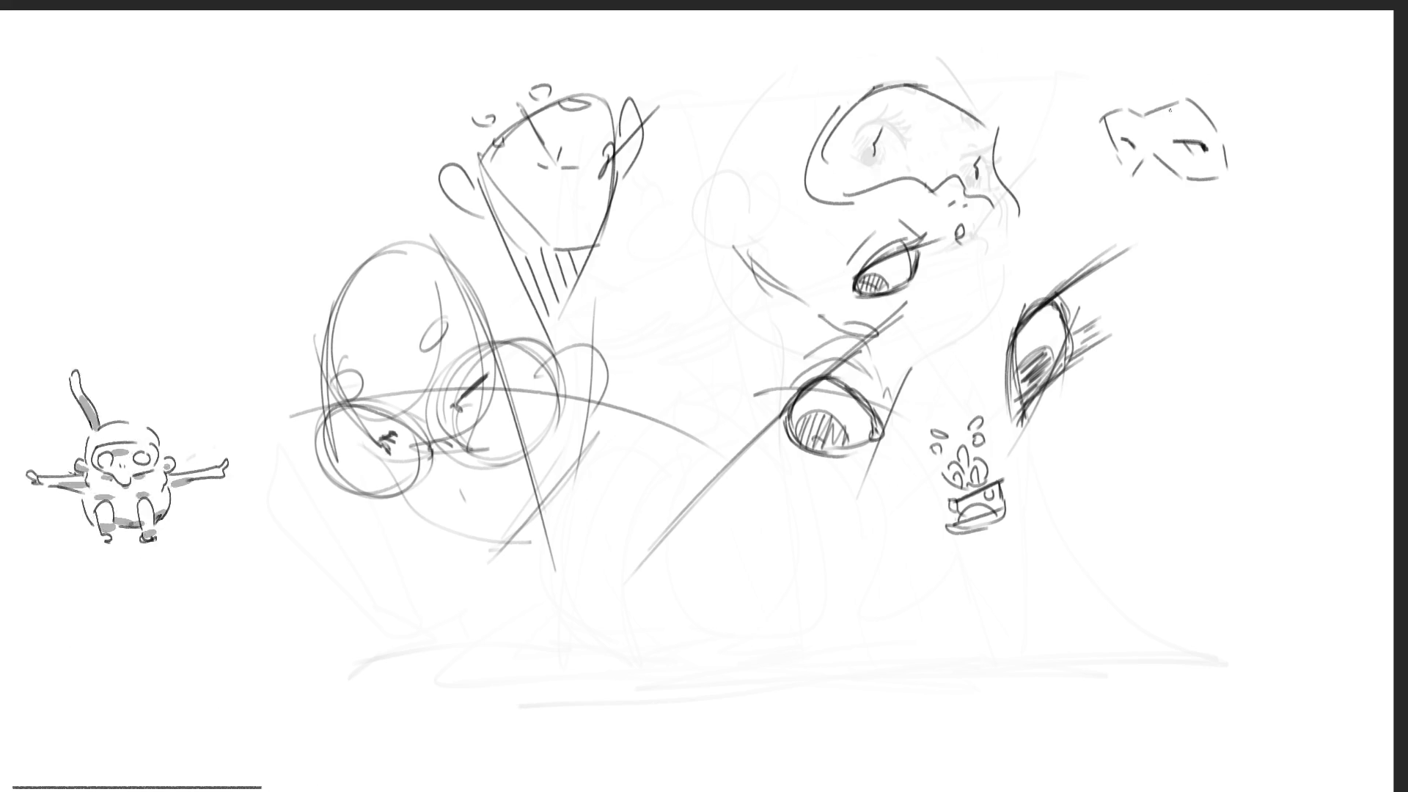
{"action": "left_click_drag", "start_coordinate": [1101, 105], "coordinate": [1200, 107]}
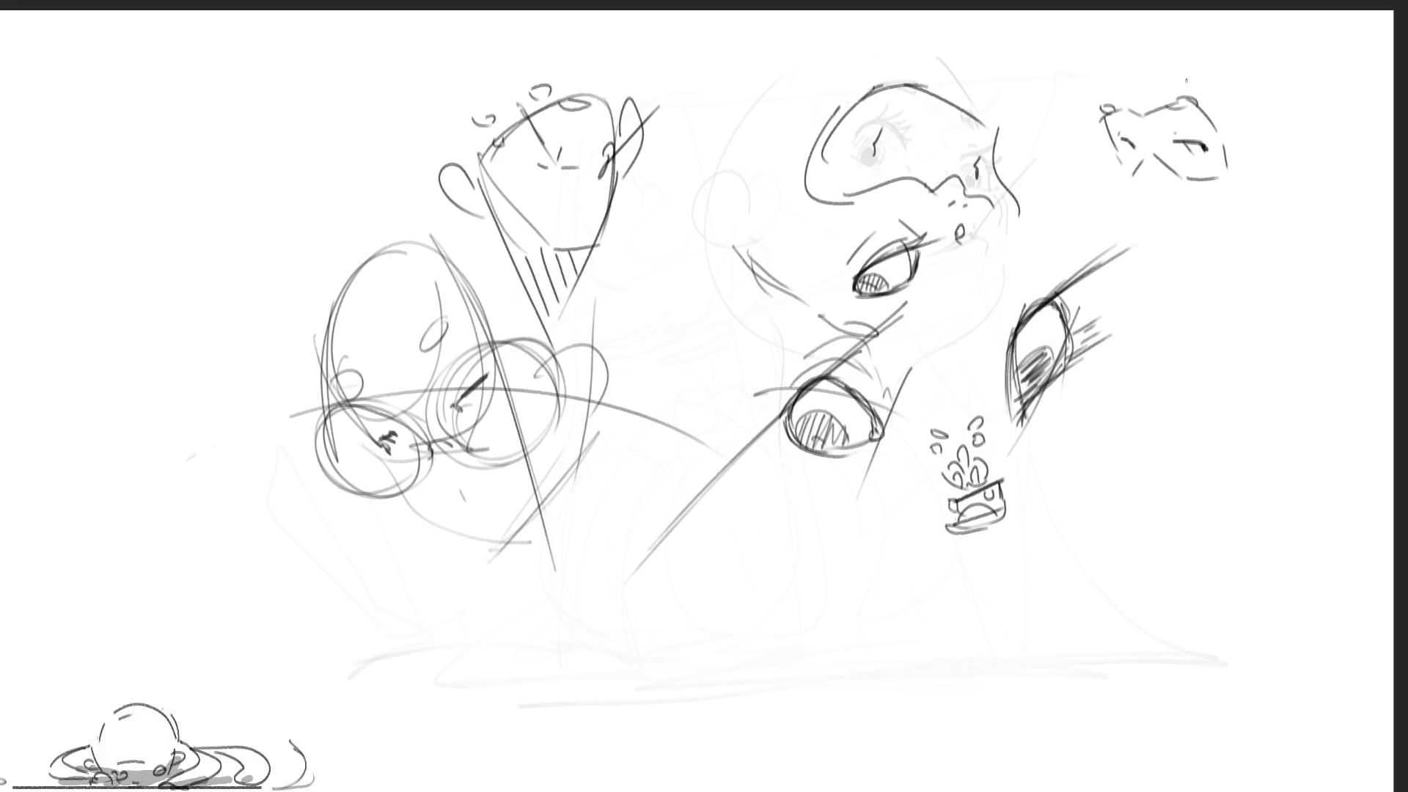
{"action": "left_click_drag", "start_coordinate": [1147, 157], "coordinate": [1137, 184]}
{"action": "left_click_drag", "start_coordinate": [1145, 133], "coordinate": [1143, 150]}
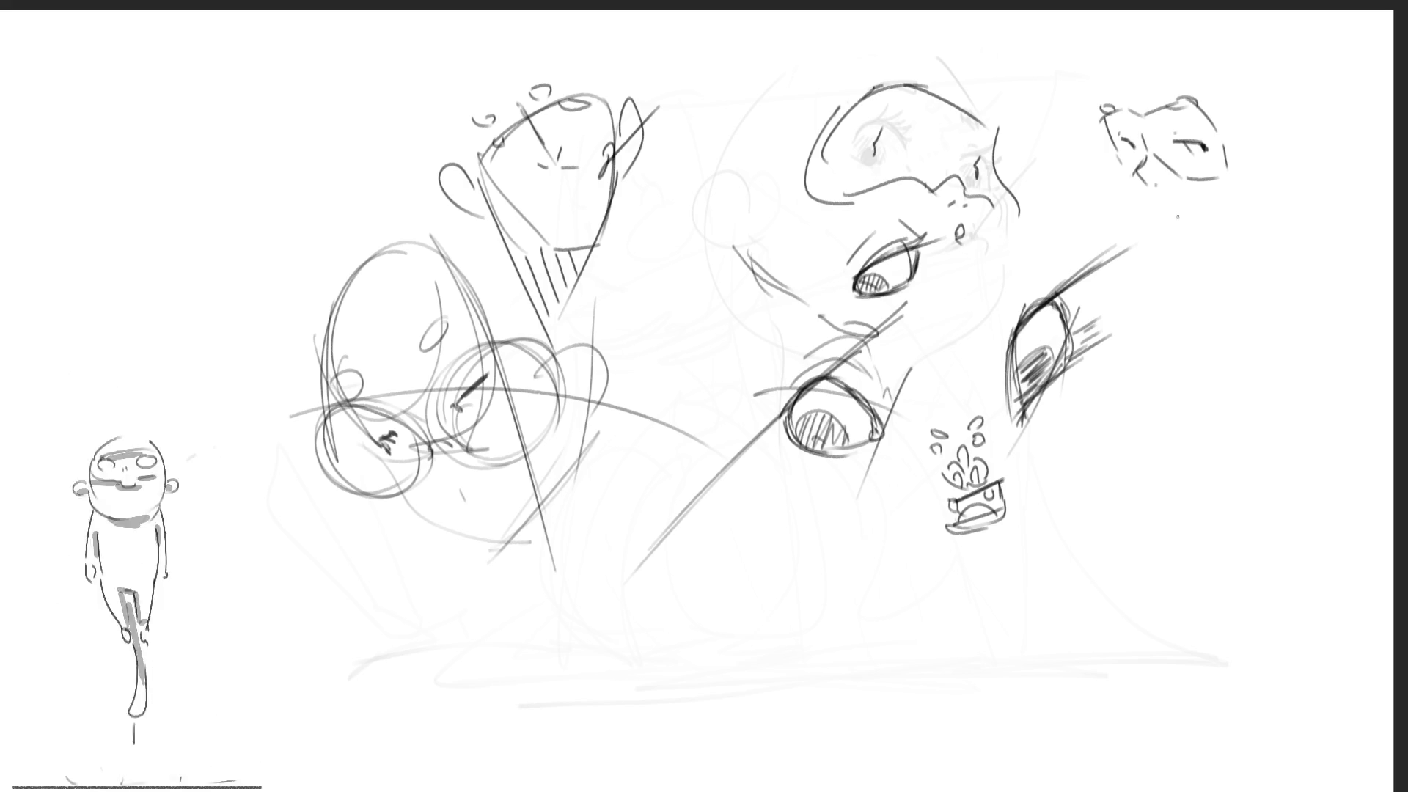
{"action": "left_click_drag", "start_coordinate": [1150, 202], "coordinate": [1179, 217]}
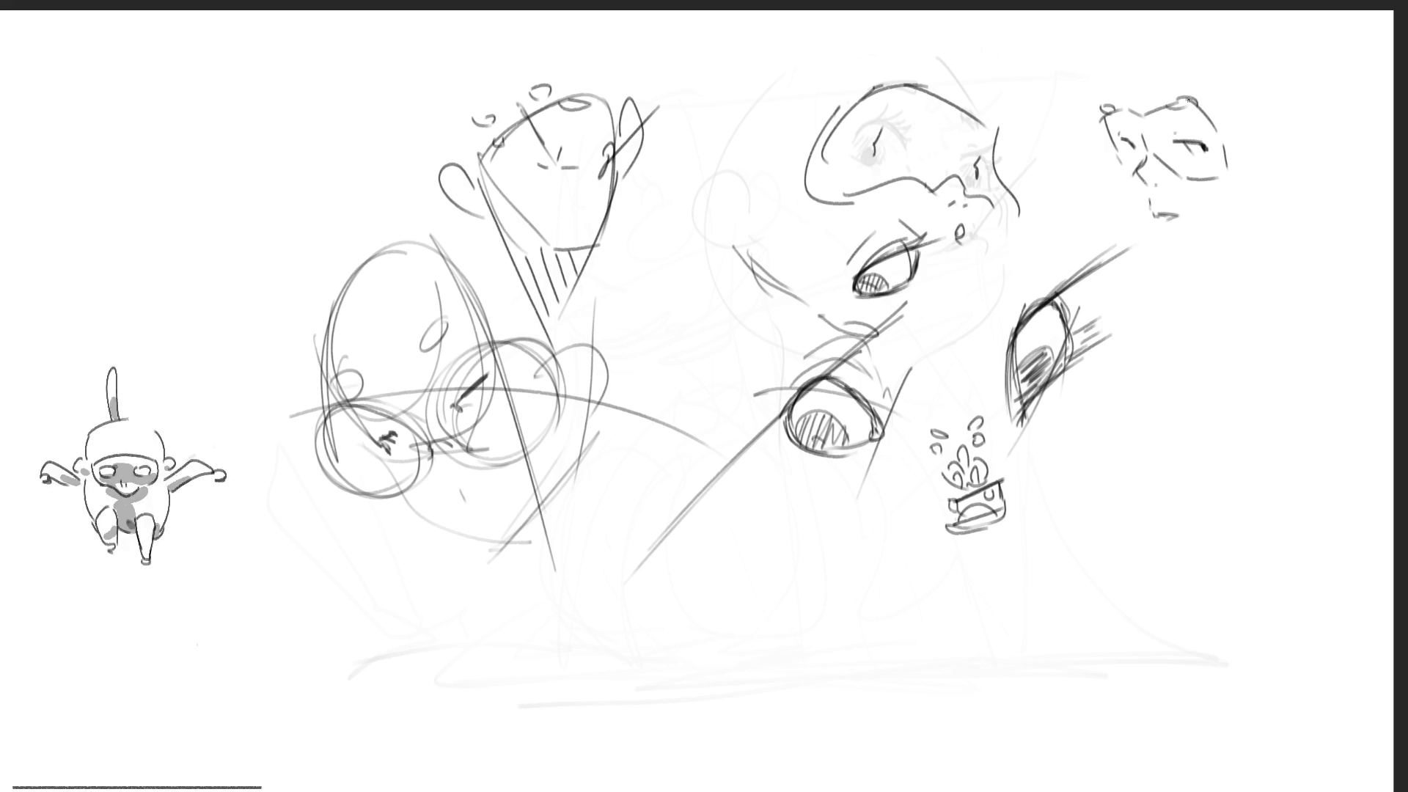
{"action": "left_click_drag", "start_coordinate": [1117, 154], "coordinate": [1148, 220]}
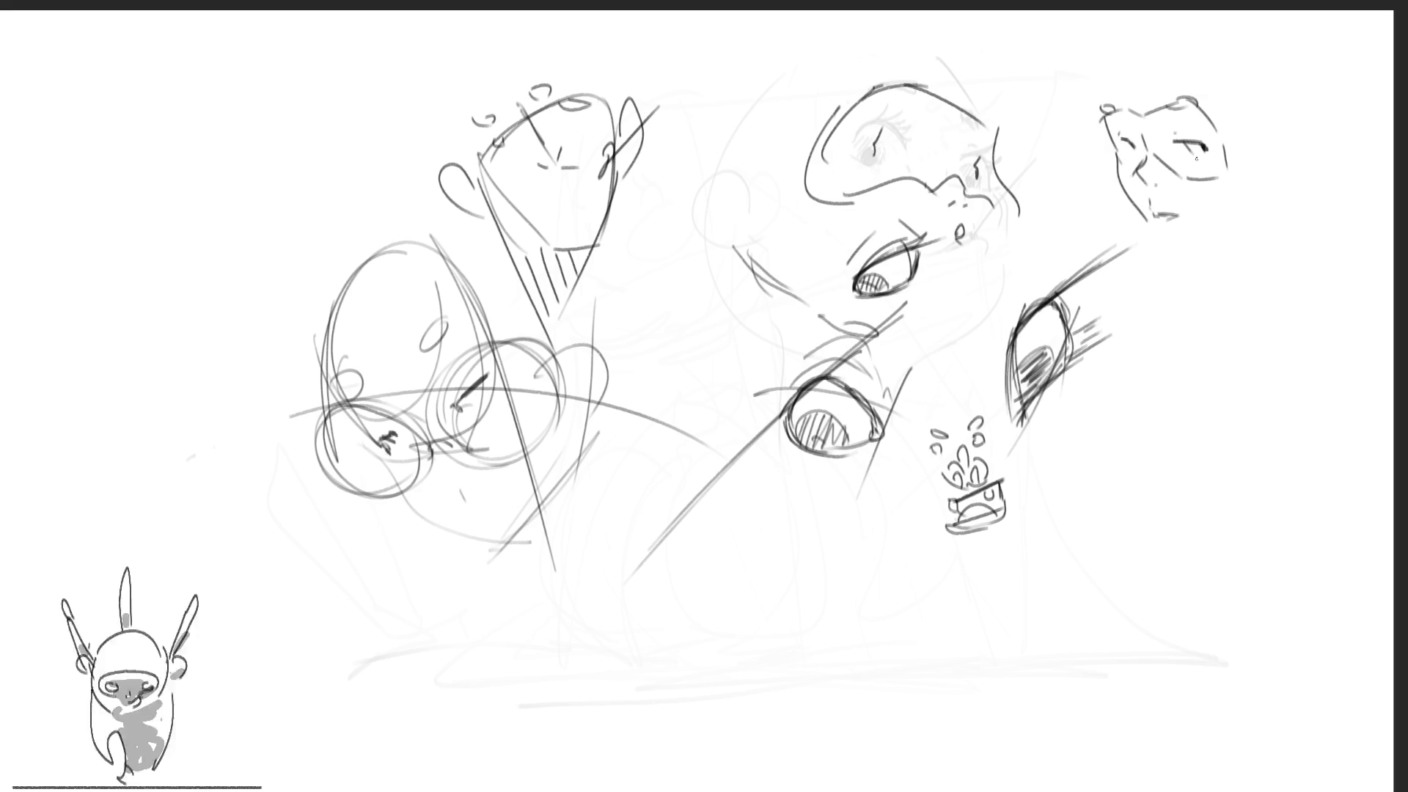
{"action": "left_click_drag", "start_coordinate": [1184, 166], "coordinate": [1208, 159]}
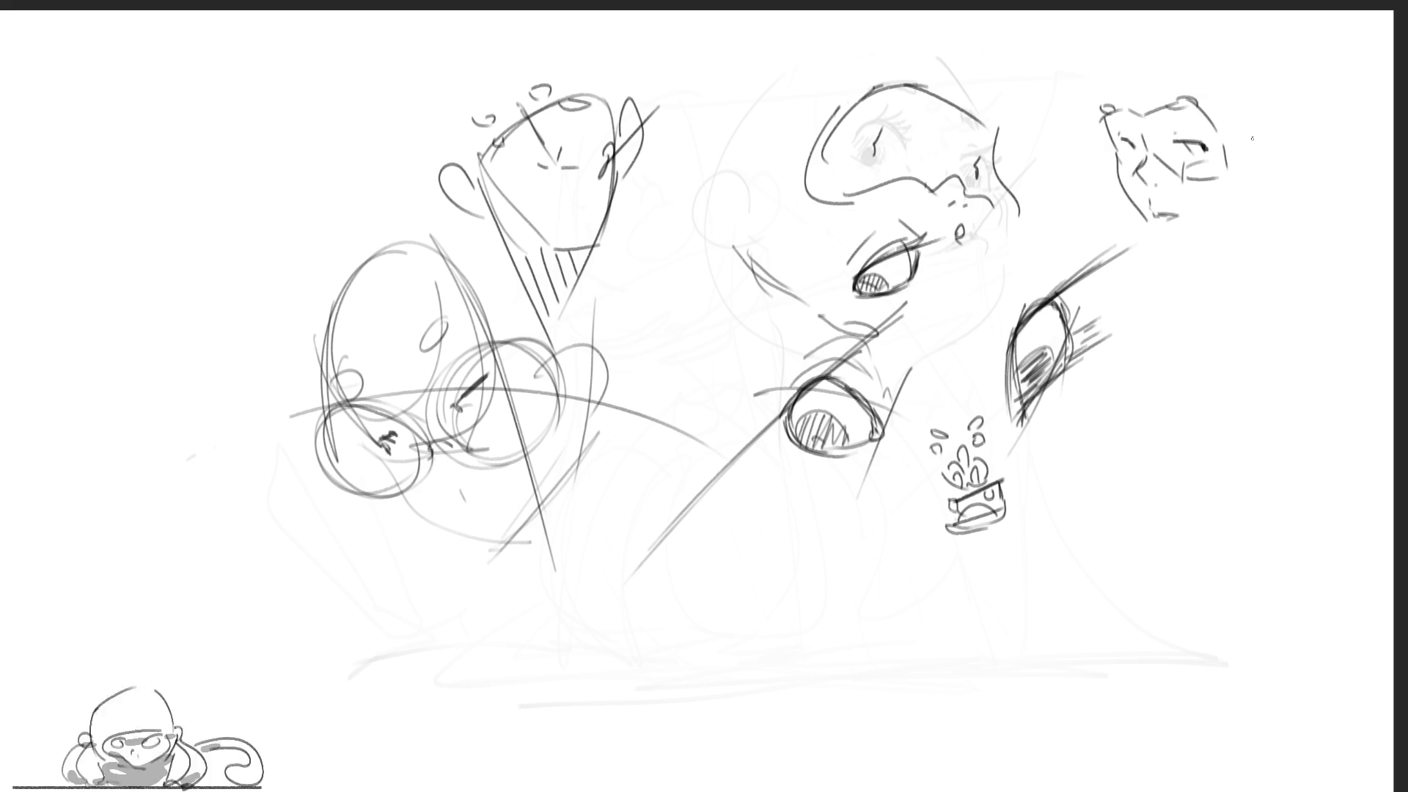
Close the head with jaw and right-side lines, then add shoulder and neck lines below
{"action": "mouse_move", "coordinate": [1197, 99]}
{"action": "left_mouse_down"}
{"action": "mouse_move", "coordinate": [1235, 80]}
{"action": "mouse_move", "coordinate": [1277, 136]}
{"action": "mouse_move", "coordinate": [1211, 180]}
{"action": "mouse_move", "coordinate": [1183, 267]}
{"action": "mouse_move", "coordinate": [1274, 219]}
{"action": "mouse_move", "coordinate": [1260, 217]}
{"action": "left_mouse_up"}
{"action": "left_click_drag", "start_coordinate": [1283, 150], "coordinate": [1265, 224]}
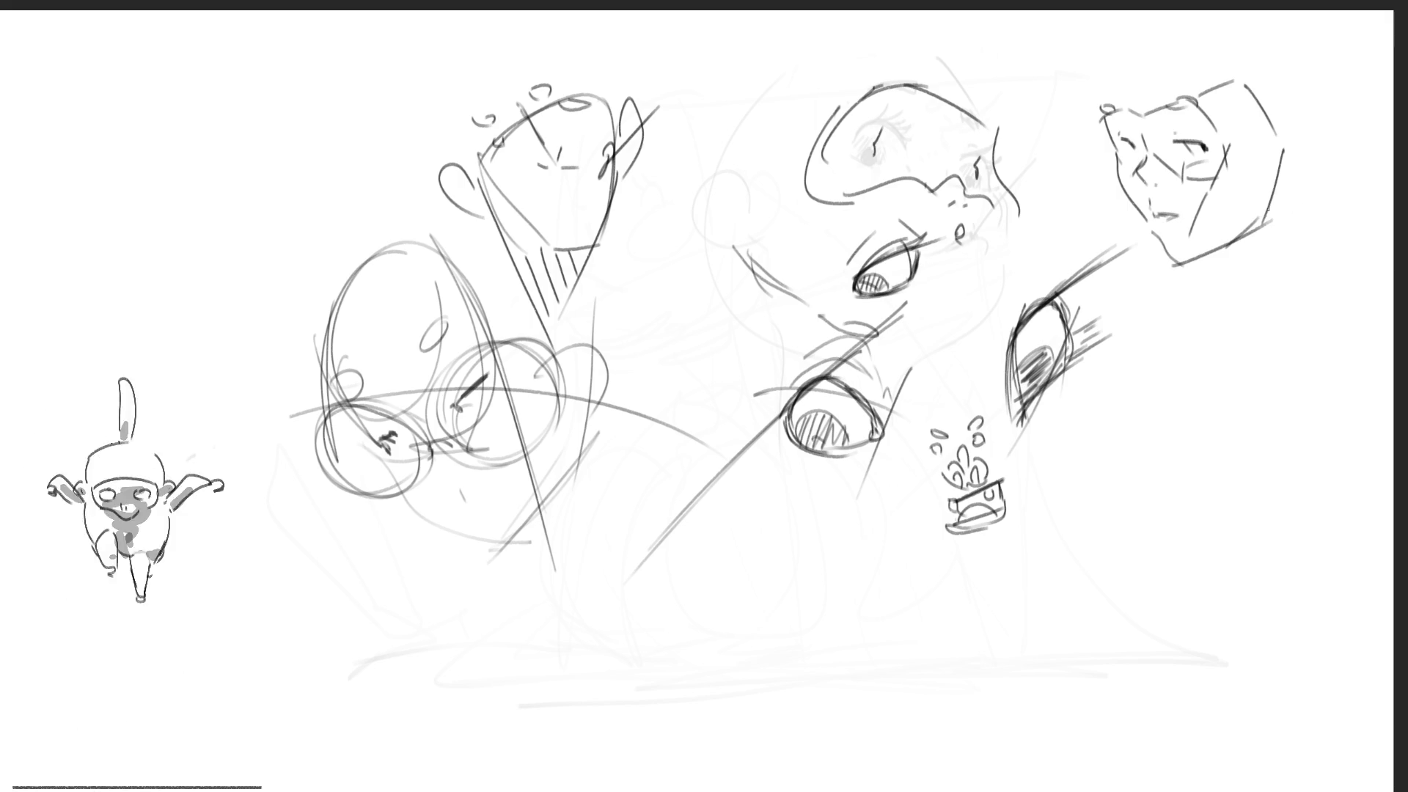
{"action": "mouse_move", "coordinate": [1101, 112]}
{"action": "left_mouse_down"}
{"action": "mouse_move", "coordinate": [1100, 67]}
{"action": "mouse_move", "coordinate": [1171, 42]}
{"action": "left_mouse_up"}
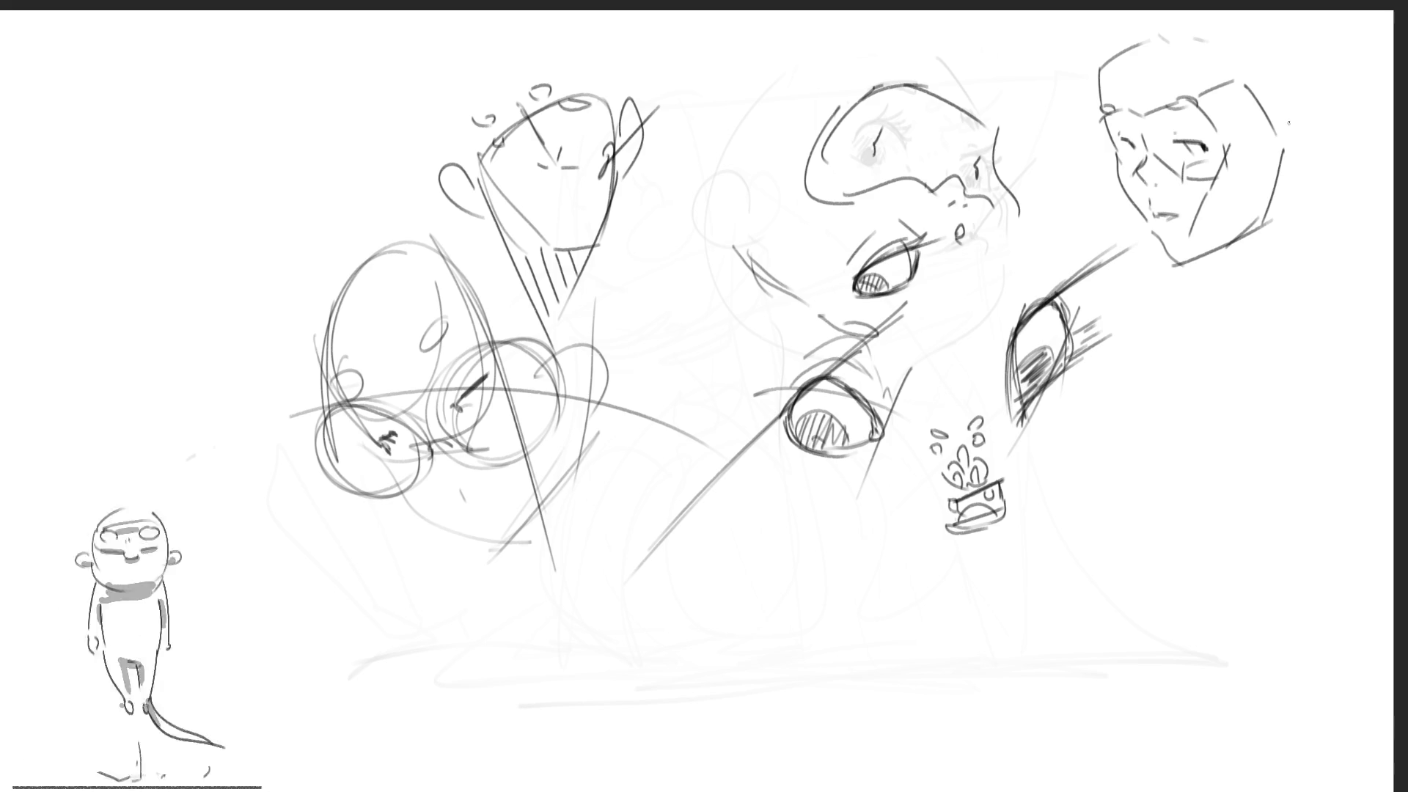
{"action": "mouse_move", "coordinate": [1289, 138]}
{"action": "left_mouse_down"}
{"action": "mouse_move", "coordinate": [1312, 107]}
{"action": "mouse_move", "coordinate": [1316, 165]}
{"action": "mouse_move", "coordinate": [1280, 200]}
{"action": "left_mouse_up"}
{"action": "left_click_drag", "start_coordinate": [1209, 249], "coordinate": [1239, 273]}
{"action": "left_click_drag", "start_coordinate": [1301, 189], "coordinate": [1289, 255]}
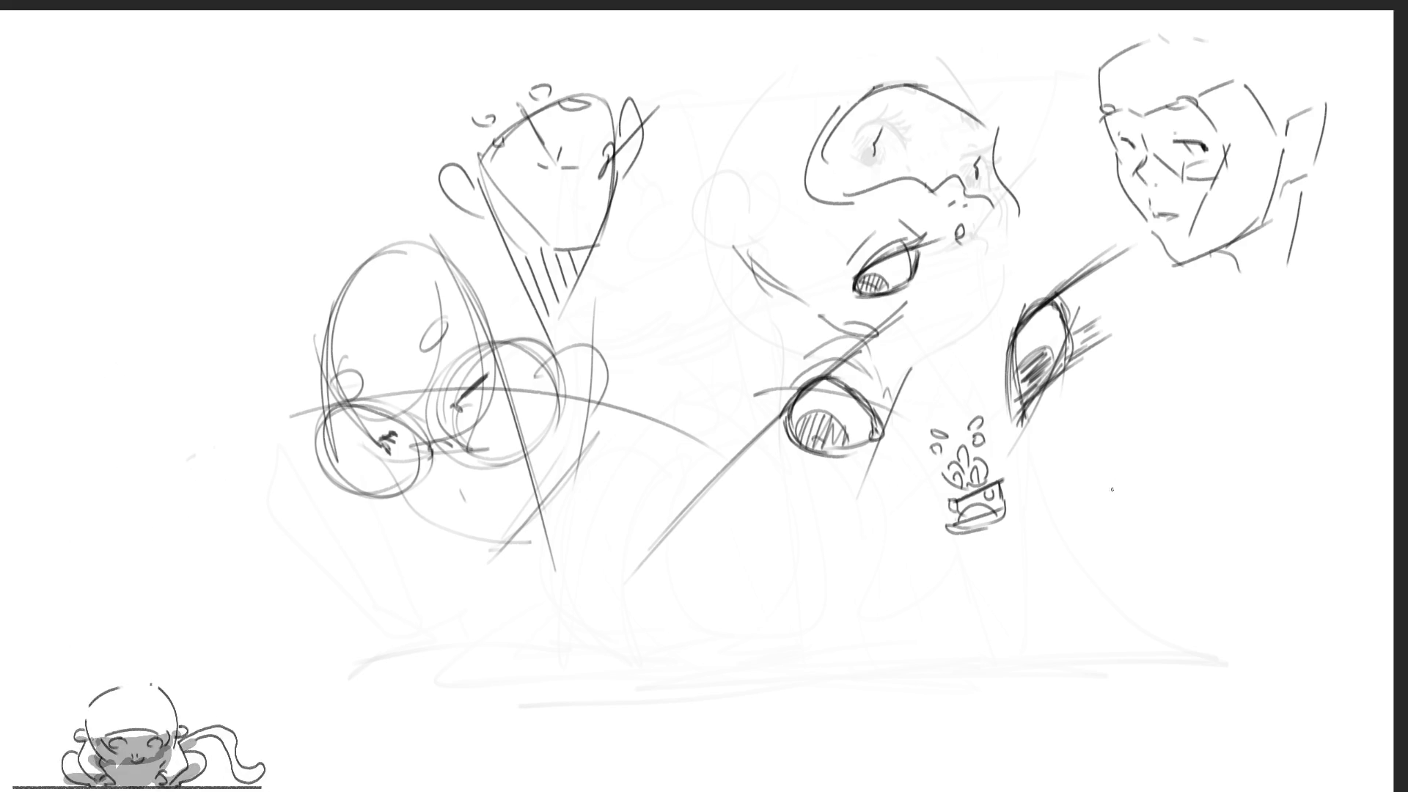
Sketch a face plane with eye strokes and a profile curve down to the chin
{"action": "mouse_move", "coordinate": [1146, 358]}
{"action": "left_mouse_down"}
{"action": "mouse_move", "coordinate": [1162, 419]}
{"action": "mouse_move", "coordinate": [1194, 327]}
{"action": "mouse_move", "coordinate": [1232, 379]}
{"action": "mouse_move", "coordinate": [1197, 440]}
{"action": "mouse_move", "coordinate": [1203, 375]}
{"action": "left_mouse_up"}
{"action": "mouse_move", "coordinate": [1177, 383]}
{"action": "left_mouse_down"}
{"action": "mouse_move", "coordinate": [1179, 401]}
{"action": "mouse_move", "coordinate": [1203, 373]}
{"action": "mouse_move", "coordinate": [1179, 401]}
{"action": "mouse_move", "coordinate": [1171, 381]}
{"action": "mouse_move", "coordinate": [1174, 435]}
{"action": "left_mouse_up"}
{"action": "mouse_move", "coordinate": [1183, 416]}
{"action": "left_mouse_down"}
{"action": "mouse_move", "coordinate": [1201, 409]}
{"action": "mouse_move", "coordinate": [1211, 426]}
{"action": "left_mouse_up"}
{"action": "mouse_move", "coordinate": [1195, 440]}
{"action": "left_mouse_down"}
{"action": "mouse_move", "coordinate": [1145, 433]}
{"action": "mouse_move", "coordinate": [1121, 461]}
{"action": "mouse_move", "coordinate": [1127, 484]}
{"action": "left_mouse_up"}
{"action": "left_click_drag", "start_coordinate": [1148, 422], "coordinate": [1123, 466]}
{"action": "left_click_drag", "start_coordinate": [1122, 461], "coordinate": [1156, 494]}
{"action": "left_click_drag", "start_coordinate": [1163, 438], "coordinate": [1164, 486]}
{"action": "mouse_move", "coordinate": [1164, 505]}
{"action": "left_mouse_down"}
{"action": "mouse_move", "coordinate": [1141, 514]}
{"action": "mouse_move", "coordinate": [1194, 591]}
{"action": "mouse_move", "coordinate": [1271, 587]}
{"action": "left_mouse_up"}
Add the profile head's jaw, ear, neck, brow and top strokes, plus a neck-and-shoulder line
{"action": "left_click_drag", "start_coordinate": [1194, 607], "coordinate": [1303, 557]}
{"action": "left_click_drag", "start_coordinate": [1338, 438], "coordinate": [1309, 556]}
{"action": "left_click_drag", "start_coordinate": [1368, 354], "coordinate": [1365, 440]}
{"action": "left_click_drag", "start_coordinate": [1345, 467], "coordinate": [1332, 457]}
{"action": "mouse_move", "coordinate": [1335, 433]}
{"action": "left_mouse_down"}
{"action": "mouse_move", "coordinate": [1329, 400]}
{"action": "mouse_move", "coordinate": [1344, 459]}
{"action": "mouse_move", "coordinate": [1332, 452]}
{"action": "left_mouse_up"}
{"action": "mouse_move", "coordinate": [1353, 372]}
{"action": "left_mouse_down"}
{"action": "mouse_move", "coordinate": [1329, 404]}
{"action": "mouse_move", "coordinate": [1358, 402]}
{"action": "left_mouse_up"}
{"action": "left_click_drag", "start_coordinate": [1352, 419], "coordinate": [1337, 430]}
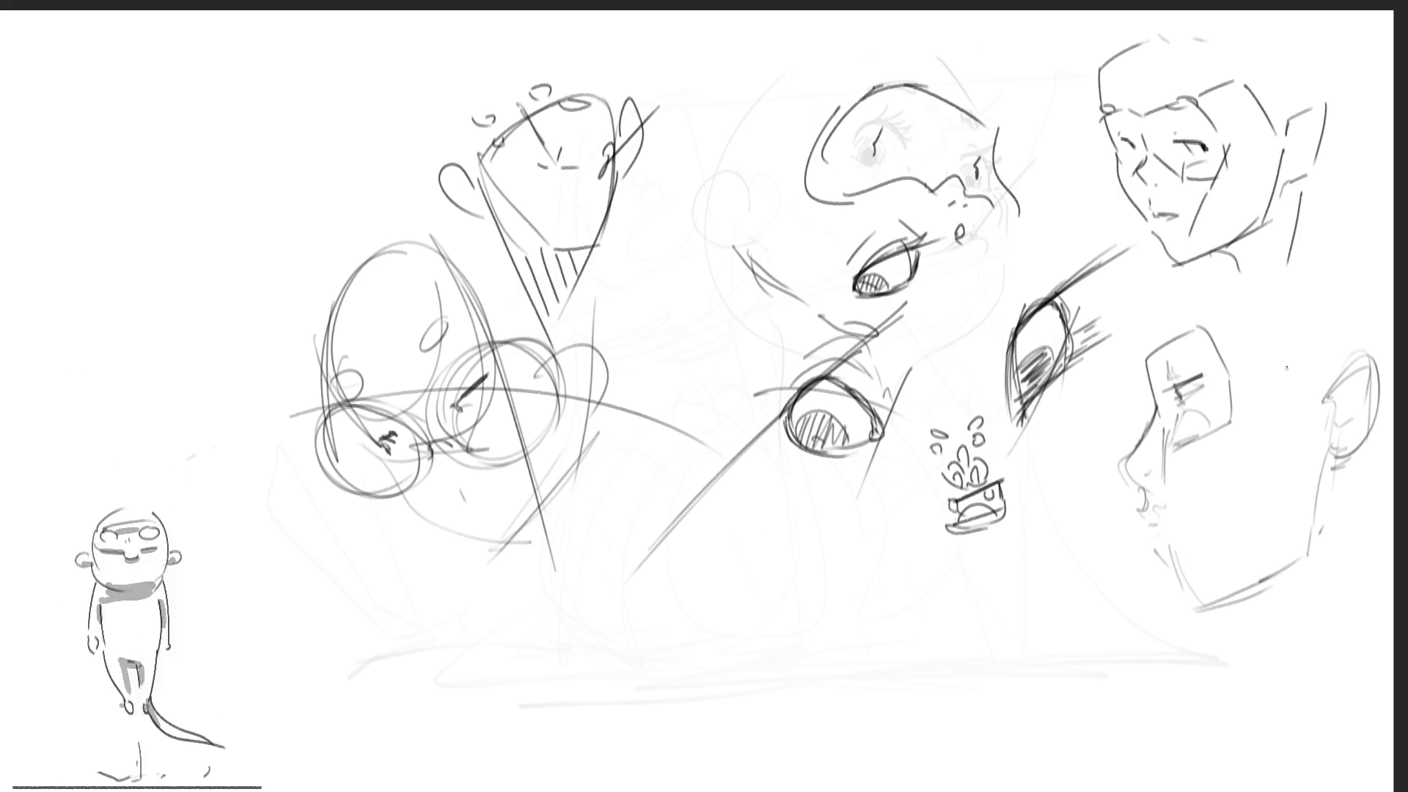
{"action": "mouse_move", "coordinate": [1143, 307]}
{"action": "left_mouse_down"}
{"action": "mouse_move", "coordinate": [1143, 358]}
{"action": "mouse_move", "coordinate": [1168, 326]}
{"action": "mouse_move", "coordinate": [1192, 325]}
{"action": "left_mouse_up"}
{"action": "left_click_drag", "start_coordinate": [1296, 279], "coordinate": [1304, 309]}
{"action": "left_click_drag", "start_coordinate": [1222, 280], "coordinate": [1269, 325]}
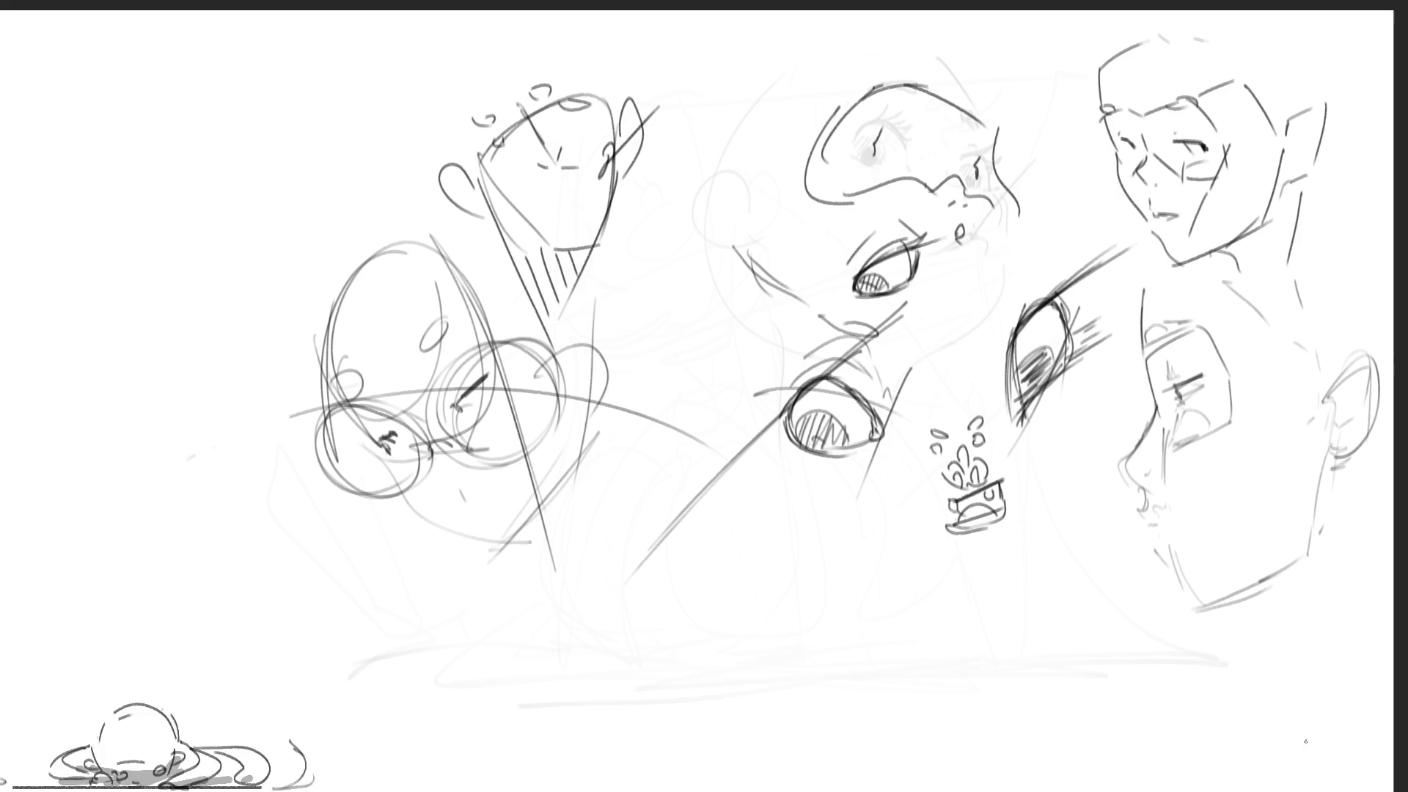
{"action": "mouse_move", "coordinate": [1192, 601]}
{"action": "left_mouse_down"}
{"action": "mouse_move", "coordinate": [1338, 569]}
{"action": "mouse_move", "coordinate": [1291, 577]}
{"action": "mouse_move", "coordinate": [1357, 630]}
{"action": "left_mouse_up"}
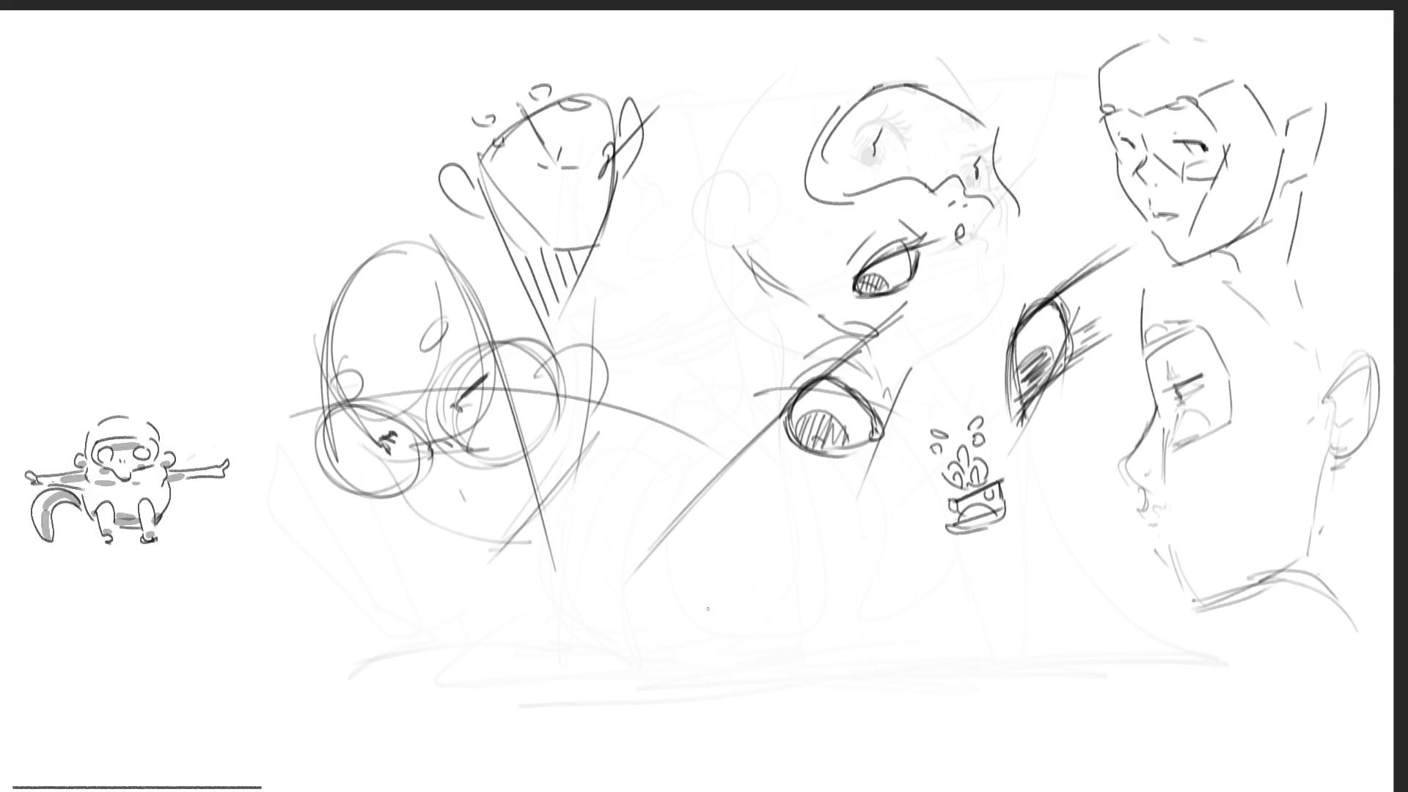
Draw a rough inverted-V folded shape with curving lines near the bottom centre
{"action": "mouse_move", "coordinate": [706, 628]}
{"action": "left_mouse_down"}
{"action": "mouse_move", "coordinate": [771, 543]}
{"action": "mouse_move", "coordinate": [853, 652]}
{"action": "left_mouse_up"}
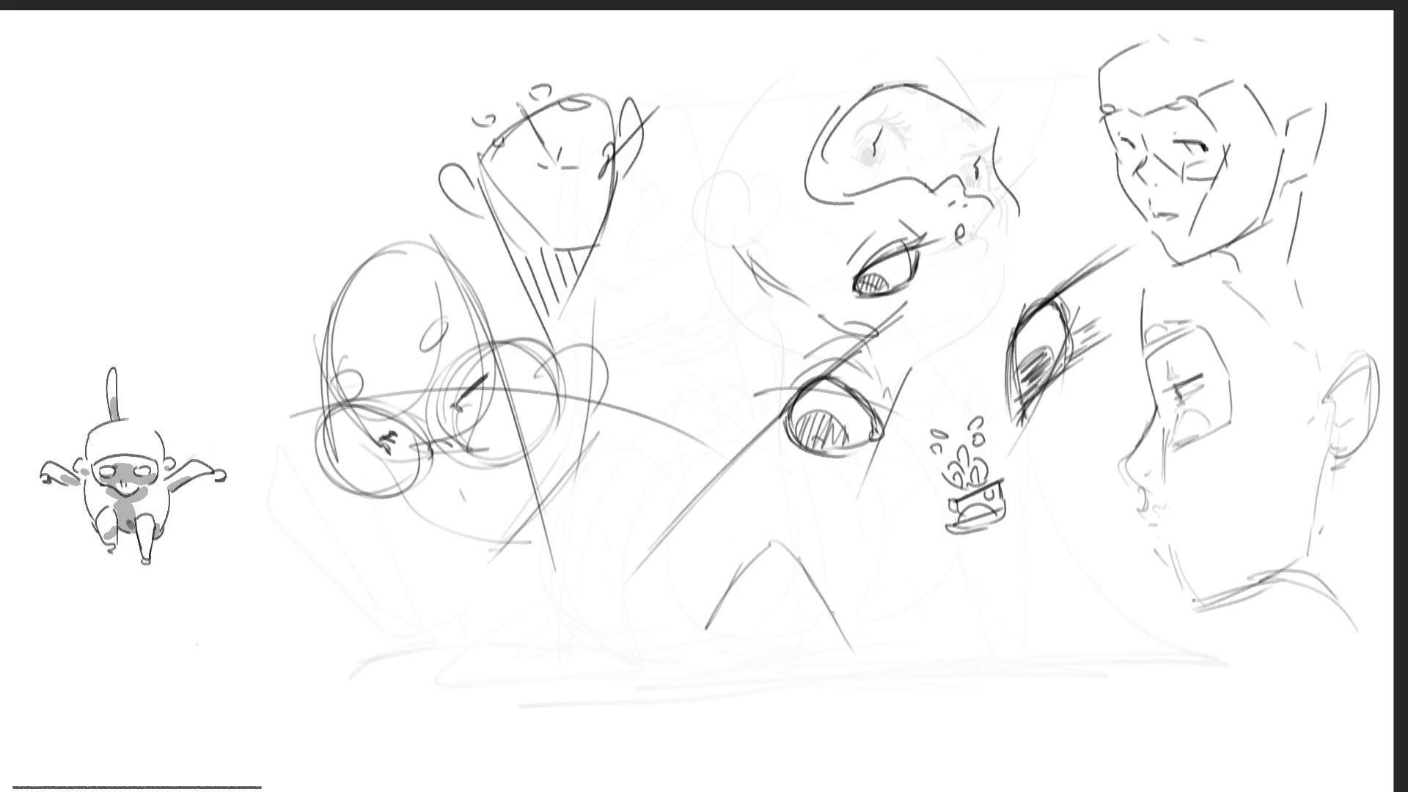
{"action": "left_click_drag", "start_coordinate": [839, 587], "coordinate": [908, 644]}
{"action": "mouse_move", "coordinate": [704, 640]}
{"action": "left_mouse_down"}
{"action": "mouse_move", "coordinate": [759, 691]}
{"action": "mouse_move", "coordinate": [854, 634]}
{"action": "mouse_move", "coordinate": [924, 657]}
{"action": "left_mouse_up"}
{"action": "left_click_drag", "start_coordinate": [739, 664], "coordinate": [828, 625]}
{"action": "left_click_drag", "start_coordinate": [891, 598], "coordinate": [919, 635]}
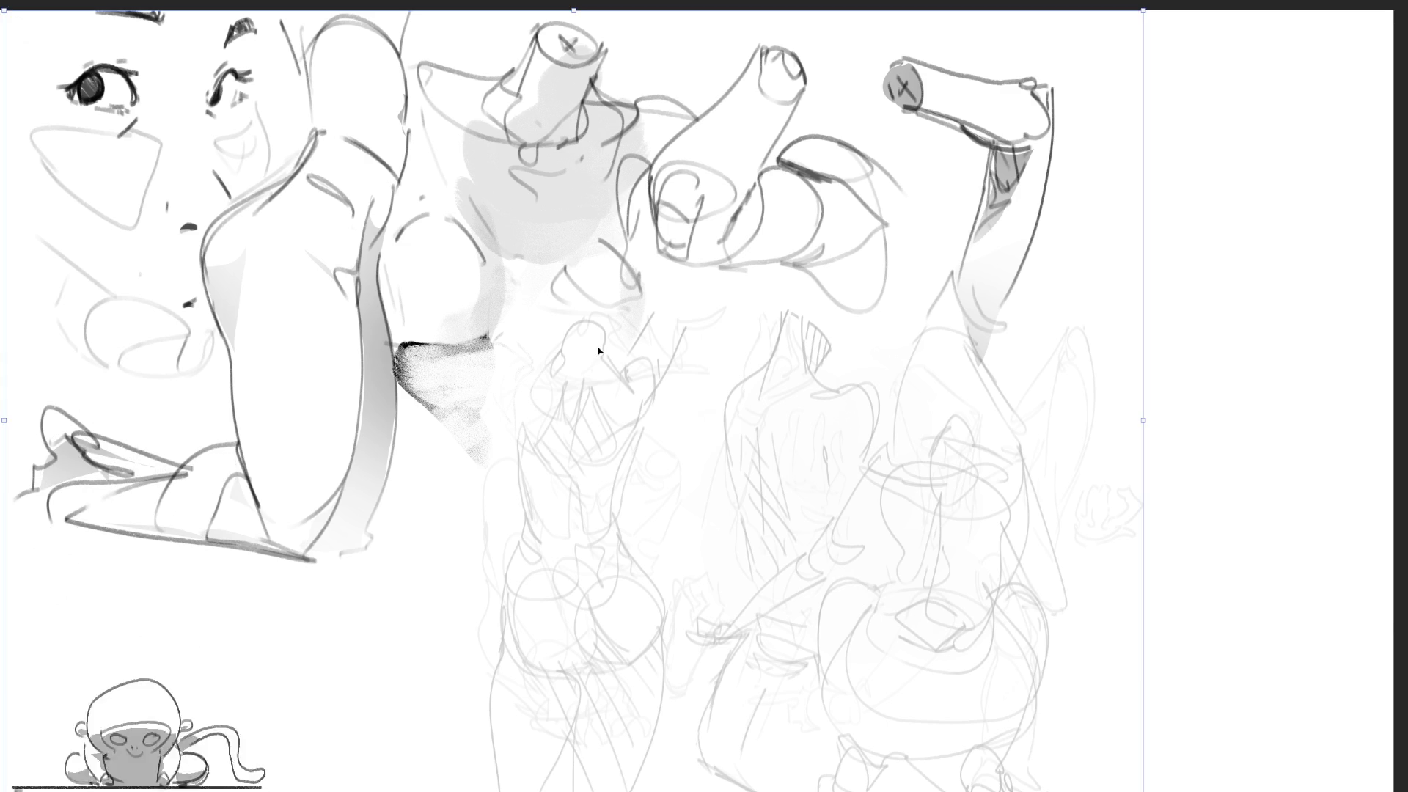
Commit the transform and scrawl two large looping B letters across the lower canvas
{"action": "key", "text": "Return"}
{"action": "mouse_move", "coordinate": [682, 593]}
{"action": "left_mouse_down"}
{"action": "mouse_move", "coordinate": [855, 466]}
{"action": "mouse_move", "coordinate": [519, 667]}
{"action": "left_mouse_up"}
{"action": "mouse_move", "coordinate": [906, 583]}
{"action": "left_mouse_down"}
{"action": "mouse_move", "coordinate": [825, 488]}
{"action": "mouse_move", "coordinate": [994, 644]}
{"action": "left_mouse_up"}
{"action": "left_click_drag", "start_coordinate": [1020, 484], "coordinate": [1075, 707]}
{"action": "mouse_move", "coordinate": [986, 469]}
{"action": "left_mouse_down"}
{"action": "mouse_move", "coordinate": [1079, 451]}
{"action": "mouse_move", "coordinate": [957, 671]}
{"action": "left_mouse_up"}
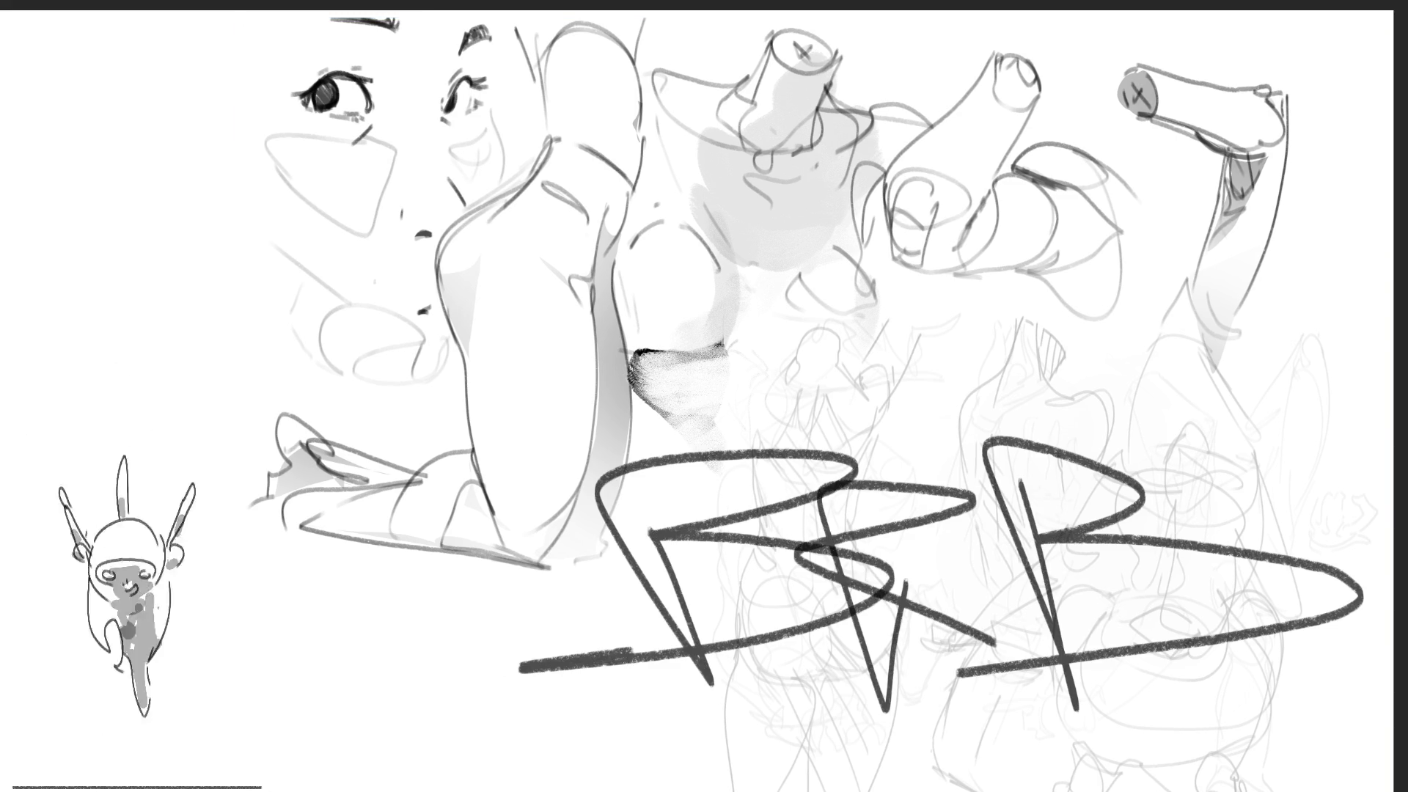
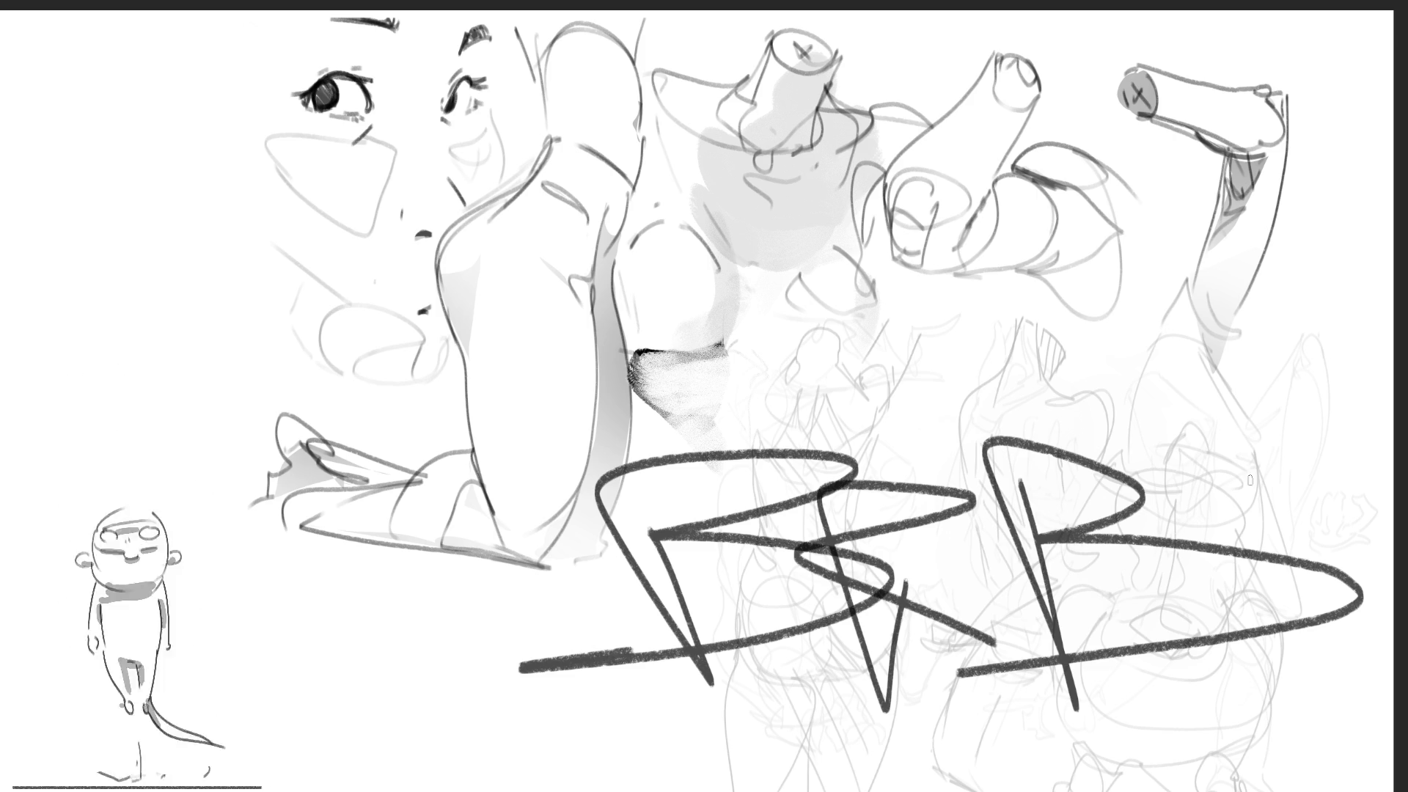
Scribble a zigzag across the BBB lettering, then undo it along with the BBB strokes
{"action": "mouse_move", "coordinate": [752, 556]}
{"action": "left_mouse_down"}
{"action": "mouse_move", "coordinate": [752, 726]}
{"action": "mouse_move", "coordinate": [718, 730]}
{"action": "left_mouse_up"}
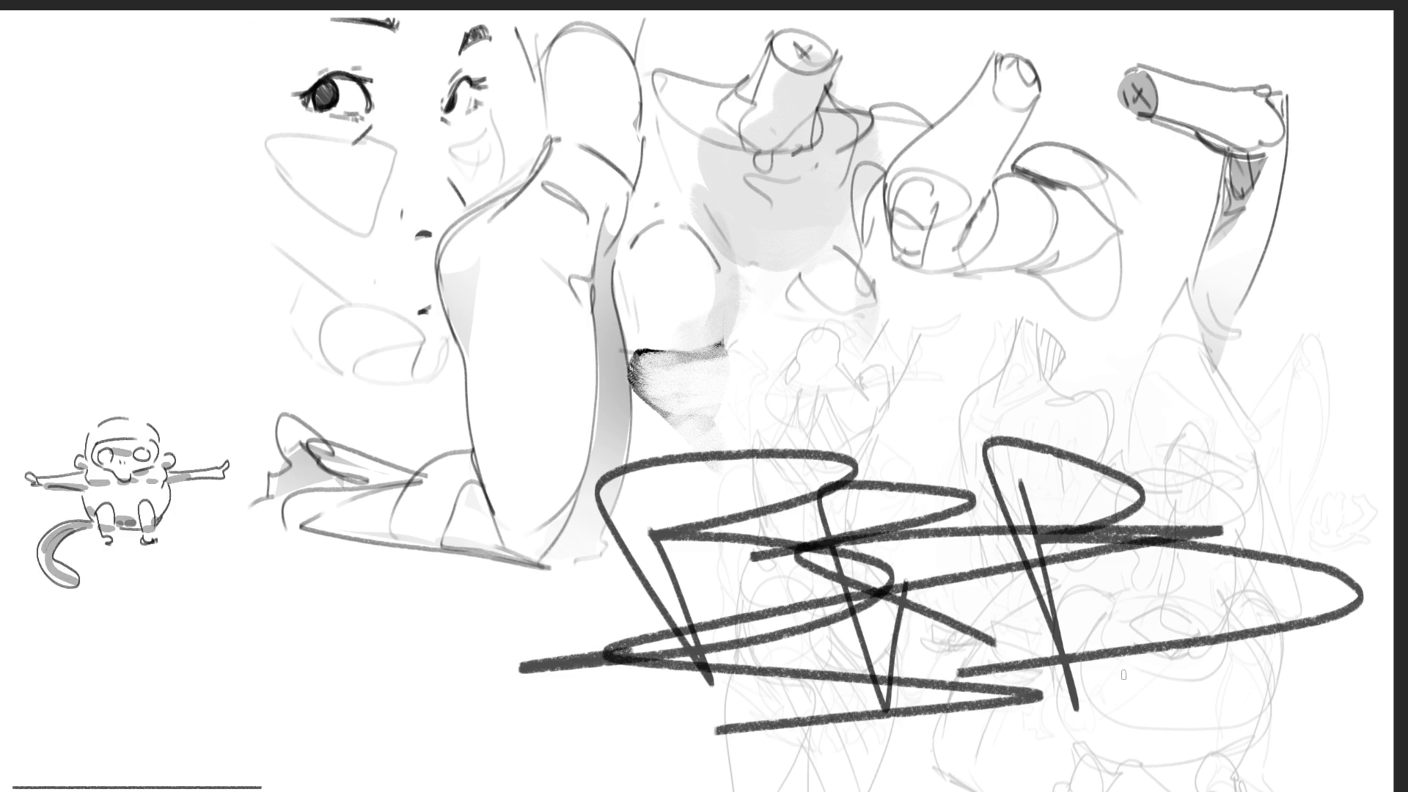
{"action": "key", "text": "ctrl+z"}
{"action": "key", "text": "ctrl+z"}
{"action": "key", "text": "ctrl+z"}
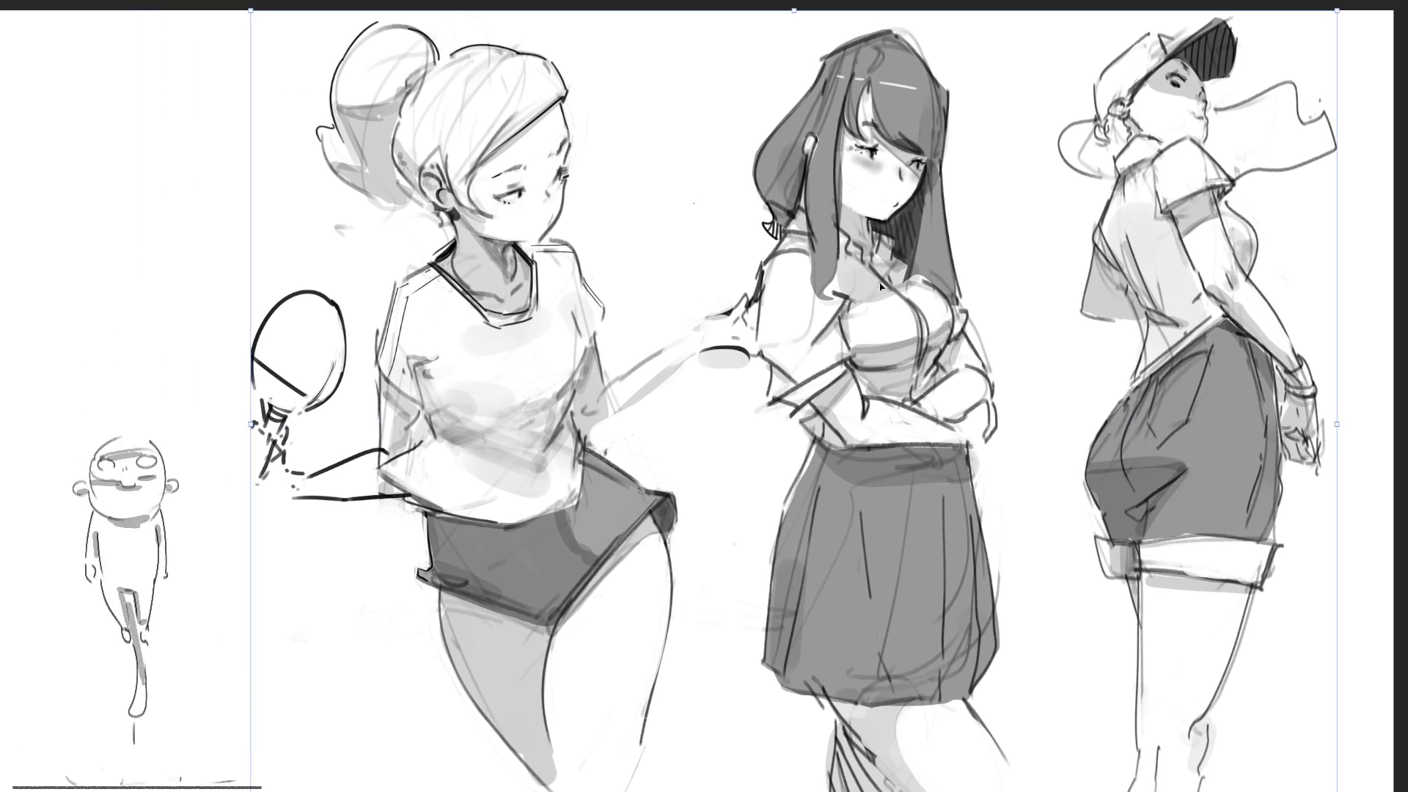
Commit the transformed drawing
{"action": "key", "text": "Return"}
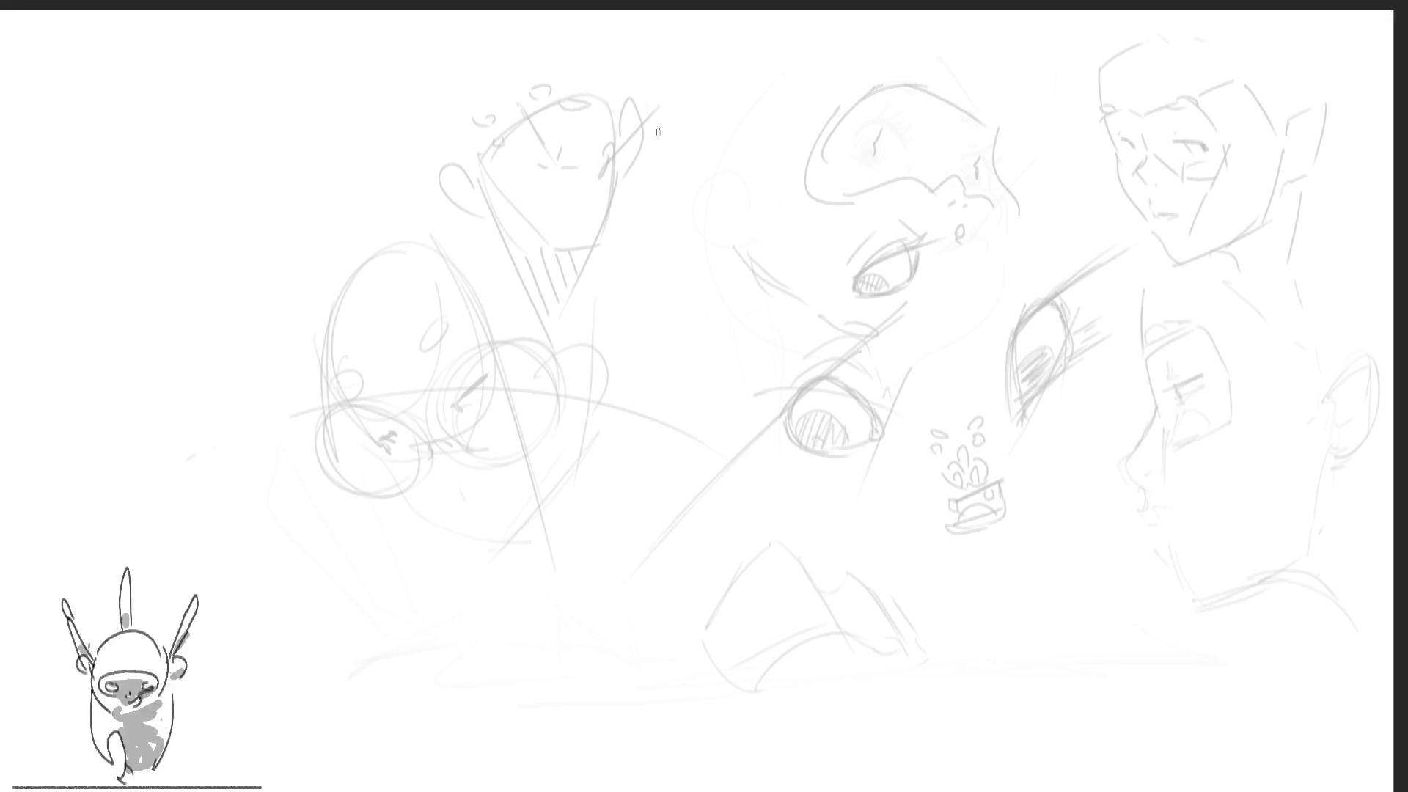
Sketch a round head shape with an elongated curl sweeping right over the top study
{"action": "mouse_move", "coordinate": [594, 119]}
{"action": "left_mouse_down"}
{"action": "mouse_move", "coordinate": [551, 196]}
{"action": "mouse_move", "coordinate": [488, 176]}
{"action": "mouse_move", "coordinate": [594, 117]}
{"action": "mouse_move", "coordinate": [544, 213]}
{"action": "left_mouse_up"}
{"action": "mouse_move", "coordinate": [637, 134]}
{"action": "left_mouse_down"}
{"action": "mouse_move", "coordinate": [562, 220]}
{"action": "mouse_move", "coordinate": [615, 126]}
{"action": "mouse_move", "coordinate": [623, 211]}
{"action": "left_mouse_up"}
{"action": "mouse_move", "coordinate": [689, 135]}
{"action": "left_mouse_down"}
{"action": "mouse_move", "coordinate": [609, 217]}
{"action": "mouse_move", "coordinate": [719, 126]}
{"action": "mouse_move", "coordinate": [679, 179]}
{"action": "left_mouse_up"}
{"action": "mouse_move", "coordinate": [730, 129]}
{"action": "left_mouse_down"}
{"action": "mouse_move", "coordinate": [682, 176]}
{"action": "mouse_move", "coordinate": [800, 118]}
{"action": "mouse_move", "coordinate": [902, 133]}
{"action": "left_mouse_up"}
{"action": "mouse_move", "coordinate": [673, 189]}
{"action": "left_mouse_down"}
{"action": "mouse_move", "coordinate": [633, 207]}
{"action": "mouse_move", "coordinate": [889, 153]}
{"action": "left_mouse_up"}
{"action": "left_click_drag", "start_coordinate": [743, 187], "coordinate": [889, 140]}
{"action": "left_click_drag", "start_coordinate": [803, 138], "coordinate": [880, 133]}
{"action": "left_click_drag", "start_coordinate": [821, 137], "coordinate": [973, 91]}
{"action": "mouse_move", "coordinate": [966, 103]}
{"action": "left_mouse_down"}
{"action": "mouse_move", "coordinate": [900, 135]}
{"action": "mouse_move", "coordinate": [1019, 79]}
{"action": "mouse_move", "coordinate": [884, 158]}
{"action": "mouse_move", "coordinate": [1030, 149]}
{"action": "mouse_move", "coordinate": [877, 171]}
{"action": "mouse_move", "coordinate": [977, 191]}
{"action": "left_mouse_up"}
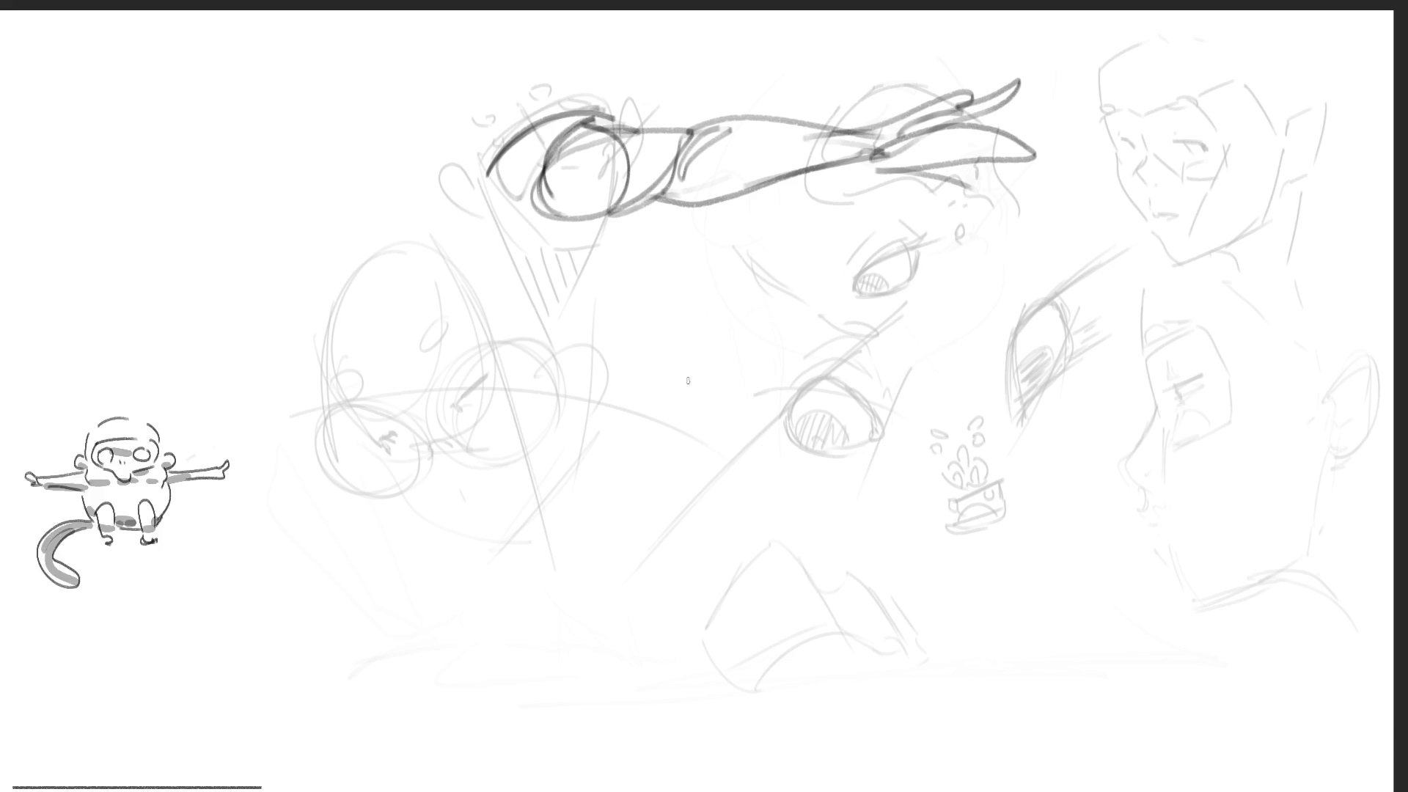
Draw an arch with an oval below it between the eye studies
{"action": "left_click_drag", "start_coordinate": [700, 277], "coordinate": [731, 250]}
{"action": "left_click_drag", "start_coordinate": [793, 266], "coordinate": [801, 330]}
{"action": "mouse_move", "coordinate": [679, 294]}
{"action": "left_mouse_down"}
{"action": "mouse_move", "coordinate": [778, 253]}
{"action": "mouse_move", "coordinate": [777, 275]}
{"action": "left_mouse_up"}
{"action": "mouse_move", "coordinate": [778, 301]}
{"action": "left_mouse_down"}
{"action": "mouse_move", "coordinate": [796, 354]}
{"action": "mouse_move", "coordinate": [675, 333]}
{"action": "mouse_move", "coordinate": [767, 396]}
{"action": "left_mouse_up"}
{"action": "mouse_move", "coordinate": [776, 348]}
{"action": "left_mouse_down"}
{"action": "mouse_move", "coordinate": [781, 370]}
{"action": "mouse_move", "coordinate": [748, 403]}
{"action": "left_mouse_up"}
{"action": "mouse_move", "coordinate": [719, 360]}
{"action": "left_mouse_down"}
{"action": "mouse_move", "coordinate": [741, 362]}
{"action": "mouse_move", "coordinate": [723, 344]}
{"action": "left_mouse_up"}
{"action": "left_click_drag", "start_coordinate": [726, 339], "coordinate": [778, 418]}
{"action": "left_click_drag", "start_coordinate": [693, 371], "coordinate": [700, 422]}
{"action": "mouse_move", "coordinate": [697, 344]}
{"action": "left_mouse_down"}
{"action": "mouse_move", "coordinate": [665, 405]}
{"action": "mouse_move", "coordinate": [686, 490]}
{"action": "left_mouse_up"}
Add a loop, a diagonal curve and bent legs to complete the bent gesture figure
{"action": "mouse_move", "coordinate": [690, 418]}
{"action": "left_mouse_down"}
{"action": "mouse_move", "coordinate": [721, 399]}
{"action": "mouse_move", "coordinate": [755, 480]}
{"action": "left_mouse_up"}
{"action": "left_click_drag", "start_coordinate": [768, 420], "coordinate": [766, 440]}
{"action": "left_click_drag", "start_coordinate": [756, 476], "coordinate": [725, 514]}
{"action": "mouse_move", "coordinate": [713, 463]}
{"action": "left_mouse_down"}
{"action": "mouse_move", "coordinate": [642, 509]}
{"action": "mouse_move", "coordinate": [727, 521]}
{"action": "mouse_move", "coordinate": [704, 522]}
{"action": "mouse_move", "coordinate": [675, 616]}
{"action": "left_mouse_up"}
{"action": "left_click_drag", "start_coordinate": [703, 530], "coordinate": [674, 615]}
{"action": "mouse_move", "coordinate": [701, 532]}
{"action": "left_mouse_down"}
{"action": "mouse_move", "coordinate": [745, 587]}
{"action": "mouse_move", "coordinate": [700, 639]}
{"action": "left_mouse_up"}
{"action": "left_click_drag", "start_coordinate": [749, 517], "coordinate": [762, 610]}
{"action": "left_click_drag", "start_coordinate": [686, 560], "coordinate": [726, 572]}
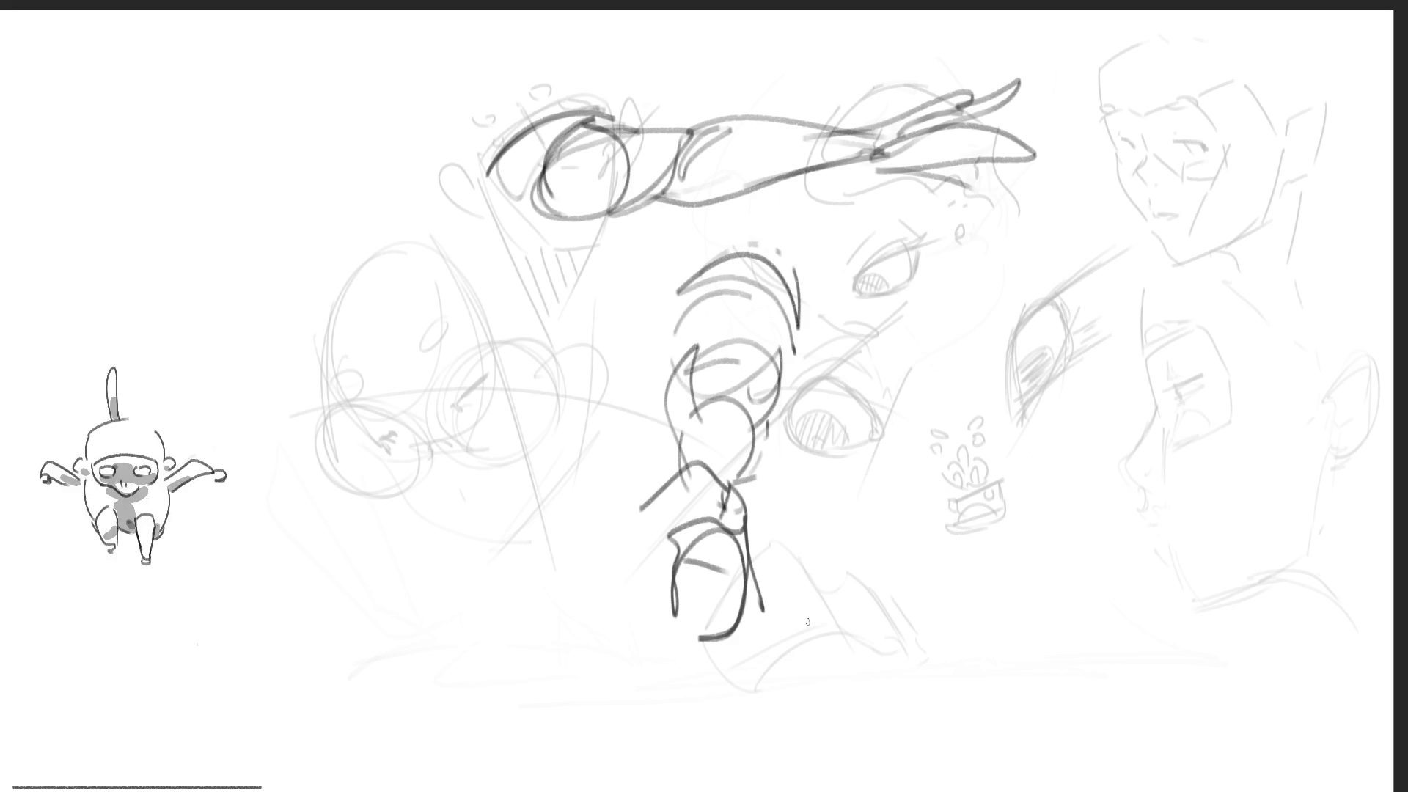
Sketch a second standing figure to the right, then erase all gesture strokes to light grey
{"action": "mouse_move", "coordinate": [913, 305]}
{"action": "left_mouse_down"}
{"action": "mouse_move", "coordinate": [941, 261]}
{"action": "mouse_move", "coordinate": [1002, 304]}
{"action": "left_mouse_up"}
{"action": "left_click_drag", "start_coordinate": [916, 279], "coordinate": [925, 366]}
{"action": "left_click_drag", "start_coordinate": [979, 260], "coordinate": [1009, 315]}
{"action": "mouse_move", "coordinate": [1012, 334]}
{"action": "left_mouse_down"}
{"action": "mouse_move", "coordinate": [944, 354]}
{"action": "mouse_move", "coordinate": [942, 413]}
{"action": "left_mouse_up"}
{"action": "left_click_drag", "start_coordinate": [945, 356], "coordinate": [1026, 367]}
{"action": "left_click_drag", "start_coordinate": [1005, 316], "coordinate": [1031, 385]}
{"action": "mouse_move", "coordinate": [979, 466]}
{"action": "left_mouse_down"}
{"action": "mouse_move", "coordinate": [990, 440]}
{"action": "mouse_move", "coordinate": [1064, 454]}
{"action": "mouse_move", "coordinate": [1057, 591]}
{"action": "left_mouse_up"}
{"action": "mouse_move", "coordinate": [954, 444]}
{"action": "left_mouse_down"}
{"action": "mouse_move", "coordinate": [1042, 547]}
{"action": "mouse_move", "coordinate": [1060, 631]}
{"action": "mouse_move", "coordinate": [1031, 658]}
{"action": "left_mouse_up"}
{"action": "mouse_move", "coordinate": [1031, 586]}
{"action": "left_mouse_down"}
{"action": "mouse_move", "coordinate": [1028, 712]}
{"action": "mouse_move", "coordinate": [1033, 624]}
{"action": "left_mouse_up"}
{"action": "mouse_move", "coordinate": [1030, 622]}
{"action": "left_mouse_down"}
{"action": "mouse_move", "coordinate": [1034, 766]}
{"action": "mouse_move", "coordinate": [1058, 698]}
{"action": "mouse_move", "coordinate": [1030, 789]}
{"action": "left_mouse_up"}
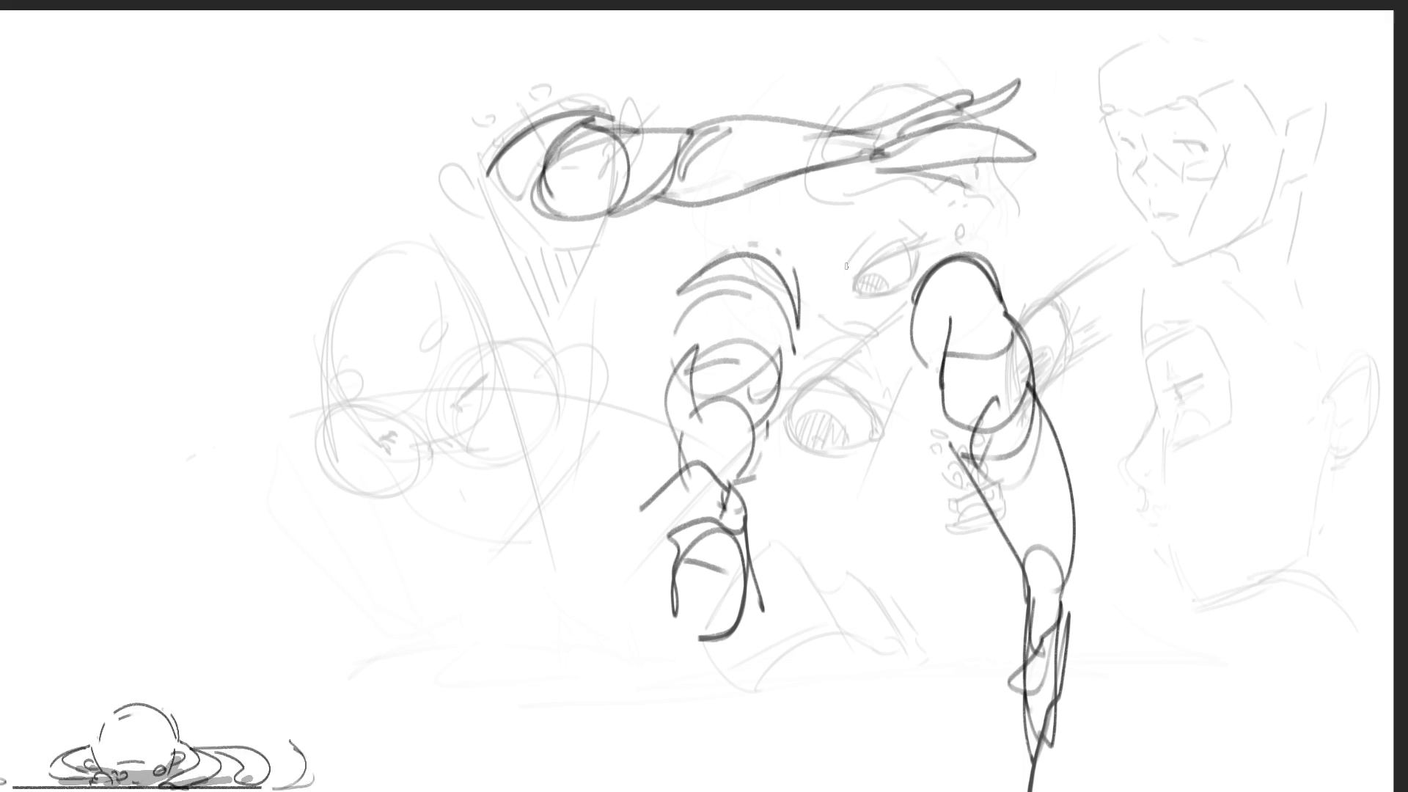
{"action": "mouse_move", "coordinate": [885, 296]}
{"action": "left_mouse_down"}
{"action": "mouse_move", "coordinate": [408, 345]}
{"action": "mouse_move", "coordinate": [1038, 755]}
{"action": "mouse_move", "coordinate": [828, 544]}
{"action": "mouse_move", "coordinate": [785, 644]}
{"action": "mouse_move", "coordinate": [1195, 173]}
{"action": "mouse_move", "coordinate": [761, 179]}
{"action": "mouse_move", "coordinate": [710, 358]}
{"action": "left_mouse_up"}
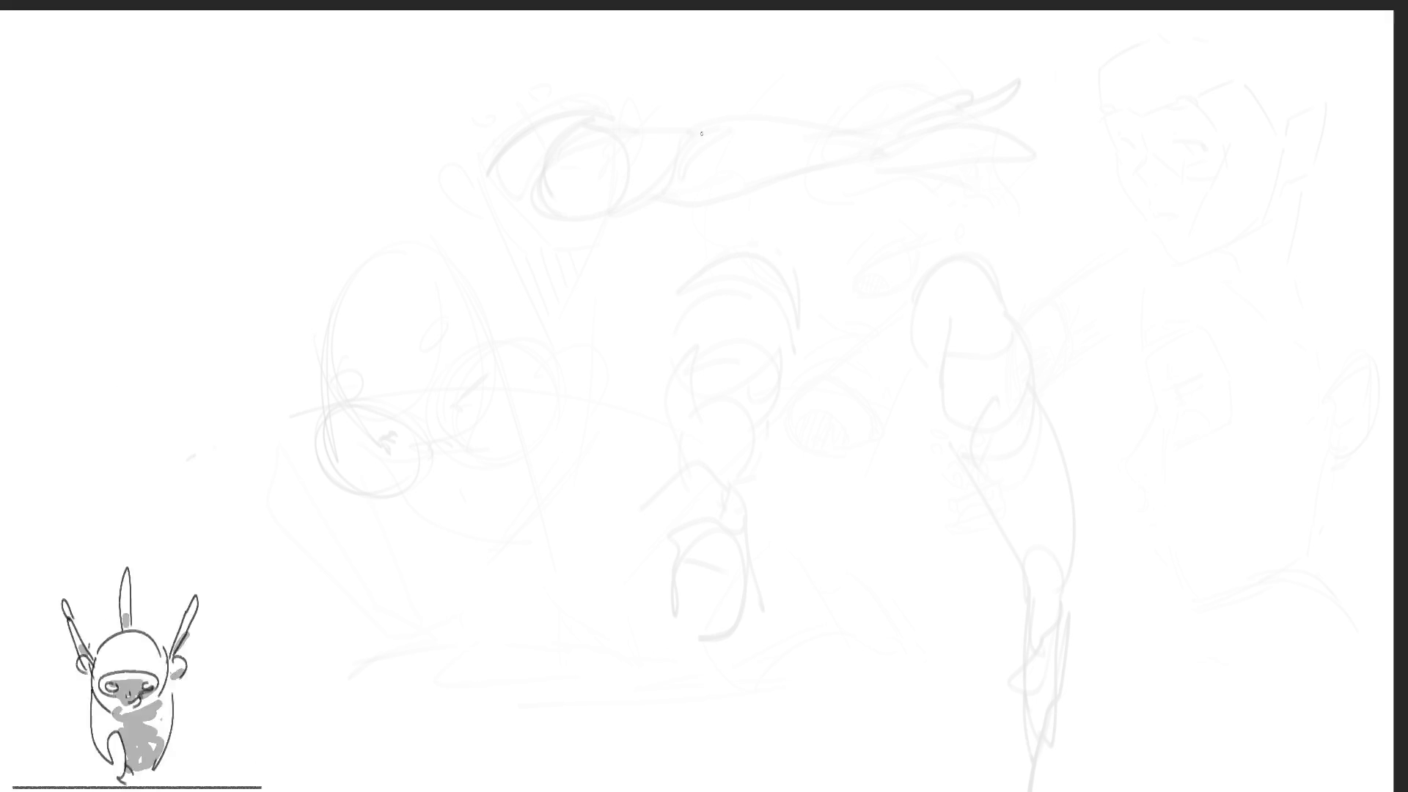
Rough in an upturned head with ear, jaw, chin, neck, guide and hair lines
{"action": "mouse_move", "coordinate": [683, 100]}
{"action": "left_mouse_down"}
{"action": "mouse_move", "coordinate": [679, 171]}
{"action": "mouse_move", "coordinate": [749, 44]}
{"action": "mouse_move", "coordinate": [784, 73]}
{"action": "mouse_move", "coordinate": [814, 143]}
{"action": "left_mouse_up"}
{"action": "left_click_drag", "start_coordinate": [776, 60], "coordinate": [786, 235]}
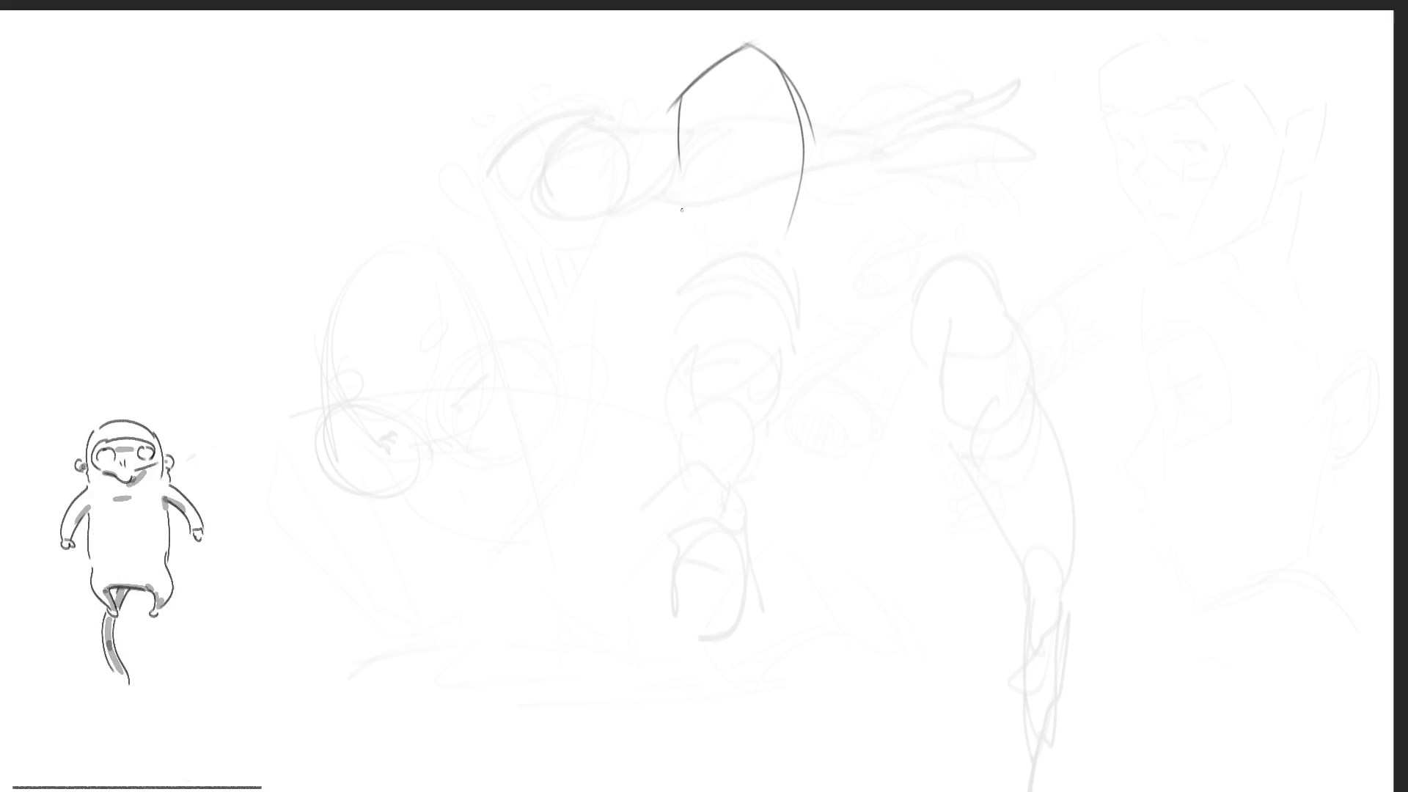
{"action": "mouse_move", "coordinate": [699, 154]}
{"action": "left_mouse_down"}
{"action": "mouse_move", "coordinate": [660, 178]}
{"action": "mouse_move", "coordinate": [690, 165]}
{"action": "mouse_move", "coordinate": [674, 147]}
{"action": "mouse_move", "coordinate": [699, 187]}
{"action": "mouse_move", "coordinate": [763, 97]}
{"action": "left_mouse_up"}
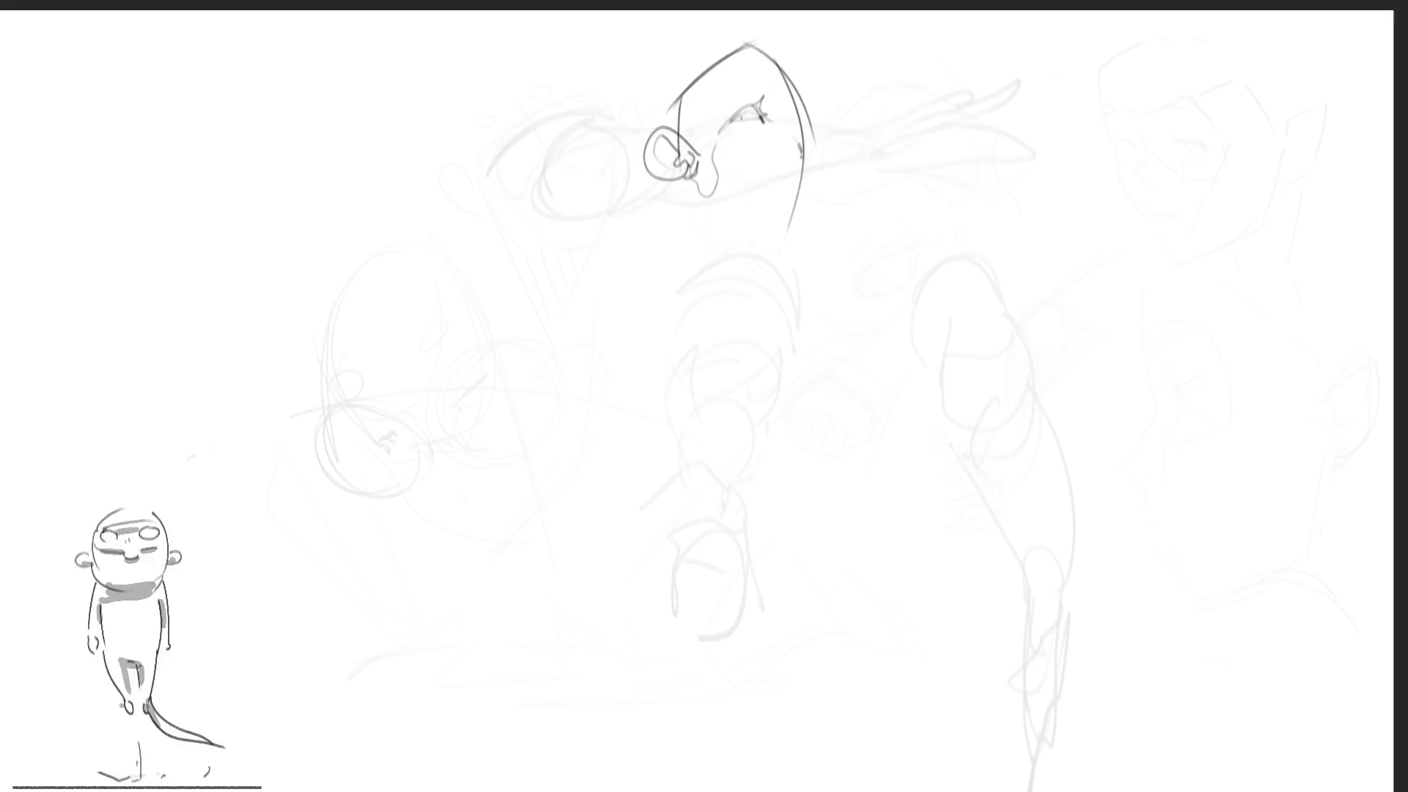
{"action": "left_click_drag", "start_coordinate": [801, 163], "coordinate": [794, 217]}
{"action": "mouse_move", "coordinate": [698, 188]}
{"action": "left_mouse_down"}
{"action": "mouse_move", "coordinate": [721, 224]}
{"action": "mouse_move", "coordinate": [772, 244]}
{"action": "mouse_move", "coordinate": [755, 290]}
{"action": "left_mouse_up"}
{"action": "mouse_move", "coordinate": [800, 208]}
{"action": "left_mouse_down"}
{"action": "mouse_move", "coordinate": [747, 271]}
{"action": "mouse_move", "coordinate": [704, 229]}
{"action": "mouse_move", "coordinate": [699, 304]}
{"action": "left_mouse_up"}
{"action": "mouse_move", "coordinate": [704, 232]}
{"action": "left_mouse_down"}
{"action": "mouse_move", "coordinate": [715, 330]}
{"action": "mouse_move", "coordinate": [679, 295]}
{"action": "mouse_move", "coordinate": [823, 270]}
{"action": "mouse_move", "coordinate": [798, 267]}
{"action": "mouse_move", "coordinate": [866, 287]}
{"action": "mouse_move", "coordinate": [816, 335]}
{"action": "left_mouse_up"}
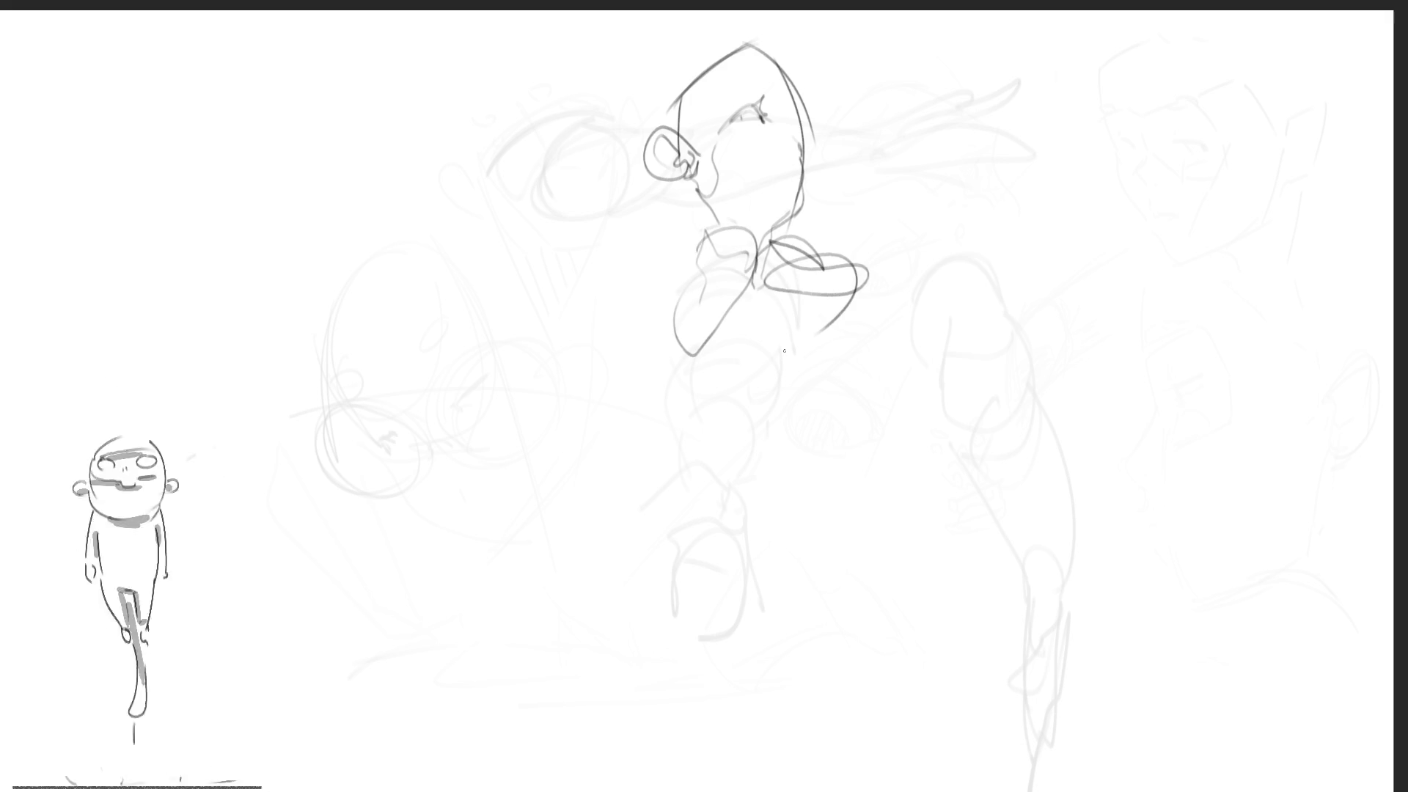
{"action": "mouse_move", "coordinate": [680, 203]}
{"action": "left_mouse_down"}
{"action": "mouse_move", "coordinate": [701, 268]}
{"action": "mouse_move", "coordinate": [590, 286]}
{"action": "left_mouse_up"}
{"action": "left_click_drag", "start_coordinate": [678, 235], "coordinate": [663, 268]}
{"action": "left_click_drag", "start_coordinate": [678, 194], "coordinate": [703, 213]}
{"action": "mouse_move", "coordinate": [689, 153]}
{"action": "left_mouse_down"}
{"action": "mouse_move", "coordinate": [756, 45]}
{"action": "mouse_move", "coordinate": [766, 87]}
{"action": "mouse_move", "coordinate": [770, 35]}
{"action": "left_mouse_up"}
{"action": "mouse_move", "coordinate": [781, 53]}
{"action": "left_mouse_down"}
{"action": "mouse_move", "coordinate": [807, 28]}
{"action": "mouse_move", "coordinate": [829, 150]}
{"action": "left_mouse_up"}
{"action": "left_click_drag", "start_coordinate": [754, 32], "coordinate": [668, 78]}
{"action": "left_click_drag", "start_coordinate": [644, 99], "coordinate": [669, 204]}
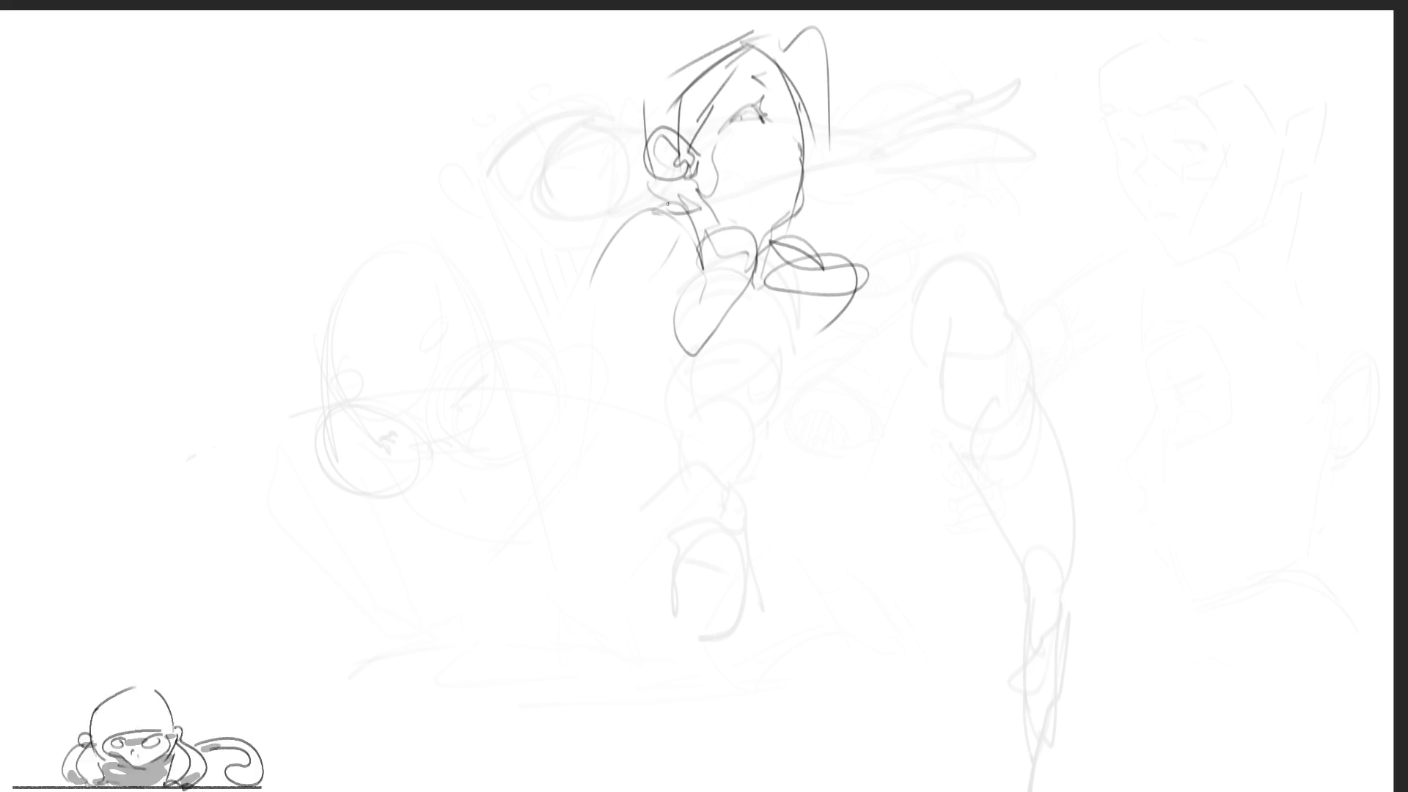
Sketch the right shoulder and chest curves with hatching below the chin
{"action": "mouse_move", "coordinate": [809, 208]}
{"action": "left_mouse_down"}
{"action": "mouse_move", "coordinate": [828, 242]}
{"action": "mouse_move", "coordinate": [864, 188]}
{"action": "mouse_move", "coordinate": [911, 192]}
{"action": "left_mouse_up"}
{"action": "mouse_move", "coordinate": [917, 142]}
{"action": "left_mouse_down"}
{"action": "mouse_move", "coordinate": [912, 192]}
{"action": "mouse_move", "coordinate": [939, 198]}
{"action": "left_mouse_up"}
{"action": "left_click_drag", "start_coordinate": [711, 270], "coordinate": [708, 334]}
{"action": "left_click_drag", "start_coordinate": [812, 270], "coordinate": [875, 328]}
{"action": "left_click_drag", "start_coordinate": [708, 364], "coordinate": [801, 334]}
{"action": "left_click_drag", "start_coordinate": [789, 351], "coordinate": [863, 331]}
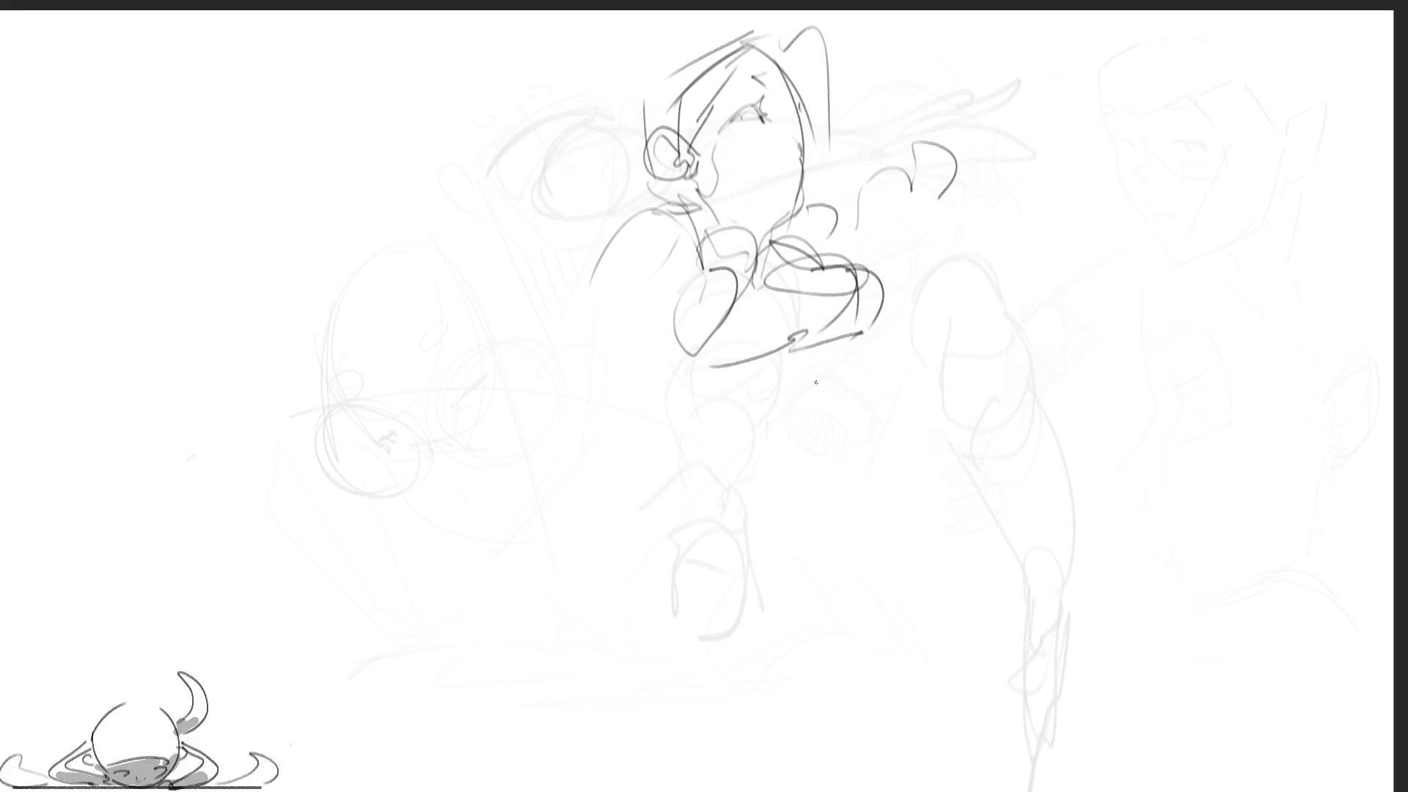
{"action": "left_click_drag", "start_coordinate": [730, 381], "coordinate": [847, 338]}
{"action": "mouse_move", "coordinate": [717, 405]}
{"action": "left_mouse_down"}
{"action": "mouse_move", "coordinate": [847, 346]}
{"action": "mouse_move", "coordinate": [839, 383]}
{"action": "left_mouse_up"}
Add the waist, torso side, left arm, lower hip and raised right arm
{"action": "mouse_move", "coordinate": [743, 439]}
{"action": "left_mouse_down"}
{"action": "mouse_move", "coordinate": [832, 395]}
{"action": "mouse_move", "coordinate": [854, 414]}
{"action": "left_mouse_up"}
{"action": "left_click_drag", "start_coordinate": [780, 386], "coordinate": [840, 518]}
{"action": "left_click_drag", "start_coordinate": [844, 403], "coordinate": [862, 480]}
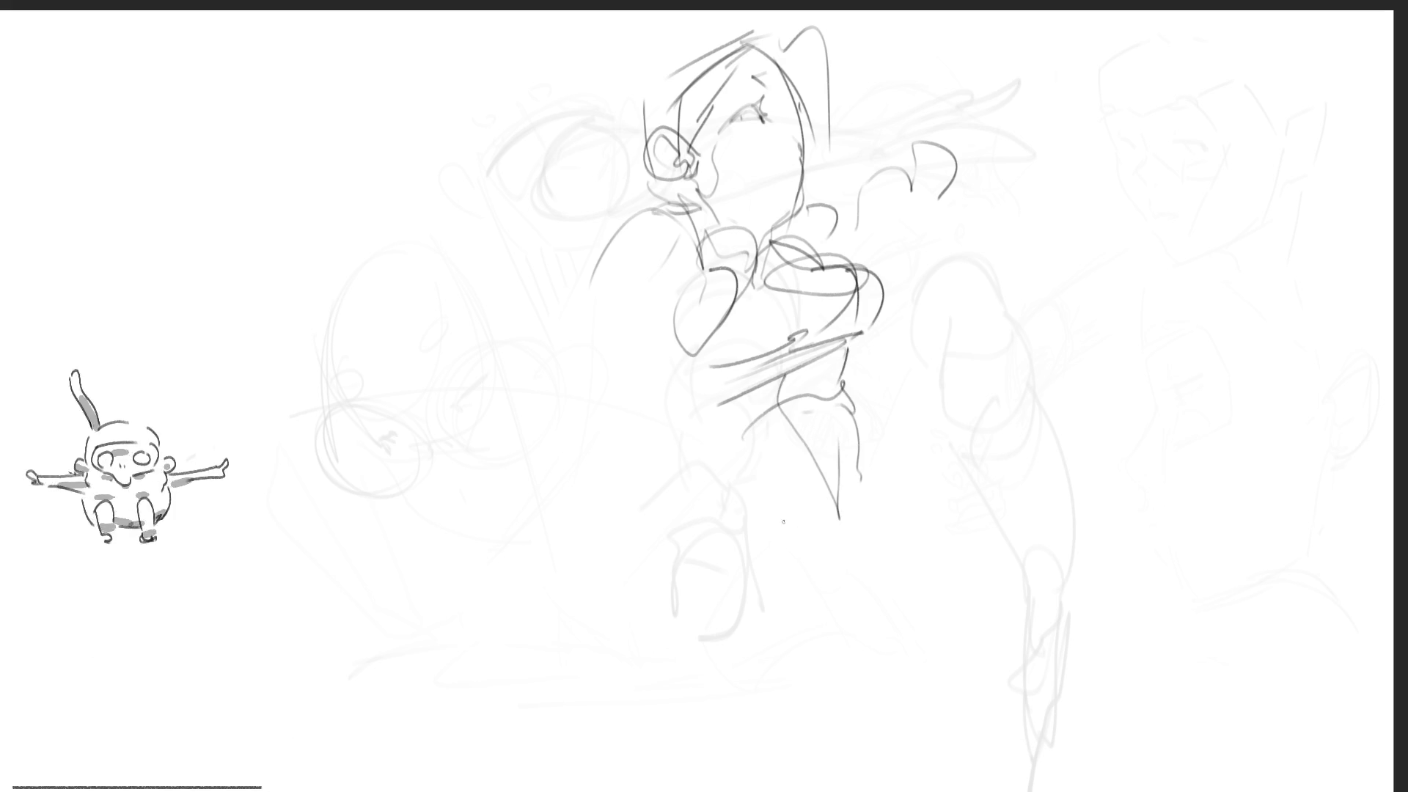
{"action": "left_click_drag", "start_coordinate": [690, 372], "coordinate": [690, 418]}
{"action": "left_click_drag", "start_coordinate": [616, 242], "coordinate": [514, 418]}
{"action": "mouse_move", "coordinate": [961, 220]}
{"action": "left_mouse_down"}
{"action": "mouse_move", "coordinate": [977, 190]}
{"action": "mouse_move", "coordinate": [992, 234]}
{"action": "mouse_move", "coordinate": [983, 173]}
{"action": "mouse_move", "coordinate": [1004, 179]}
{"action": "mouse_move", "coordinate": [1014, 196]}
{"action": "mouse_move", "coordinate": [970, 255]}
{"action": "left_mouse_up"}
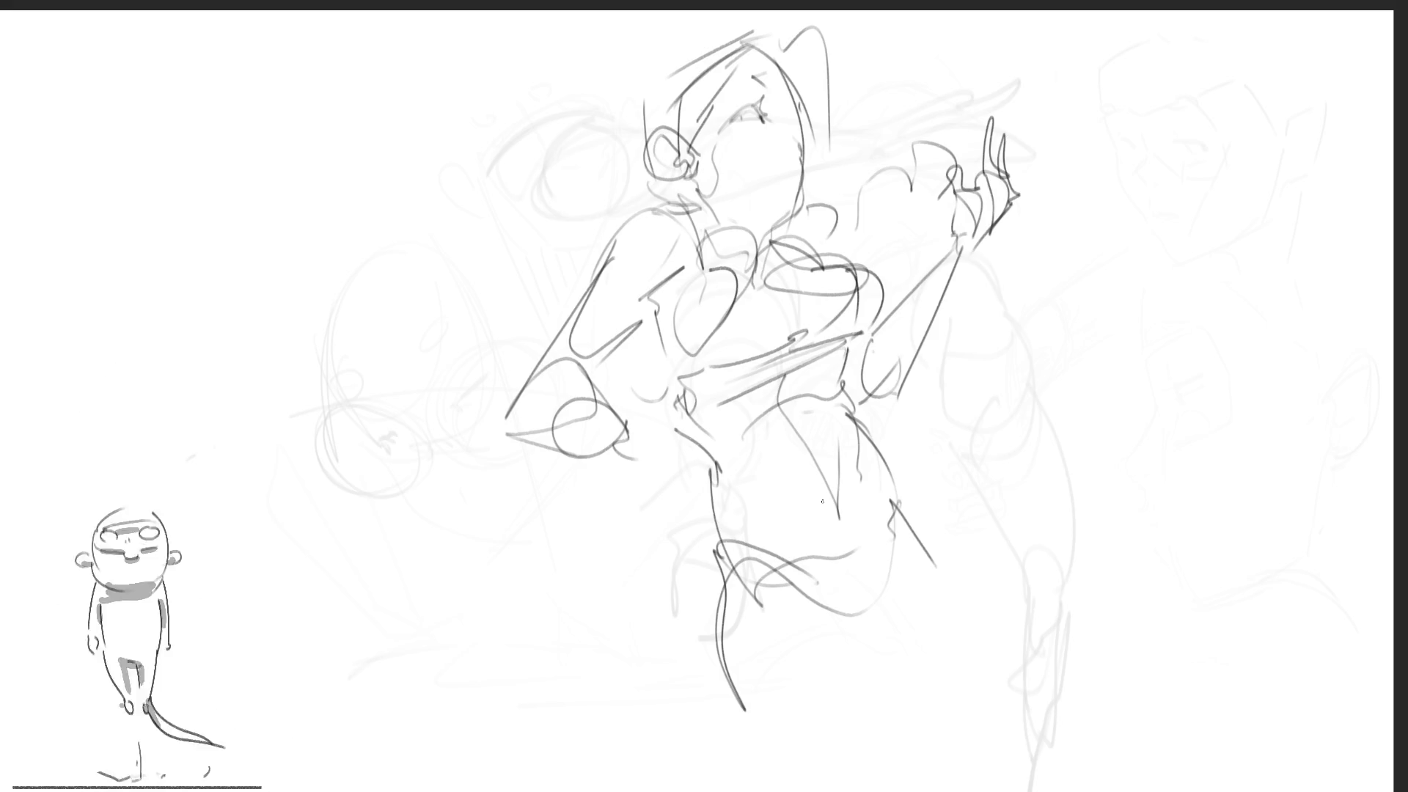
Draw the left hip, thigh and leg down to the bottom of the canvas
{"action": "mouse_move", "coordinate": [632, 440]}
{"action": "left_mouse_down"}
{"action": "mouse_move", "coordinate": [693, 522]}
{"action": "mouse_move", "coordinate": [657, 526]}
{"action": "left_mouse_up"}
{"action": "left_click_drag", "start_coordinate": [703, 475], "coordinate": [747, 508]}
{"action": "left_click_drag", "start_coordinate": [747, 506], "coordinate": [666, 530]}
{"action": "left_click_drag", "start_coordinate": [712, 488], "coordinate": [827, 593]}
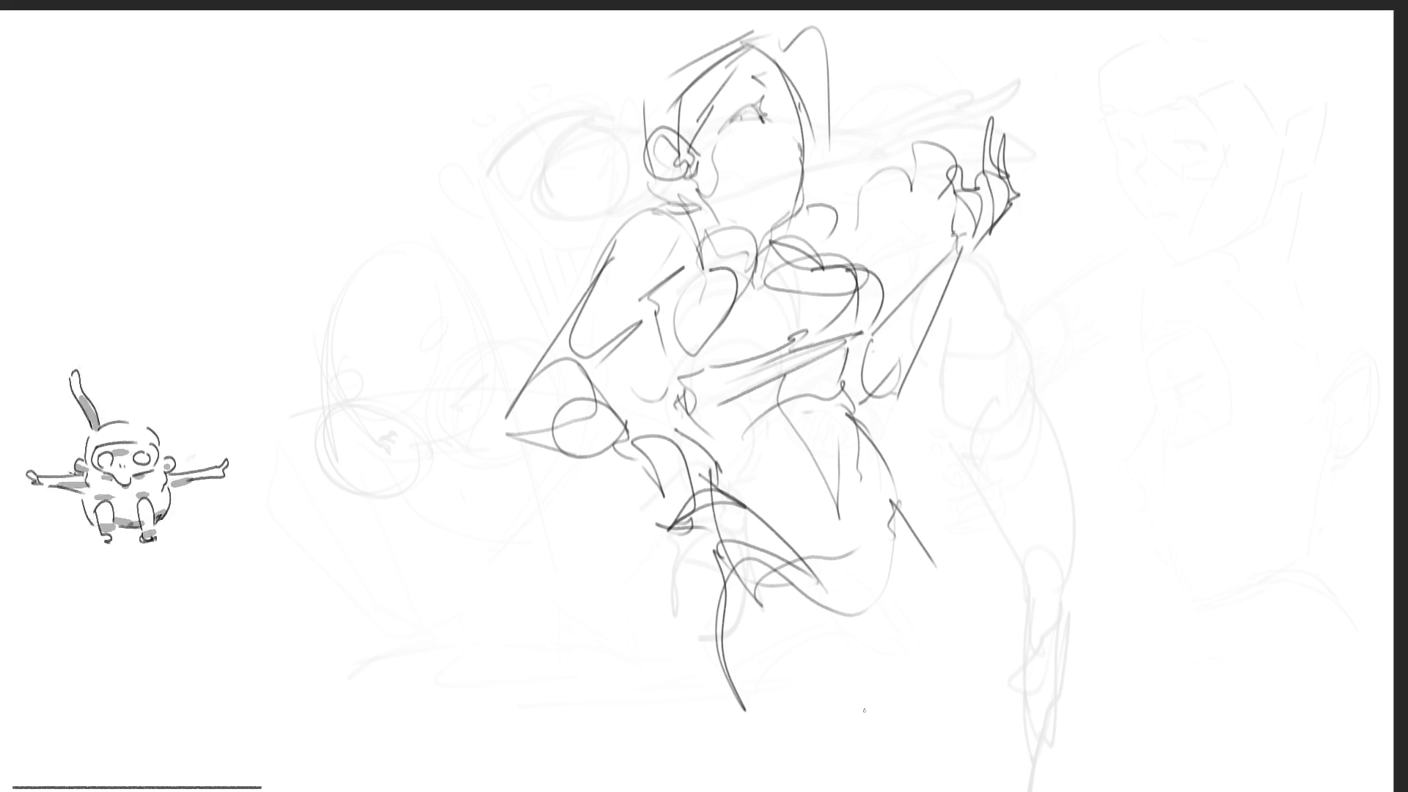
{"action": "mouse_move", "coordinate": [718, 598]}
{"action": "left_mouse_down"}
{"action": "mouse_move", "coordinate": [723, 711]}
{"action": "mouse_move", "coordinate": [777, 790]}
{"action": "left_mouse_up"}
{"action": "left_click_drag", "start_coordinate": [719, 602], "coordinate": [770, 791]}
{"action": "left_click_drag", "start_coordinate": [766, 609], "coordinate": [858, 651]}
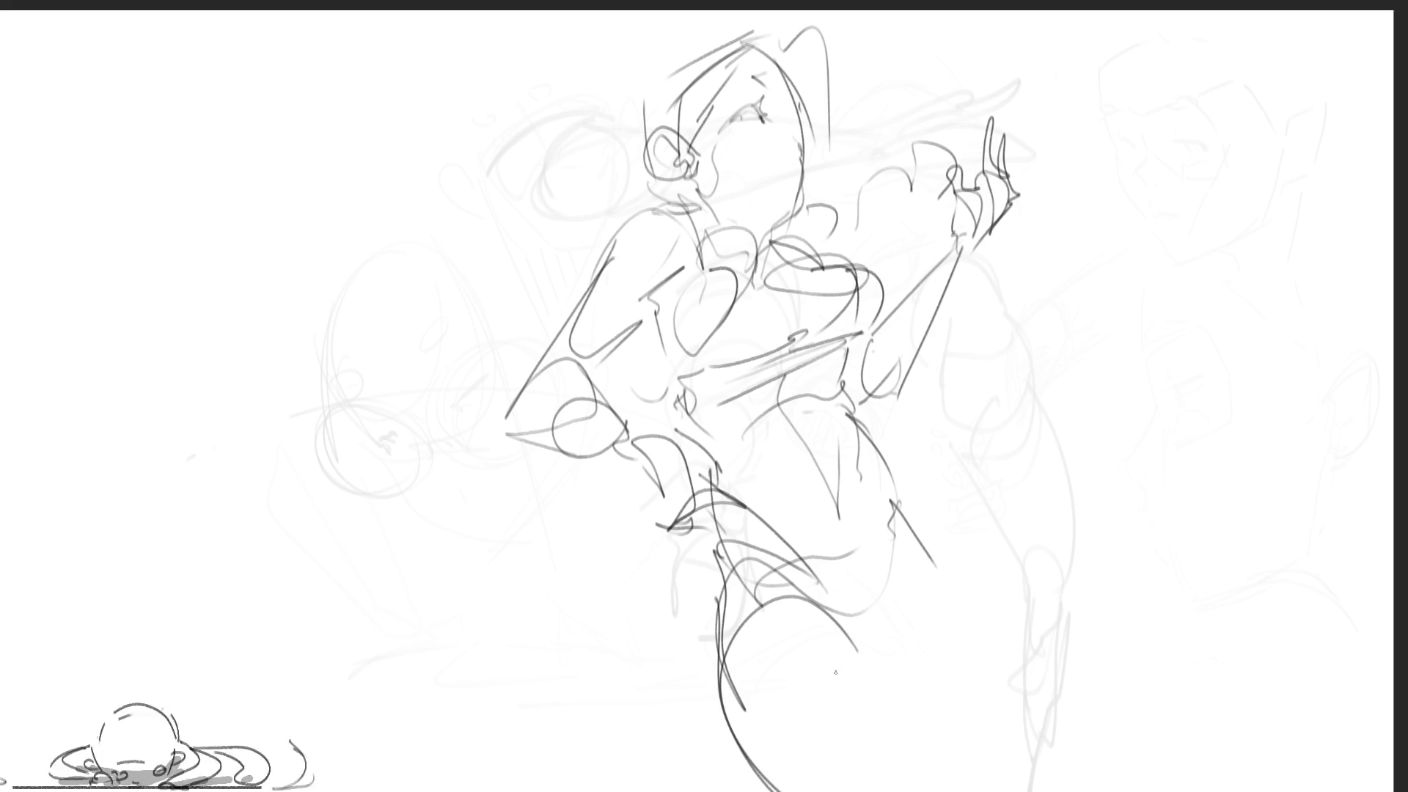
{"action": "left_click_drag", "start_coordinate": [740, 744], "coordinate": [768, 723]}
{"action": "left_click_drag", "start_coordinate": [803, 566], "coordinate": [855, 644]}
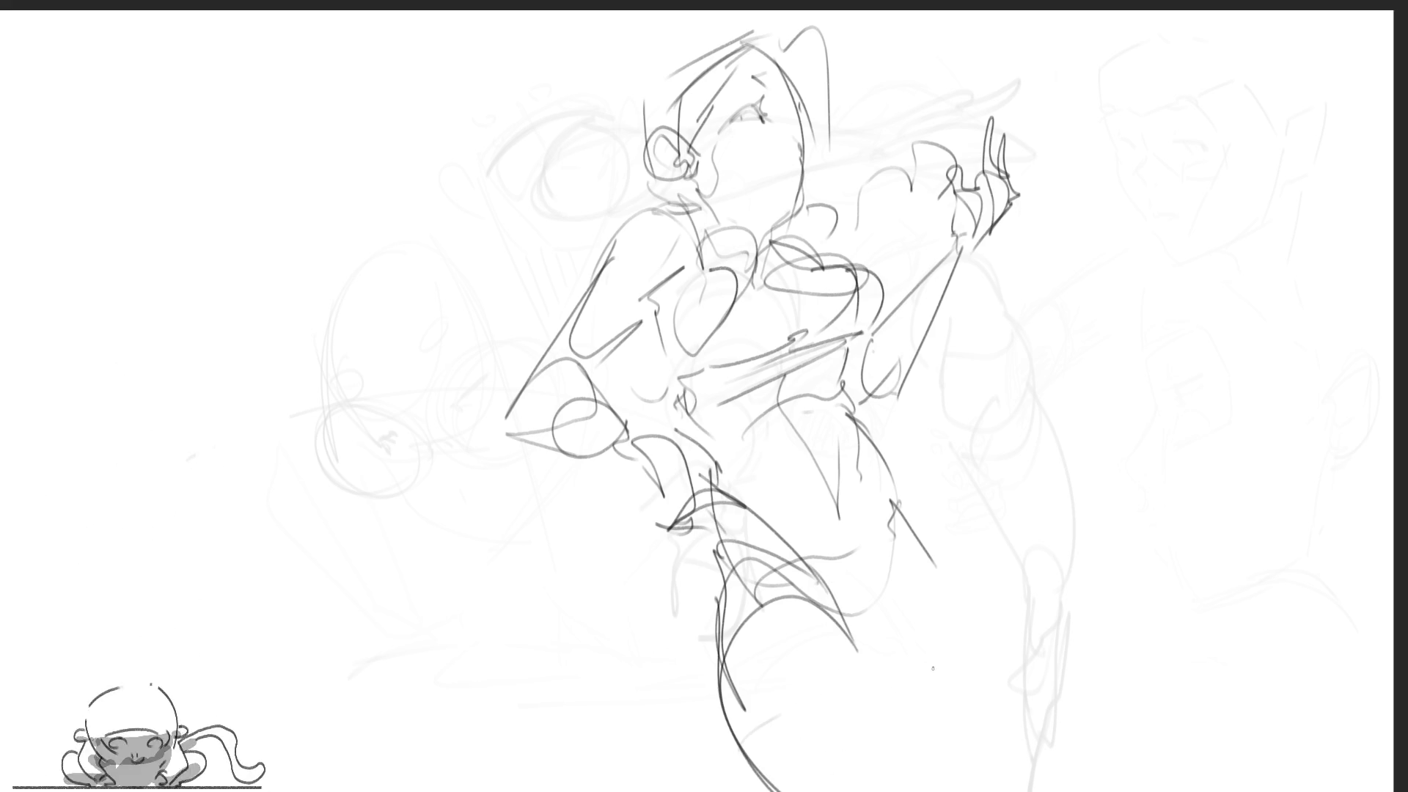
Draw the right thigh and leg, removing a stray curved hip stroke
{"action": "left_click_drag", "start_coordinate": [908, 507], "coordinate": [897, 620]}
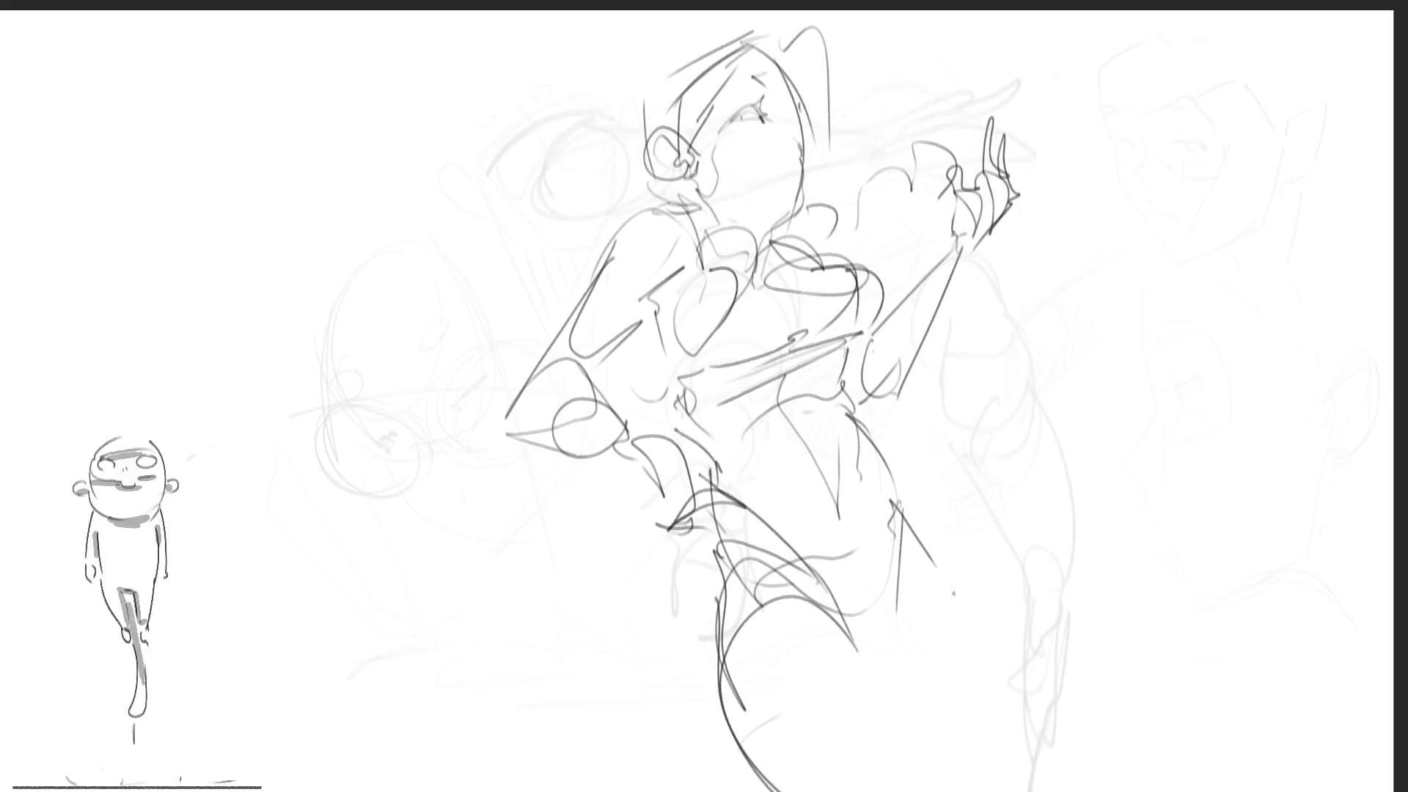
{"action": "left_click_drag", "start_coordinate": [903, 507], "coordinate": [1054, 593]}
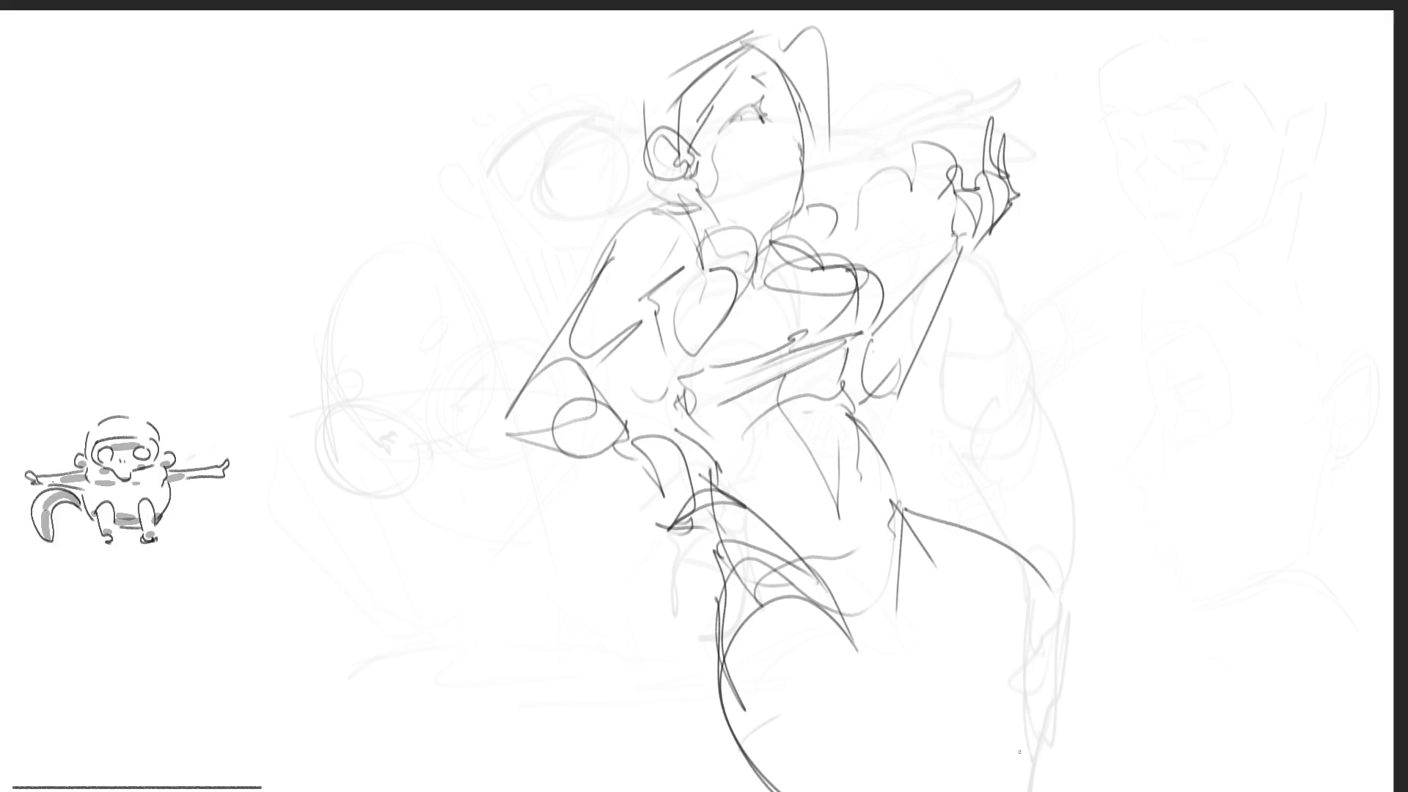
{"action": "key", "text": "ctrl+z"}
{"action": "mouse_move", "coordinate": [908, 494]}
{"action": "left_mouse_down"}
{"action": "mouse_move", "coordinate": [945, 545]}
{"action": "mouse_move", "coordinate": [977, 708]}
{"action": "mouse_move", "coordinate": [953, 770]}
{"action": "left_mouse_up"}
{"action": "left_click_drag", "start_coordinate": [874, 672], "coordinate": [953, 749]}
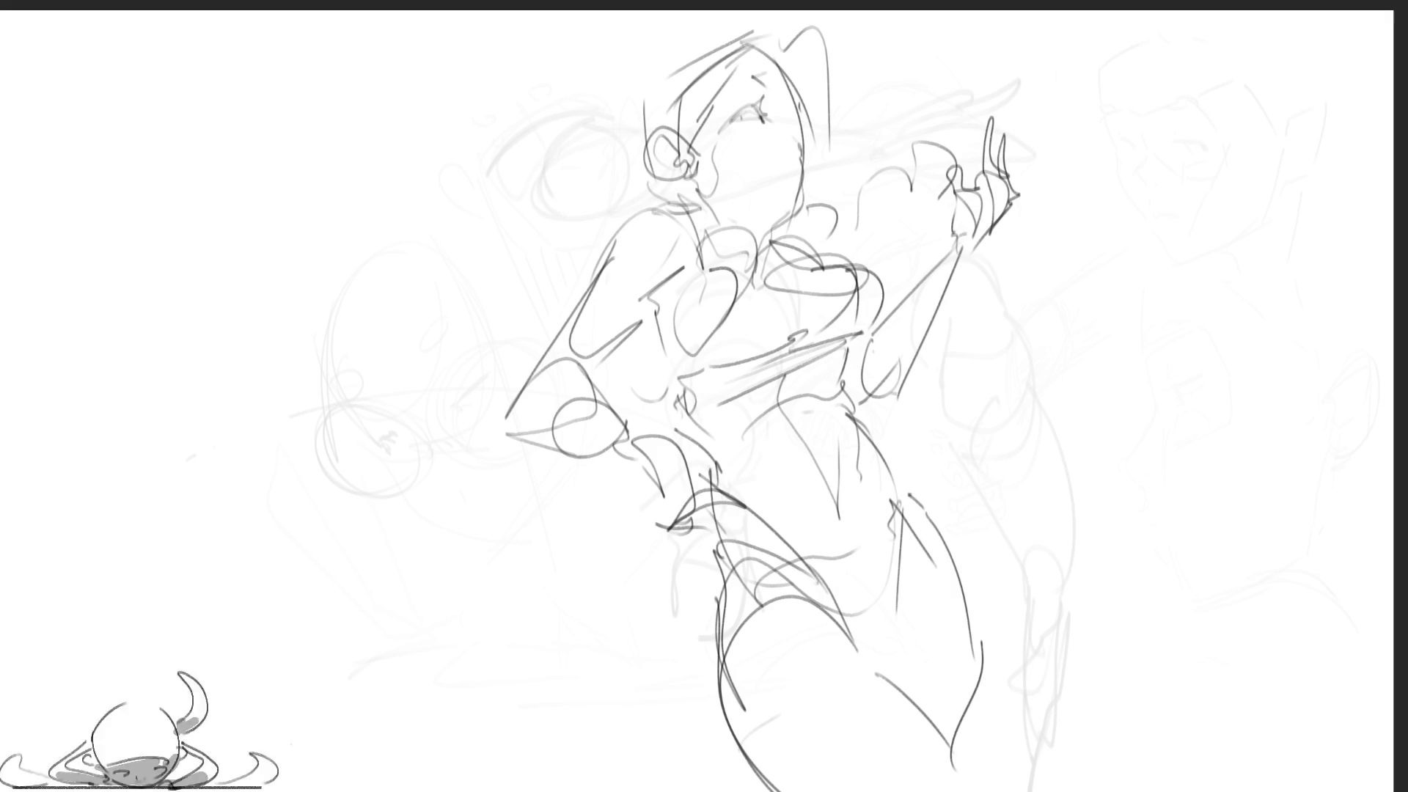
Sketch a new head outline at the top right with eye lines
{"action": "mouse_move", "coordinate": [1085, 96]}
{"action": "left_mouse_down"}
{"action": "mouse_move", "coordinate": [1098, 155]}
{"action": "mouse_move", "coordinate": [1075, 117]}
{"action": "mouse_move", "coordinate": [1153, 59]}
{"action": "mouse_move", "coordinate": [1191, 109]}
{"action": "left_mouse_up"}
{"action": "mouse_move", "coordinate": [1153, 63]}
{"action": "left_mouse_down"}
{"action": "mouse_move", "coordinate": [1203, 148]}
{"action": "mouse_move", "coordinate": [1164, 162]}
{"action": "mouse_move", "coordinate": [1184, 157]}
{"action": "left_mouse_up"}
{"action": "mouse_move", "coordinate": [1099, 176]}
{"action": "left_mouse_down"}
{"action": "mouse_move", "coordinate": [1115, 164]}
{"action": "mouse_move", "coordinate": [1107, 222]}
{"action": "mouse_move", "coordinate": [1178, 285]}
{"action": "left_mouse_up"}
Add eye, cheek, brow, ear, jaw and neck lines to the top-right face
{"action": "left_click_drag", "start_coordinate": [1127, 235], "coordinate": [1142, 240]}
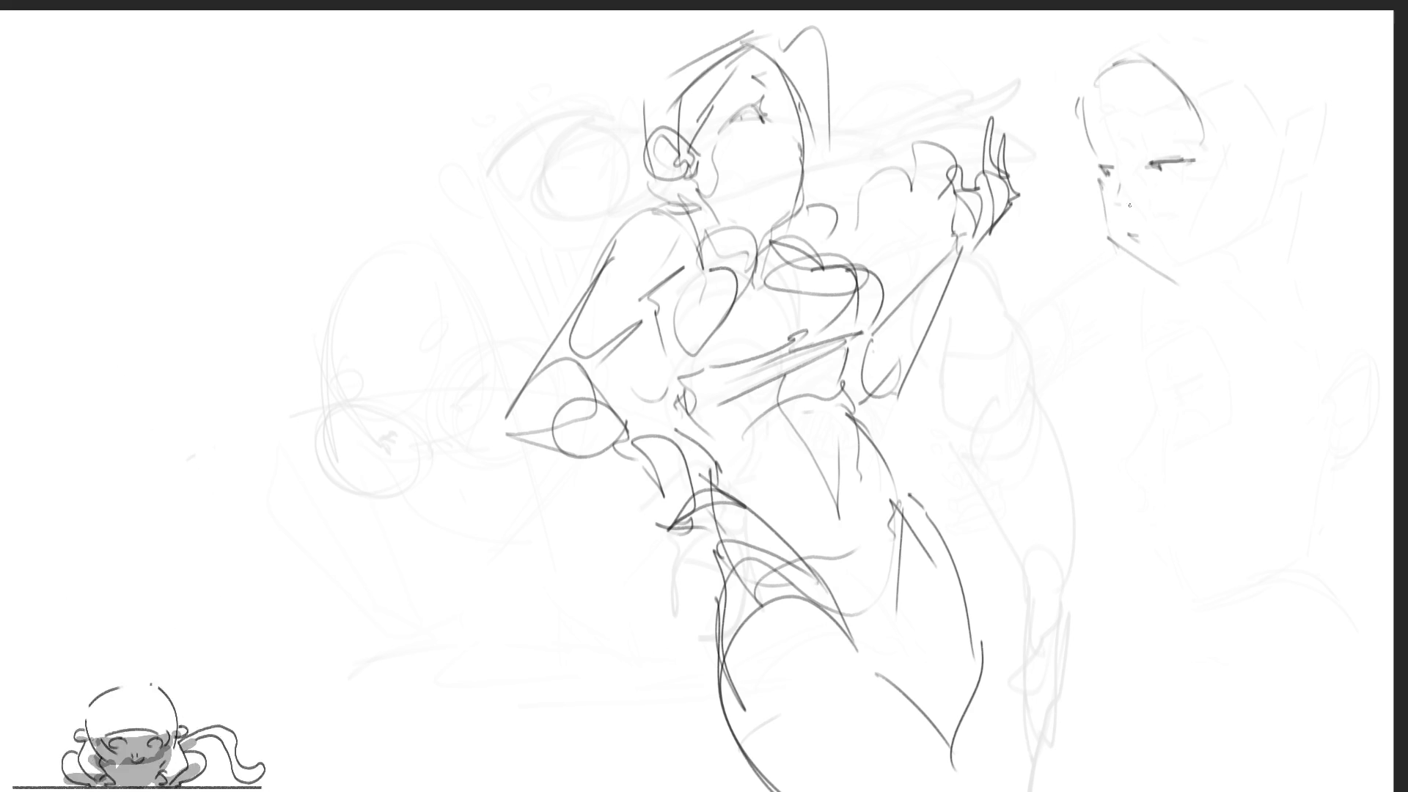
{"action": "left_click_drag", "start_coordinate": [1116, 180], "coordinate": [1204, 182]}
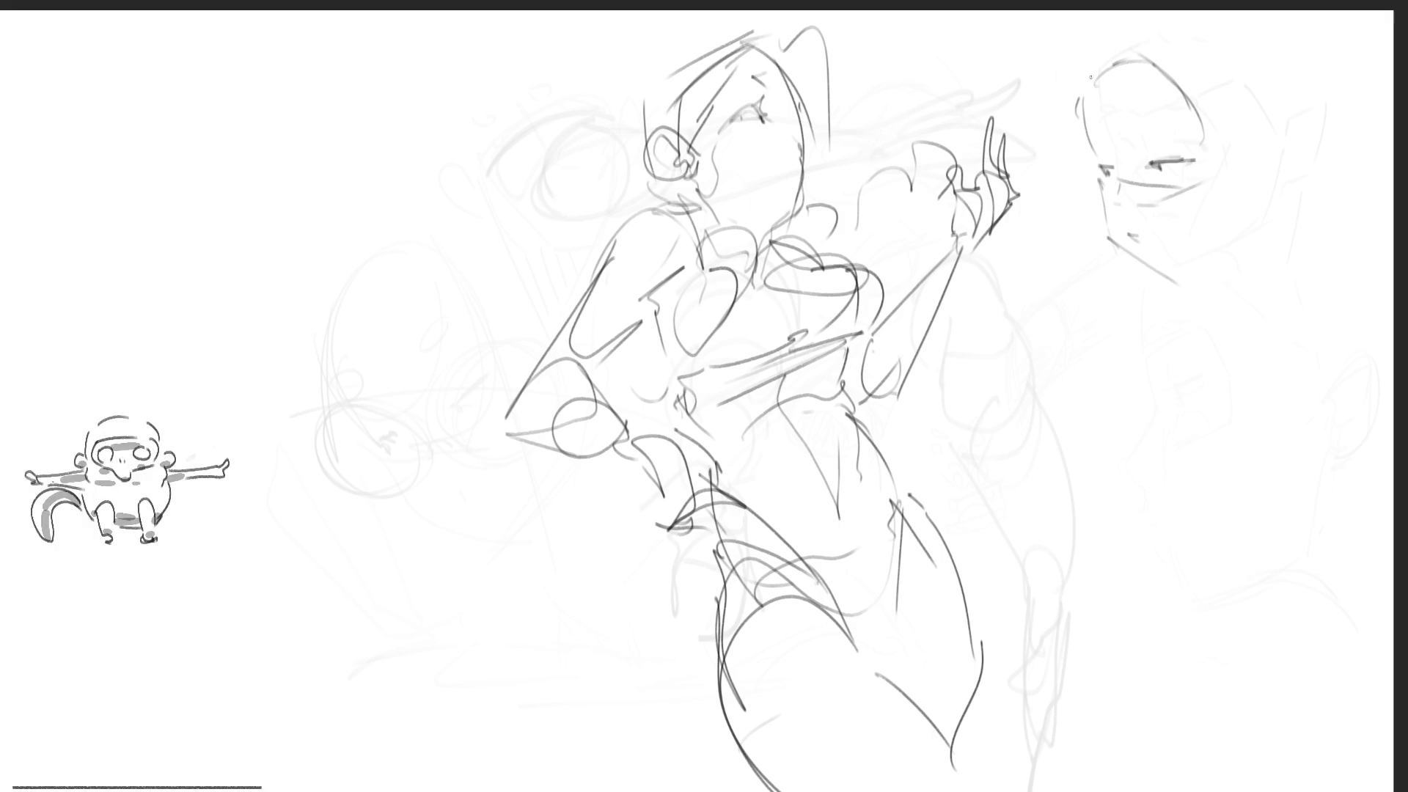
{"action": "left_click_drag", "start_coordinate": [1135, 150], "coordinate": [1155, 143]}
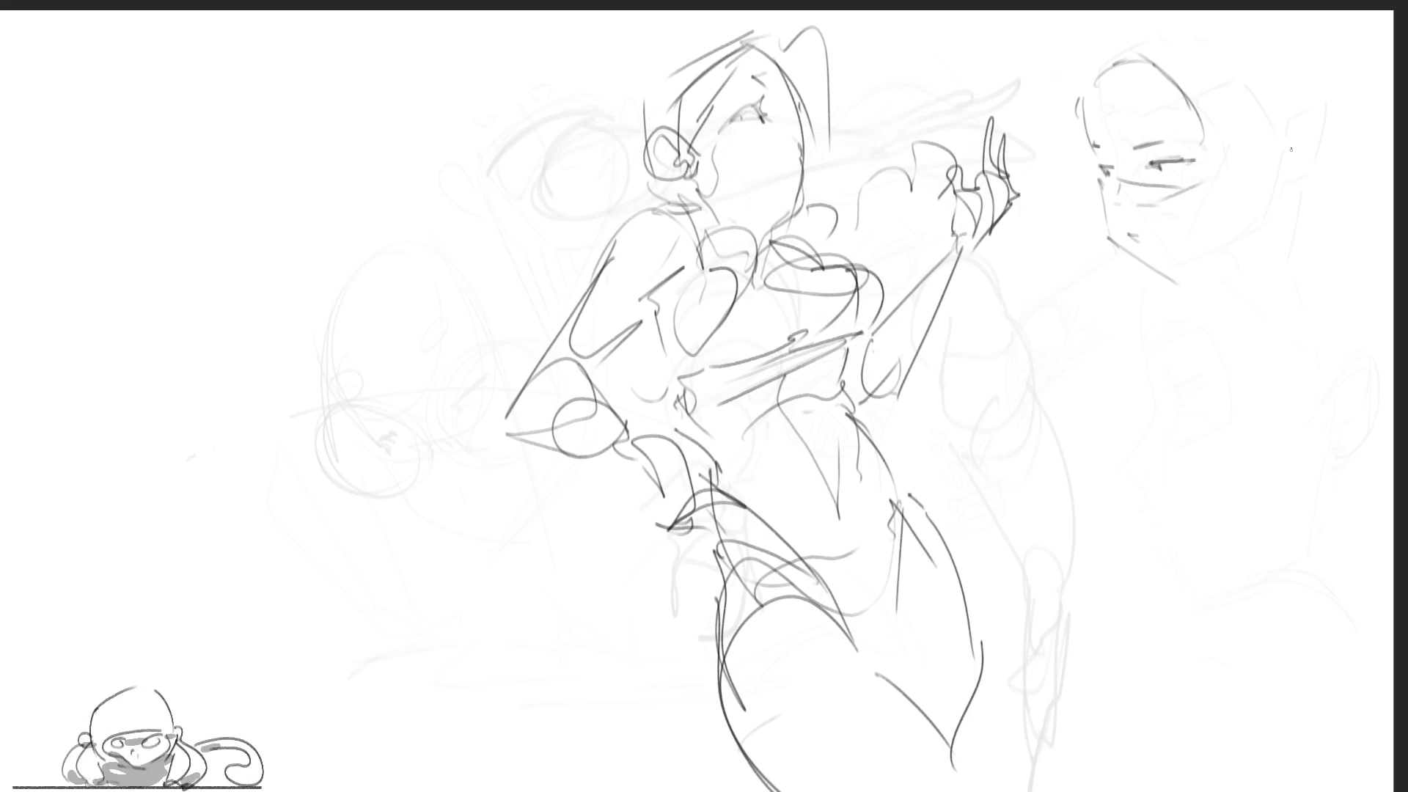
{"action": "mouse_move", "coordinate": [1286, 139]}
{"action": "left_mouse_down"}
{"action": "mouse_move", "coordinate": [1309, 190]}
{"action": "mouse_move", "coordinate": [1276, 184]}
{"action": "mouse_move", "coordinate": [1304, 136]}
{"action": "left_mouse_up"}
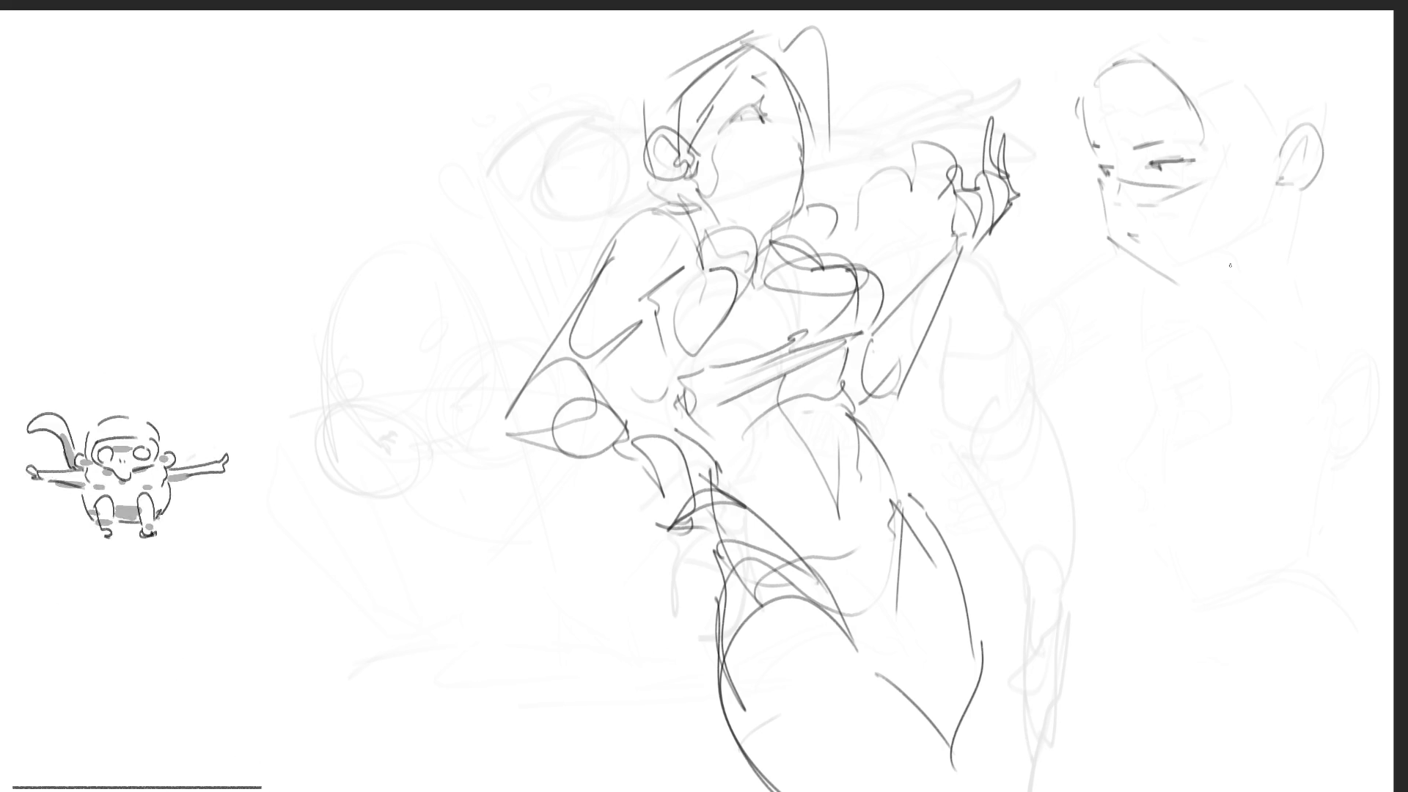
{"action": "left_click_drag", "start_coordinate": [1162, 299], "coordinate": [1231, 270]}
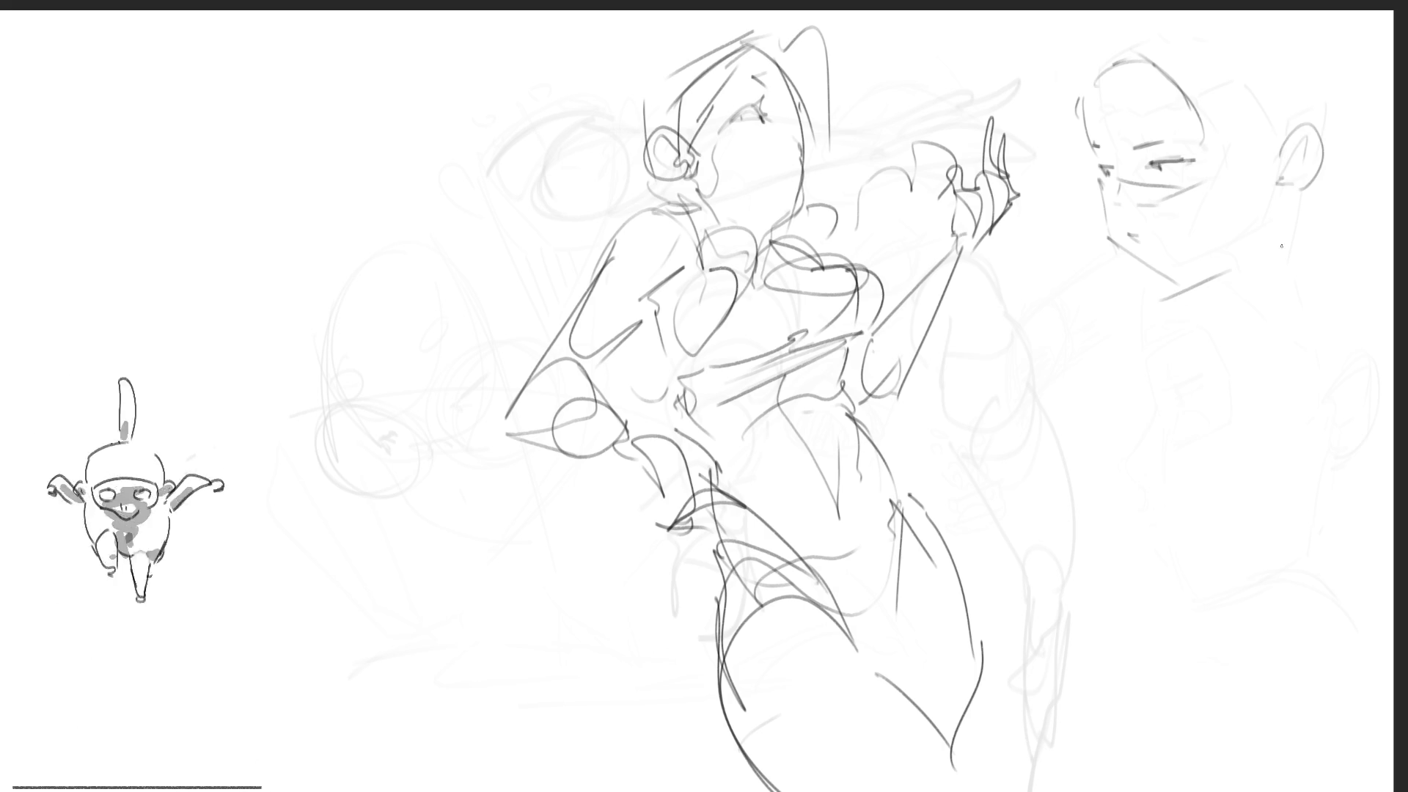
{"action": "left_click_drag", "start_coordinate": [1264, 176], "coordinate": [1257, 218]}
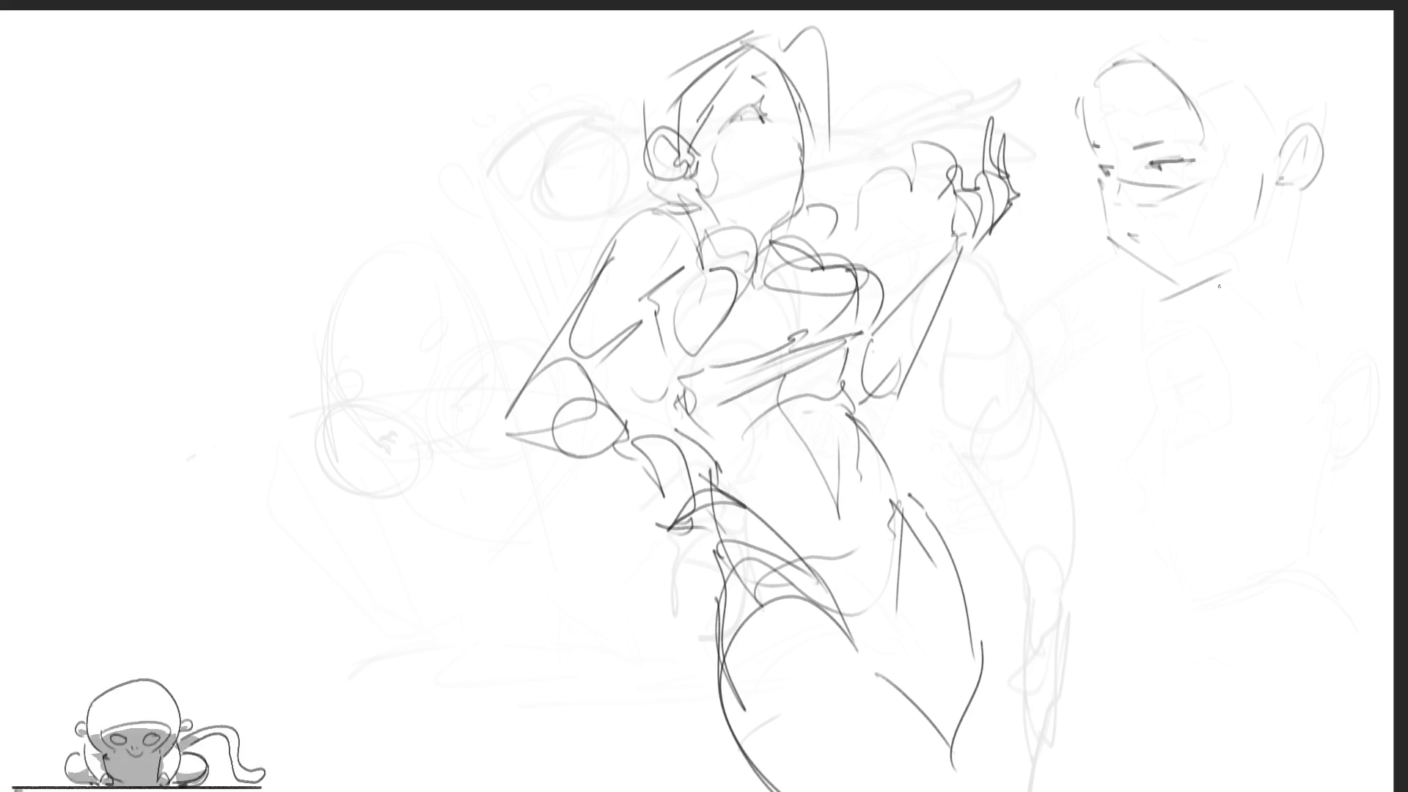
{"action": "mouse_move", "coordinate": [1179, 277]}
{"action": "left_mouse_down"}
{"action": "mouse_move", "coordinate": [1217, 261]}
{"action": "mouse_move", "coordinate": [1223, 281]}
{"action": "left_mouse_up"}
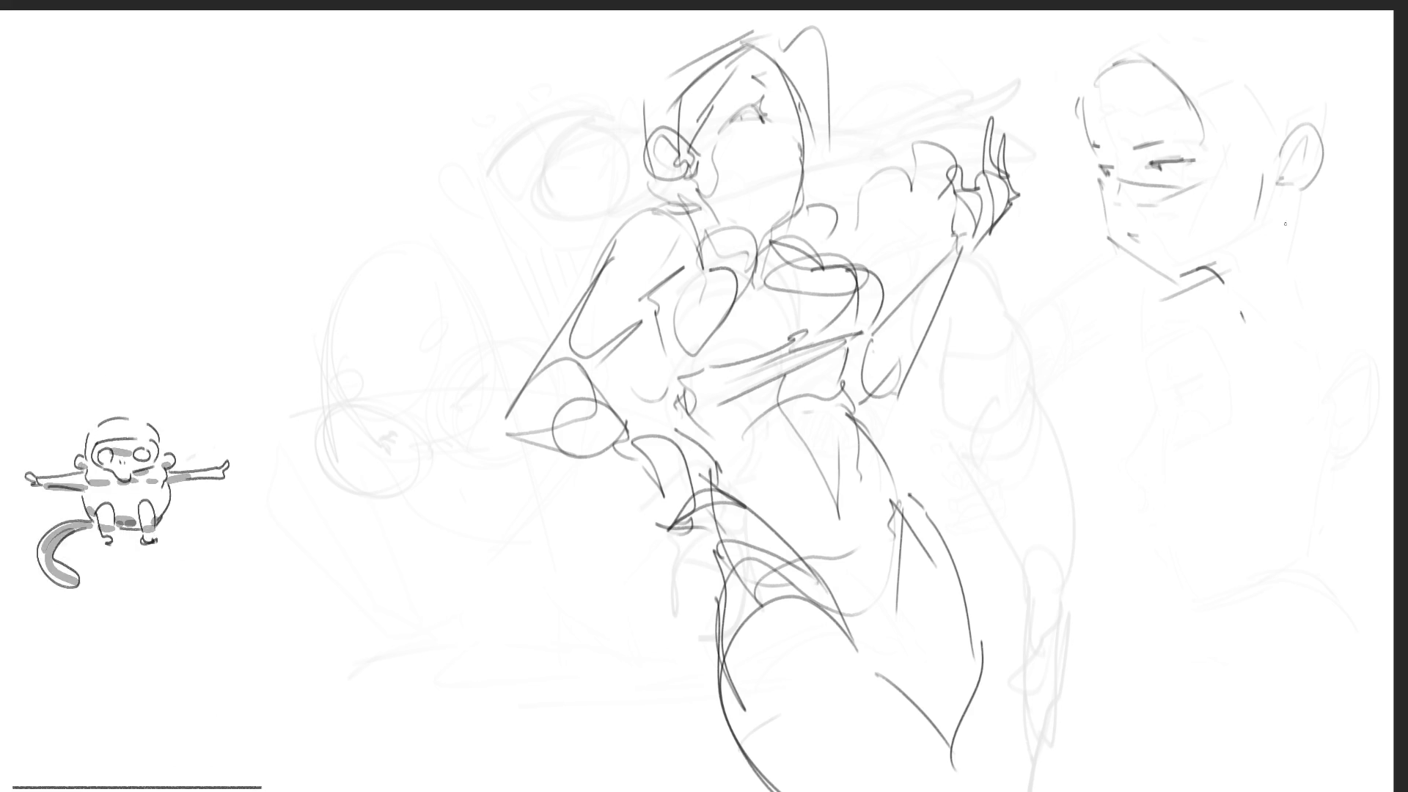
{"action": "left_click_drag", "start_coordinate": [1285, 192], "coordinate": [1293, 276]}
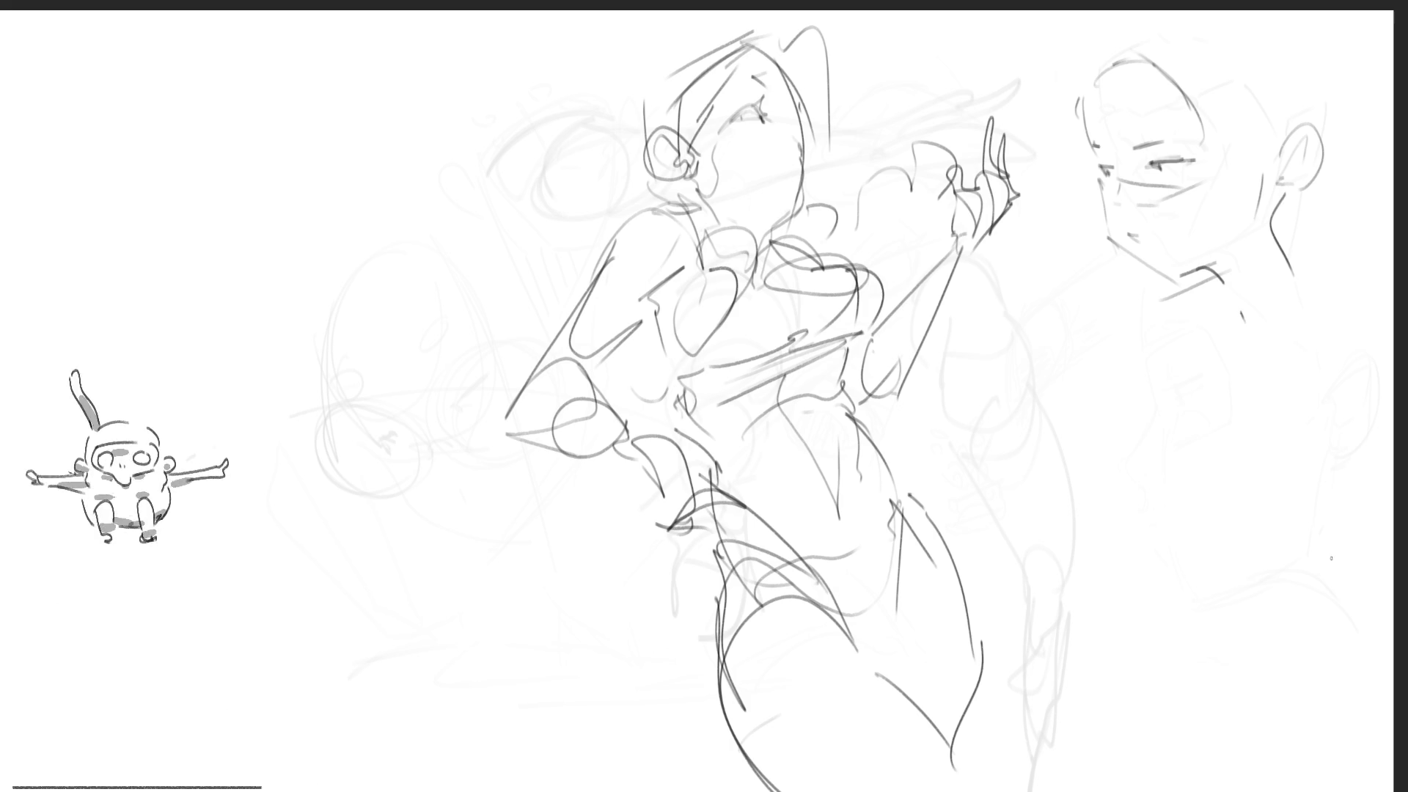
Draw the crown curve, neck, shoulder, collar and chest lines under the top-right head
{"action": "mouse_move", "coordinate": [1091, 66]}
{"action": "left_mouse_down"}
{"action": "mouse_move", "coordinate": [1130, 33]}
{"action": "mouse_move", "coordinate": [1313, 82]}
{"action": "left_mouse_up"}
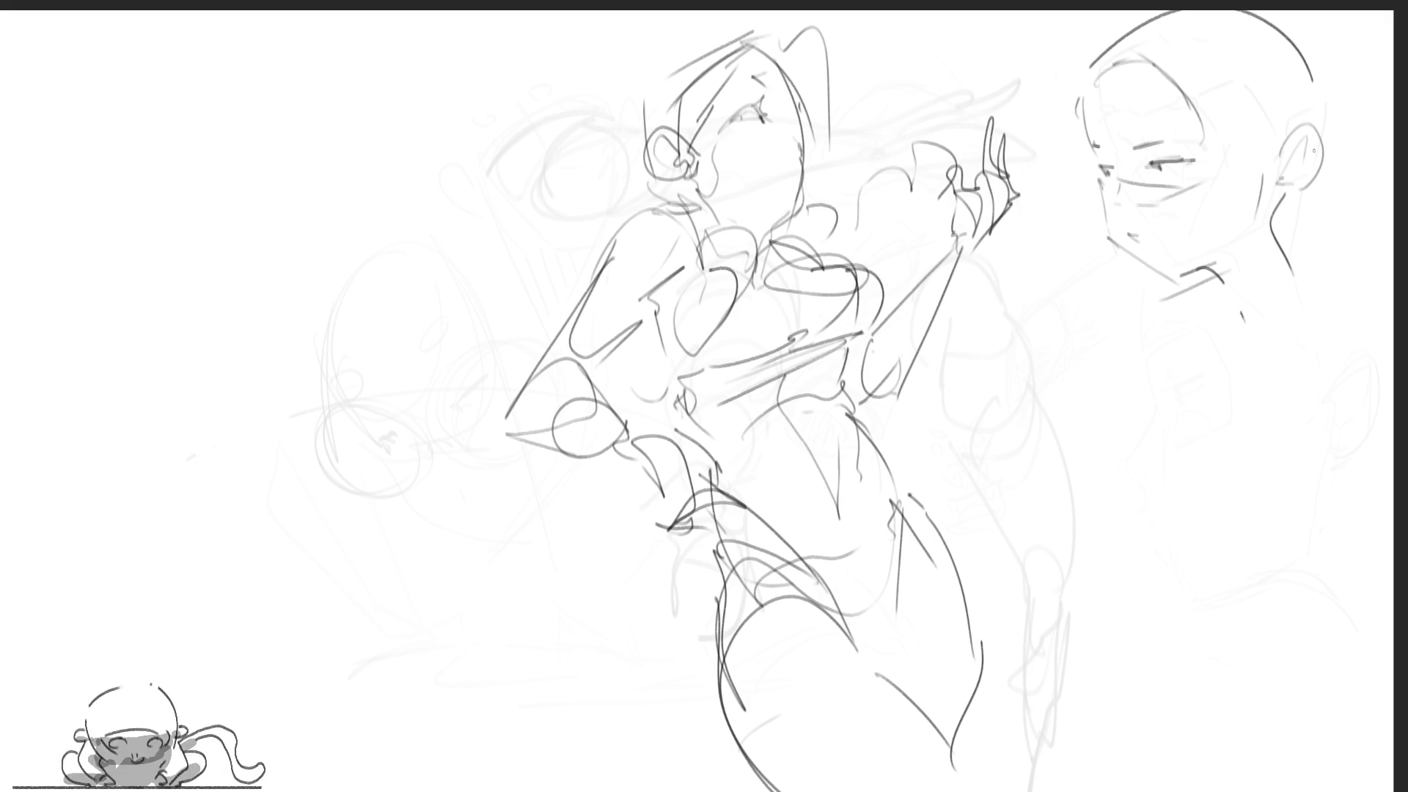
{"action": "left_click_drag", "start_coordinate": [1224, 291], "coordinate": [1245, 359]}
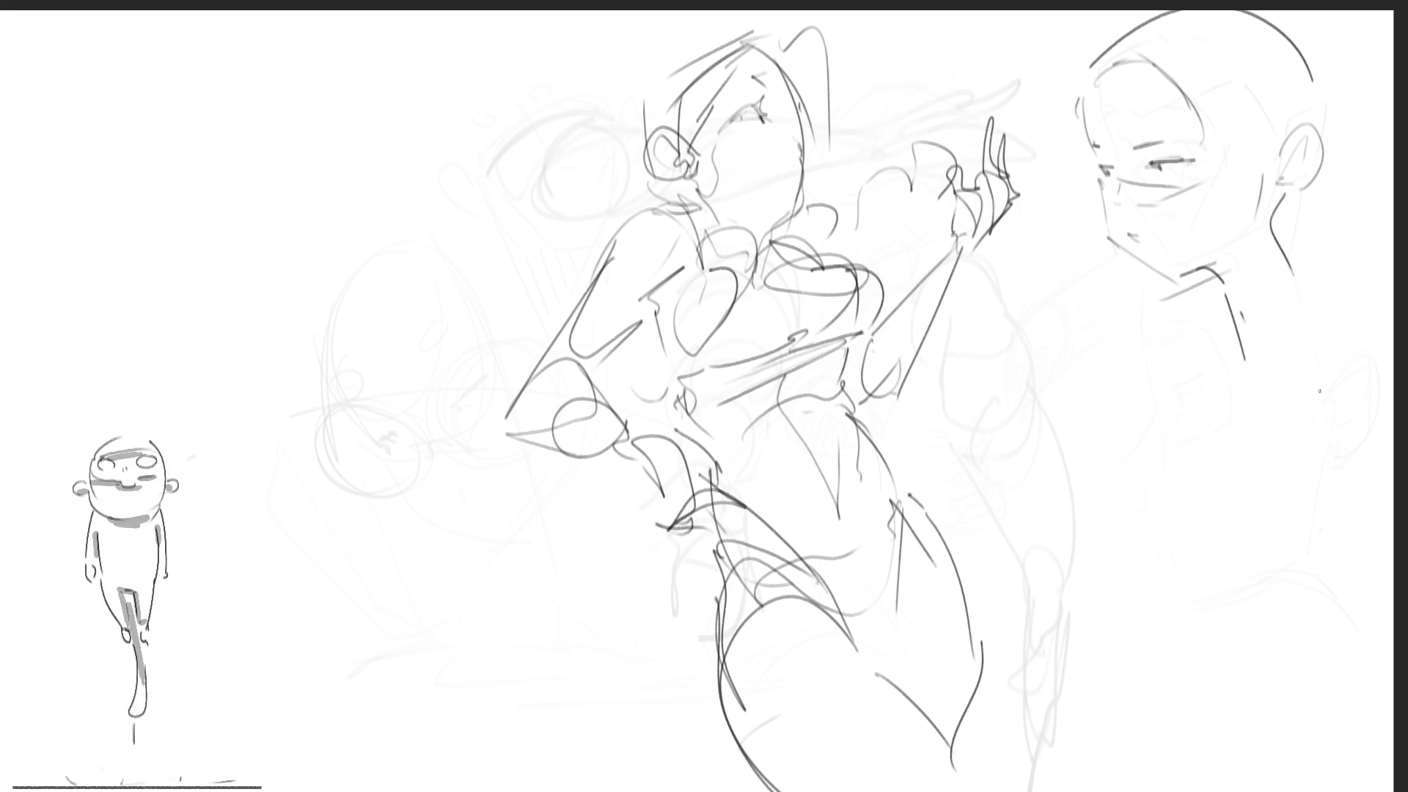
{"action": "left_click_drag", "start_coordinate": [1282, 246], "coordinate": [1285, 359]}
{"action": "mouse_move", "coordinate": [1292, 288]}
{"action": "left_mouse_down"}
{"action": "mouse_move", "coordinate": [1346, 284]}
{"action": "mouse_move", "coordinate": [1372, 327]}
{"action": "left_mouse_up"}
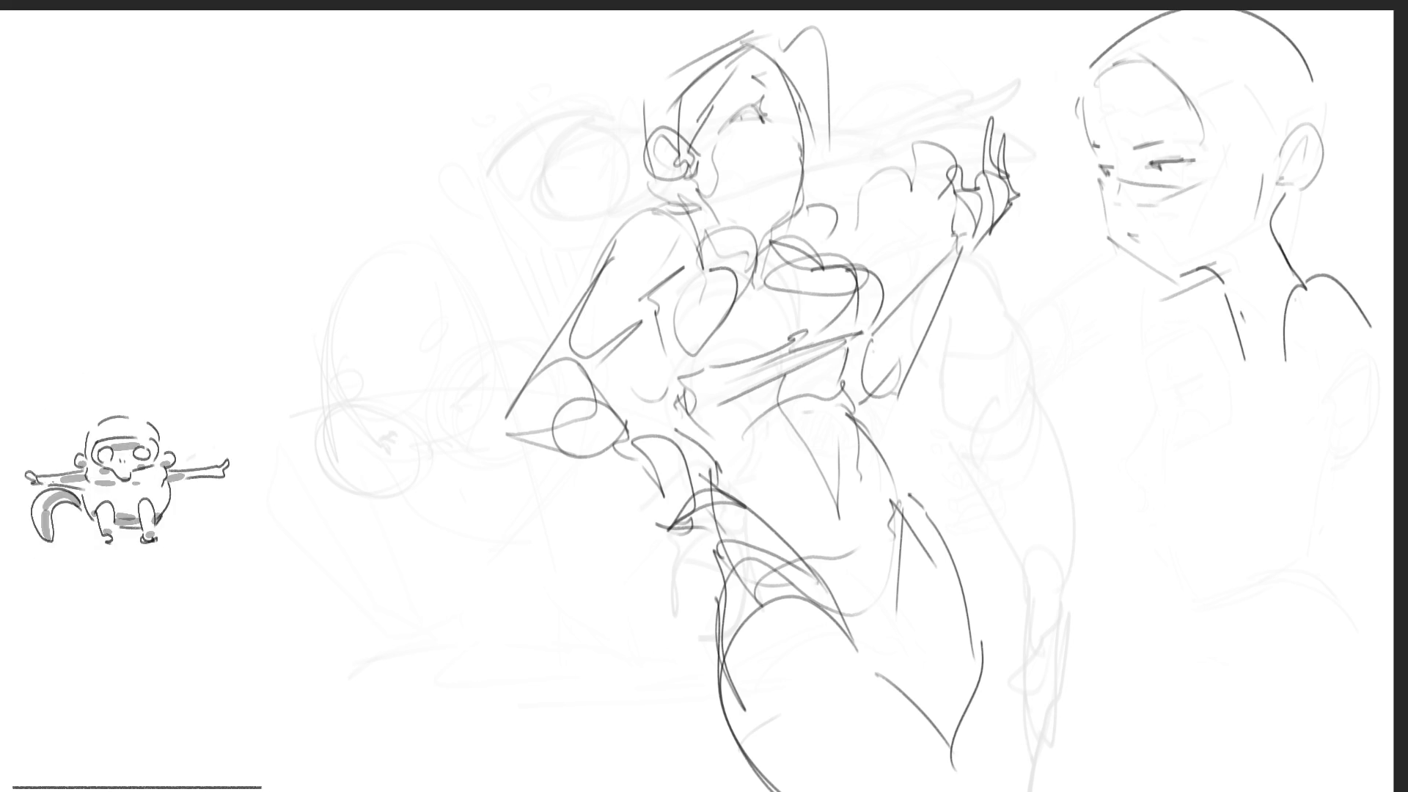
{"action": "left_click_drag", "start_coordinate": [1301, 272], "coordinate": [1240, 445]}
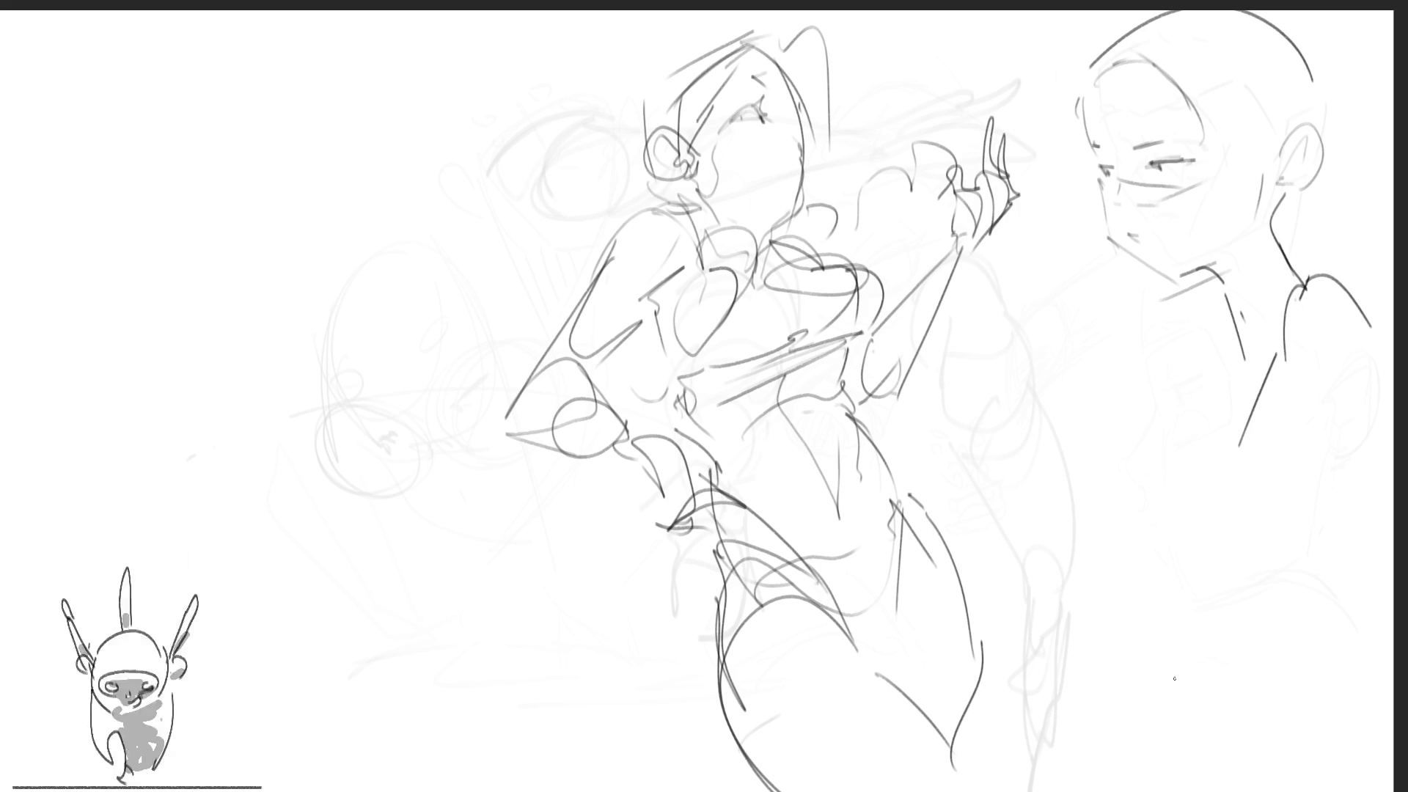
{"action": "left_click_drag", "start_coordinate": [1229, 320], "coordinate": [1214, 422]}
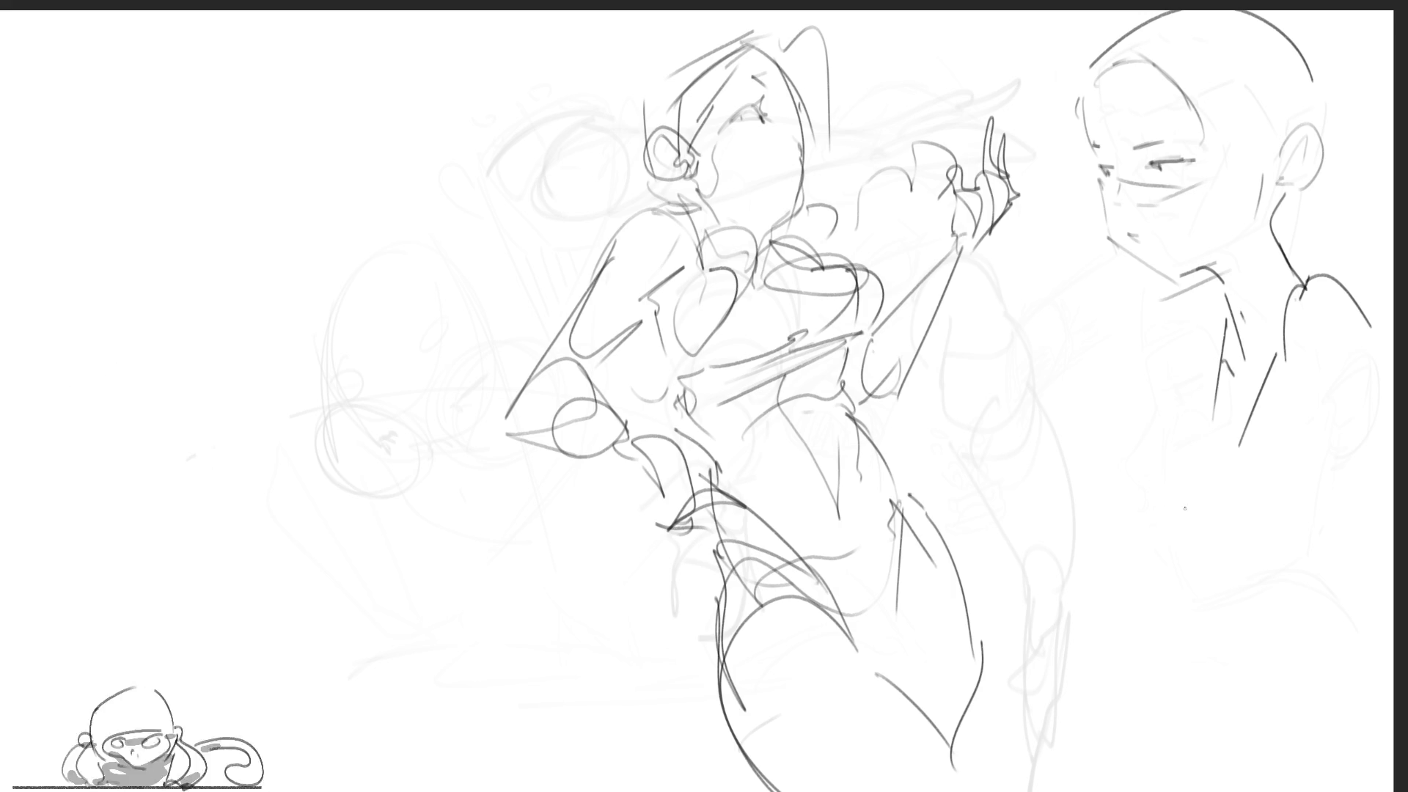
{"action": "left_click_drag", "start_coordinate": [1247, 378], "coordinate": [1282, 312]}
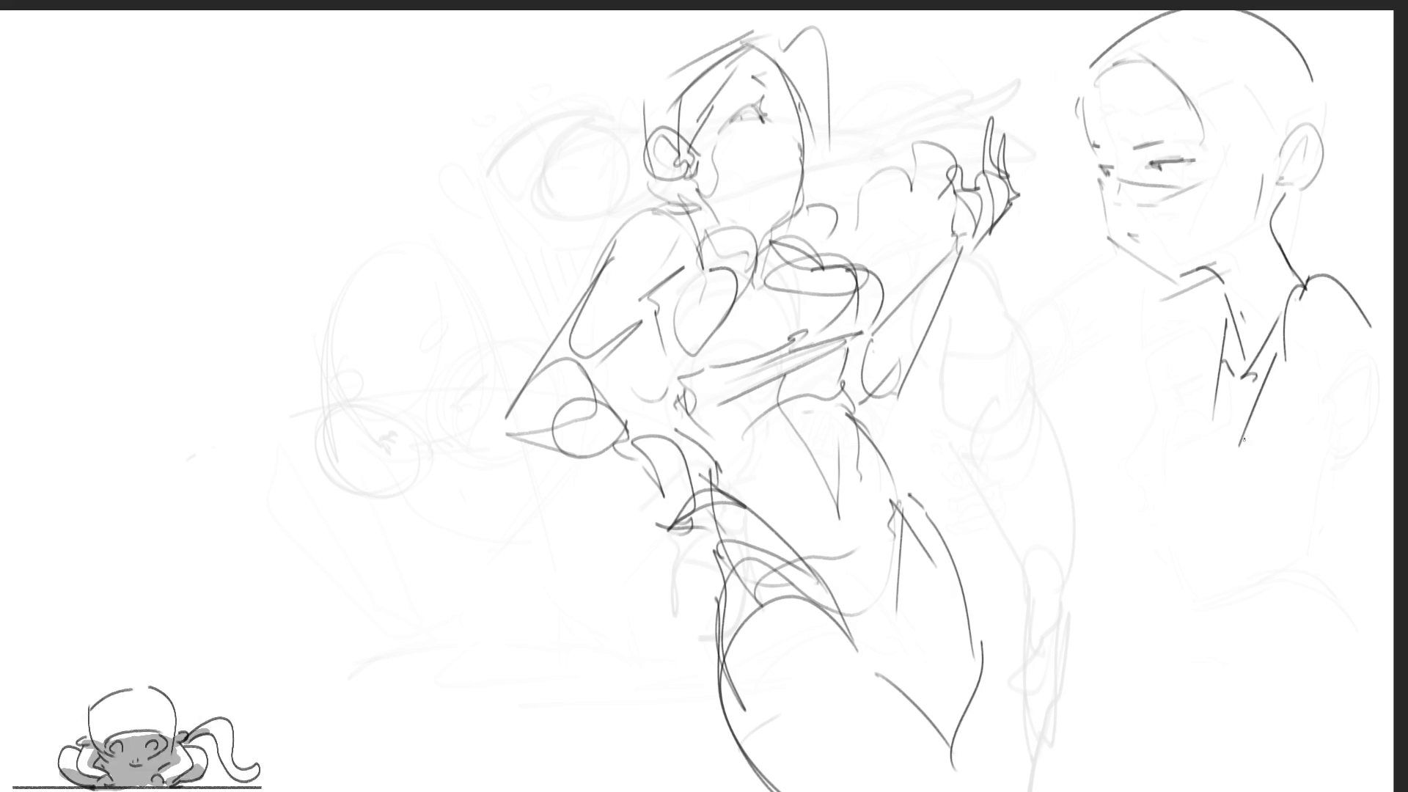
{"action": "mouse_move", "coordinate": [1224, 362]}
{"action": "left_mouse_down"}
{"action": "mouse_move", "coordinate": [1167, 578]}
{"action": "mouse_move", "coordinate": [1313, 481]}
{"action": "mouse_move", "coordinate": [1169, 579]}
{"action": "mouse_move", "coordinate": [1371, 673]}
{"action": "left_mouse_up"}
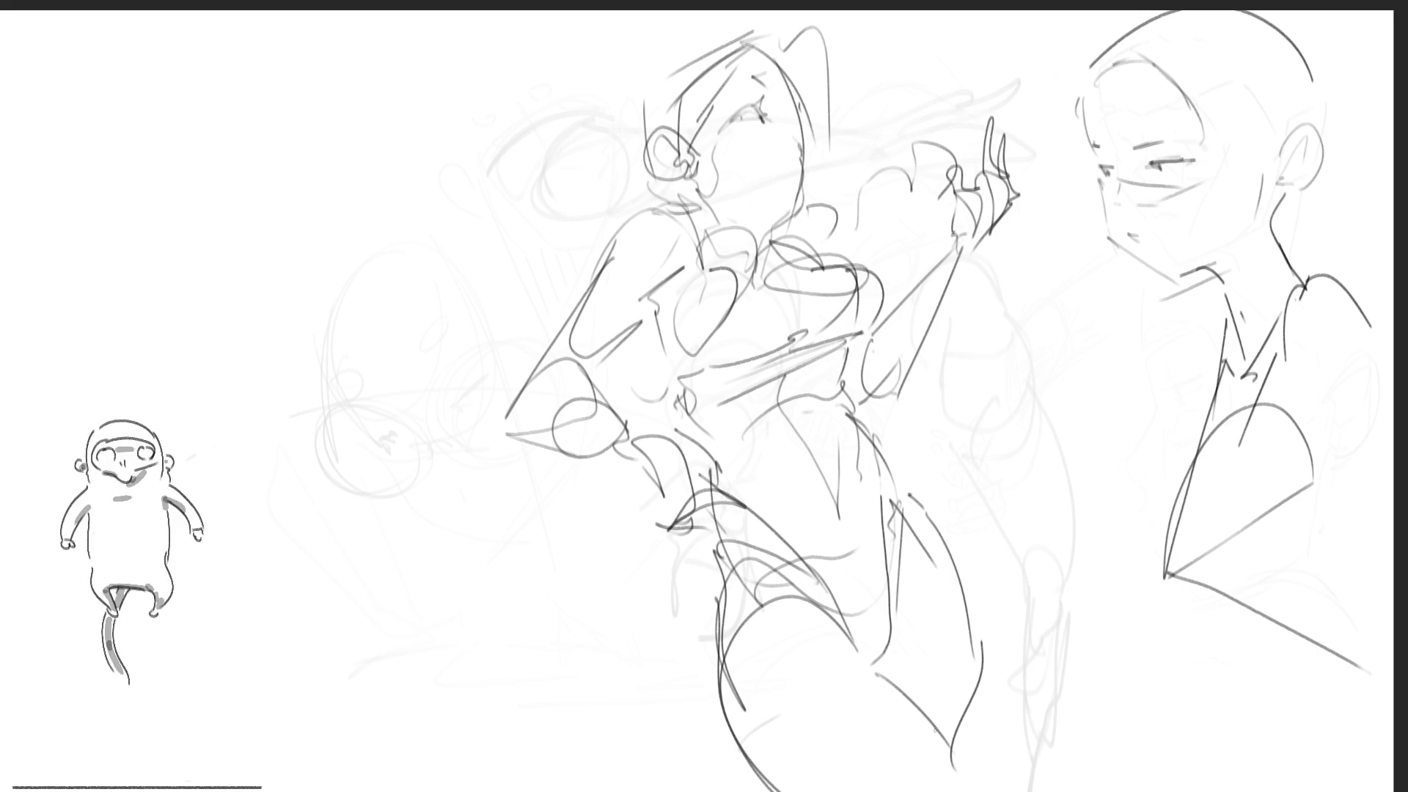
Mirror the canvas horizontally and reframe the view on both figures
{"action": "key", "text": "m"}
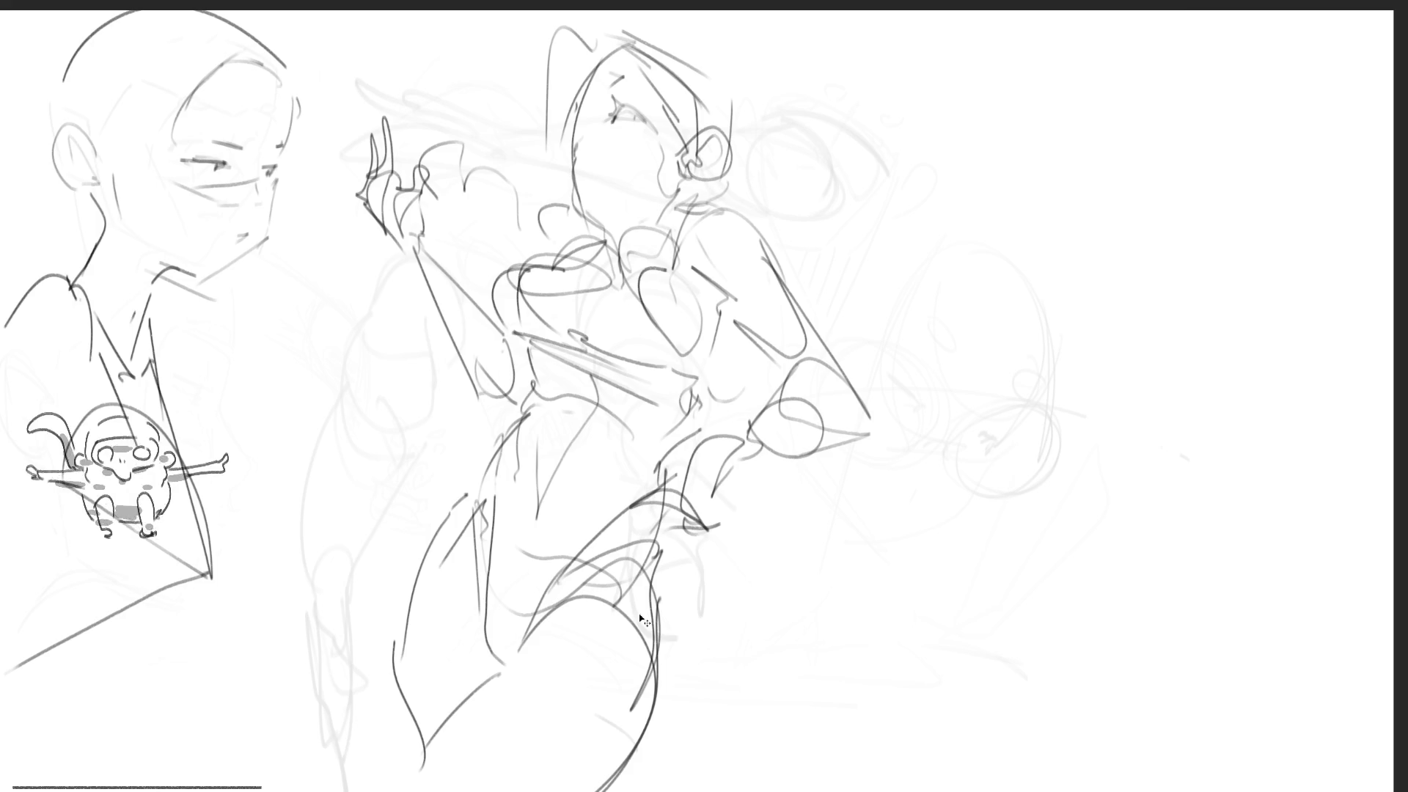
{"action": "scroll", "coordinate": [947, 489], "scroll_direction": "up", "scroll_amount": 3}
{"action": "left_click_drag", "start_coordinate": [946, 489], "coordinate": [932, 542]}
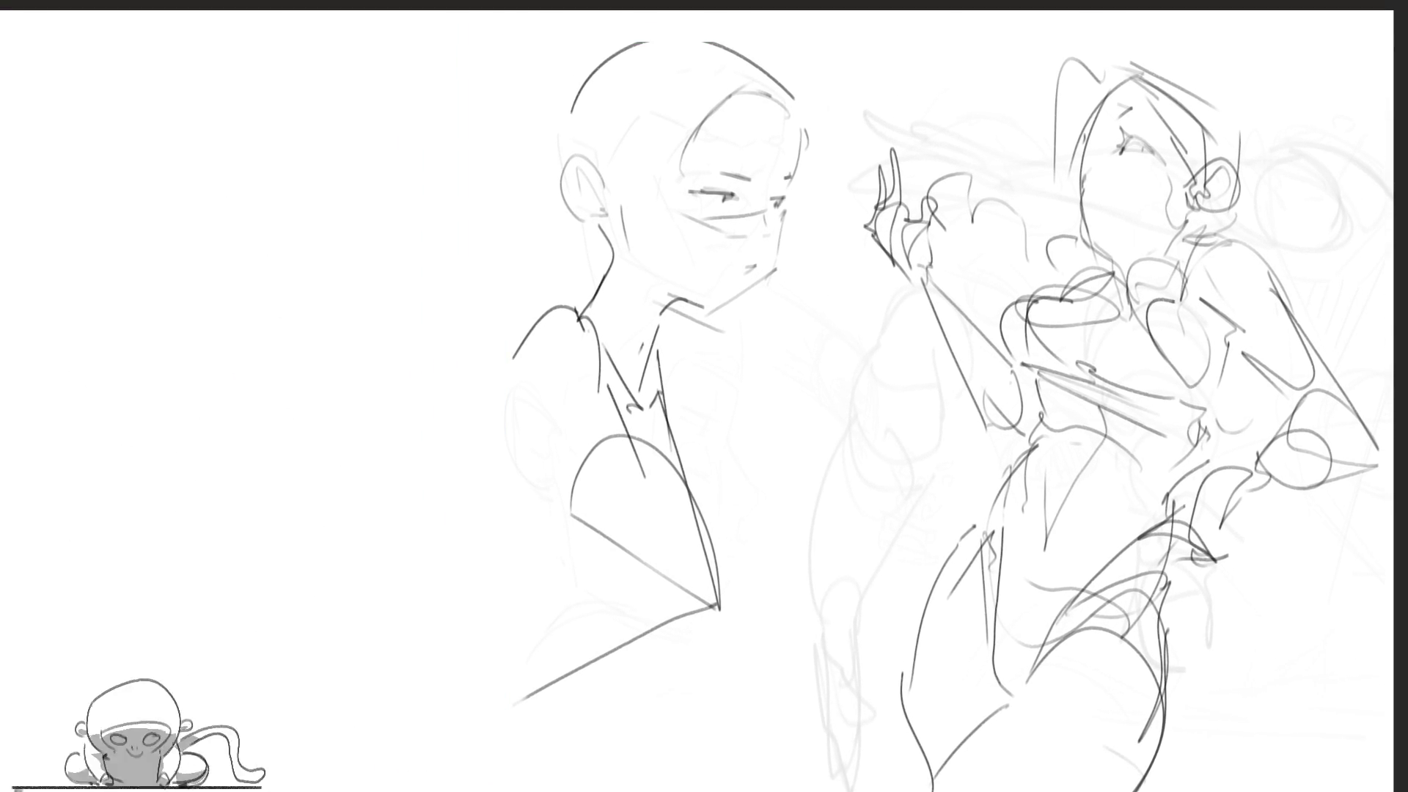
Redraw the girl's face line, add marks by her eye, then lasso-select her head
{"action": "left_click_drag", "start_coordinate": [1115, 166], "coordinate": [1107, 233]}
{"action": "key", "text": "ctrl+z"}
{"action": "left_click_drag", "start_coordinate": [1114, 161], "coordinate": [1109, 211]}
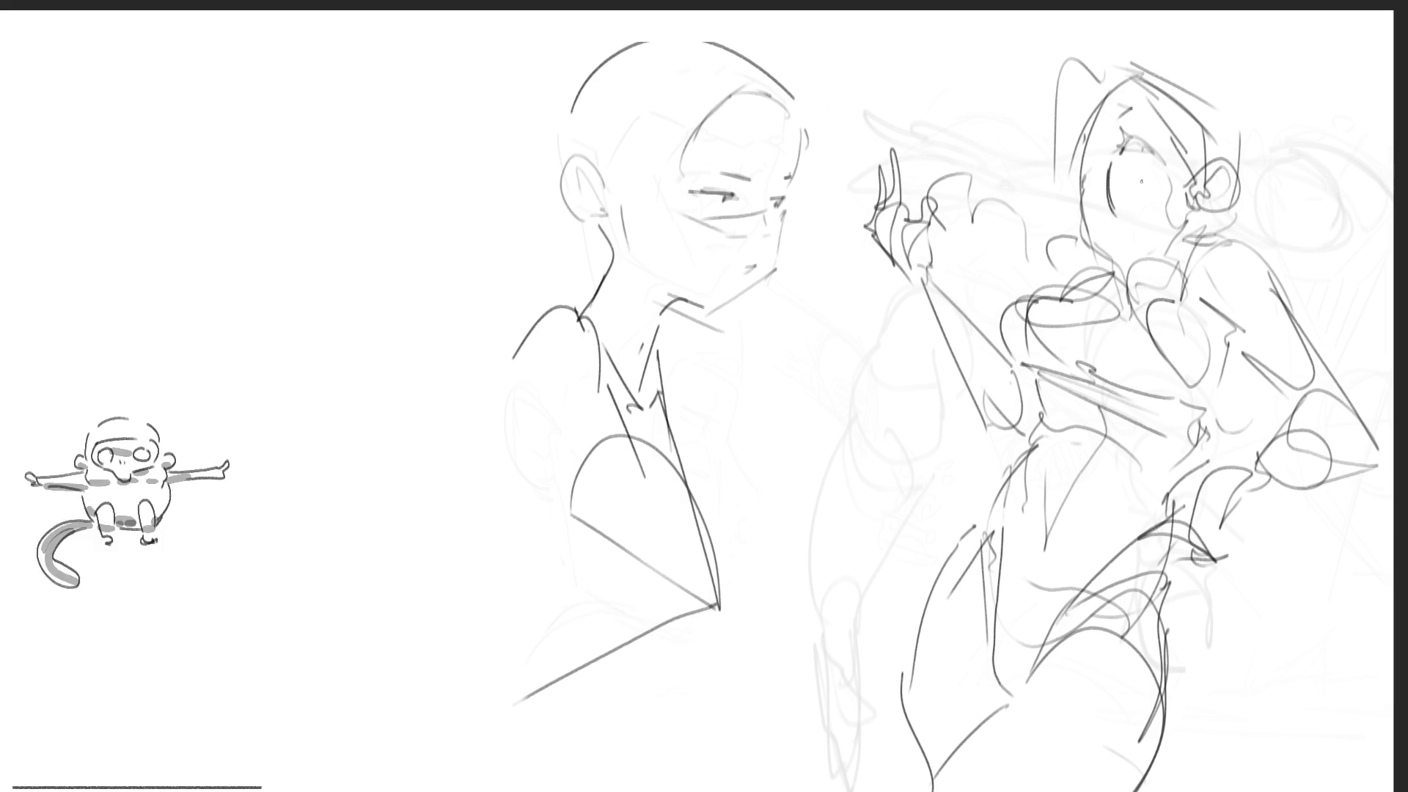
{"action": "left_click_drag", "start_coordinate": [1126, 151], "coordinate": [1122, 146]}
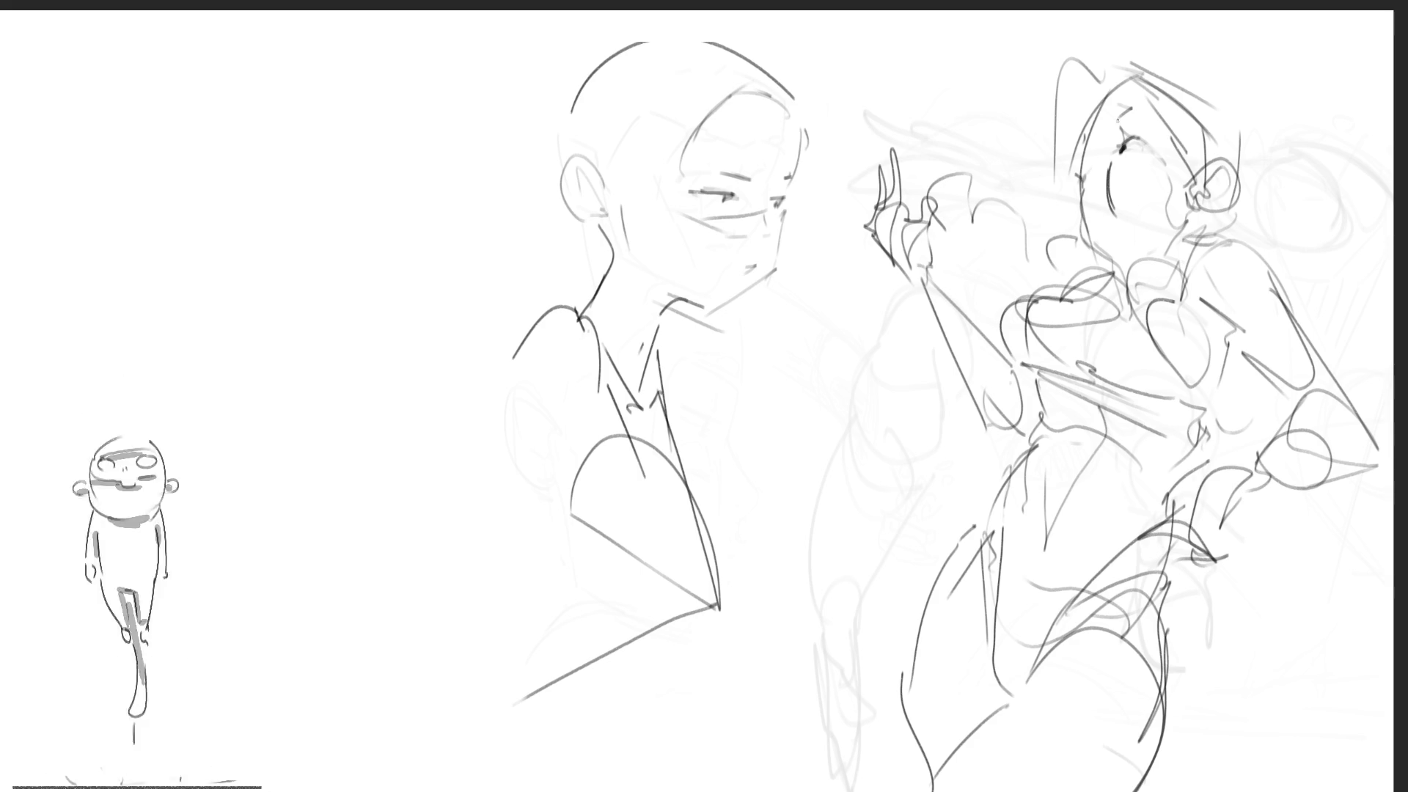
{"action": "left_click_drag", "start_coordinate": [1113, 116], "coordinate": [1130, 110]}
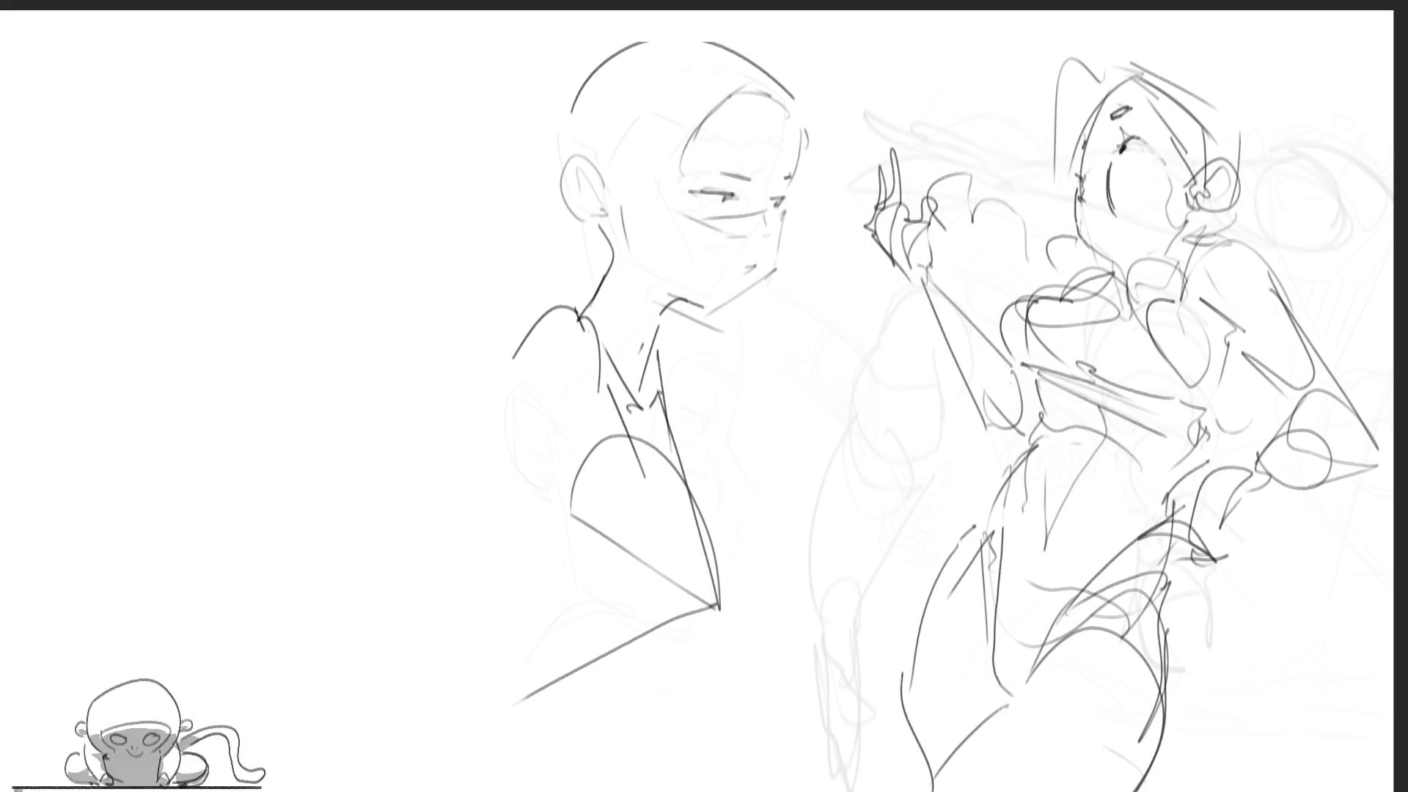
{"action": "mouse_move", "coordinate": [1271, 189]}
{"action": "left_mouse_down"}
{"action": "mouse_move", "coordinate": [1169, 42]}
{"action": "mouse_move", "coordinate": [1009, 189]}
{"action": "mouse_move", "coordinate": [1060, 275]}
{"action": "mouse_move", "coordinate": [1133, 268]}
{"action": "mouse_move", "coordinate": [1132, 280]}
{"action": "mouse_move", "coordinate": [1278, 228]}
{"action": "left_mouse_up"}
{"action": "mouse_move", "coordinate": [1159, 255]}
{"action": "left_mouse_down"}
{"action": "mouse_move", "coordinate": [1302, 223]}
{"action": "mouse_move", "coordinate": [1278, 220]}
{"action": "left_mouse_up"}
Rotate and skew the selected head to a new tilt over two transforms, then deselect
{"action": "key", "text": "ctrl+t"}
{"action": "mouse_move", "coordinate": [1297, 158]}
{"action": "left_mouse_down"}
{"action": "mouse_move", "coordinate": [1270, 147]}
{"action": "mouse_move", "coordinate": [1289, 145]}
{"action": "mouse_move", "coordinate": [1222, 165]}
{"action": "mouse_move", "coordinate": [1280, 116]}
{"action": "mouse_move", "coordinate": [1192, 136]}
{"action": "left_mouse_up"}
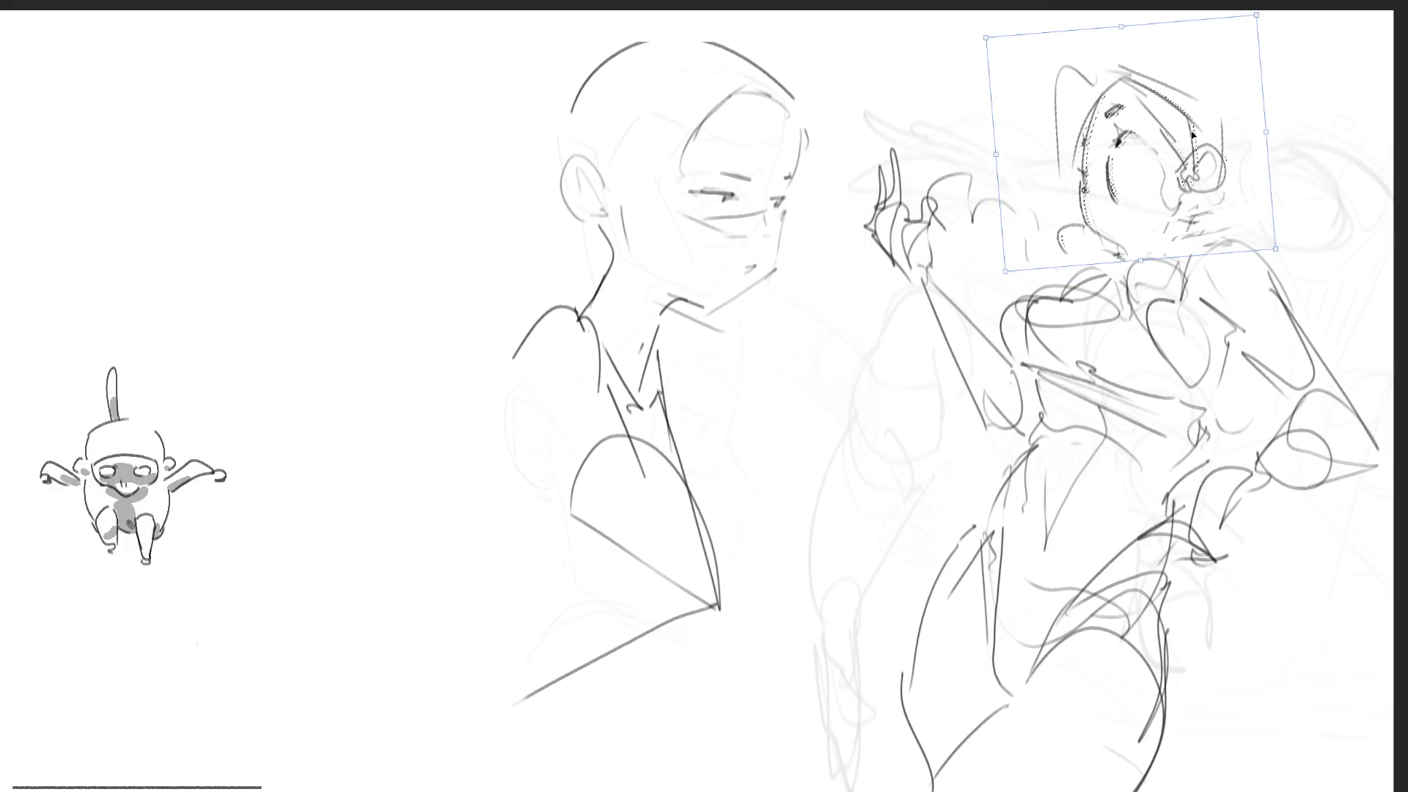
{"action": "key", "text": "Return"}
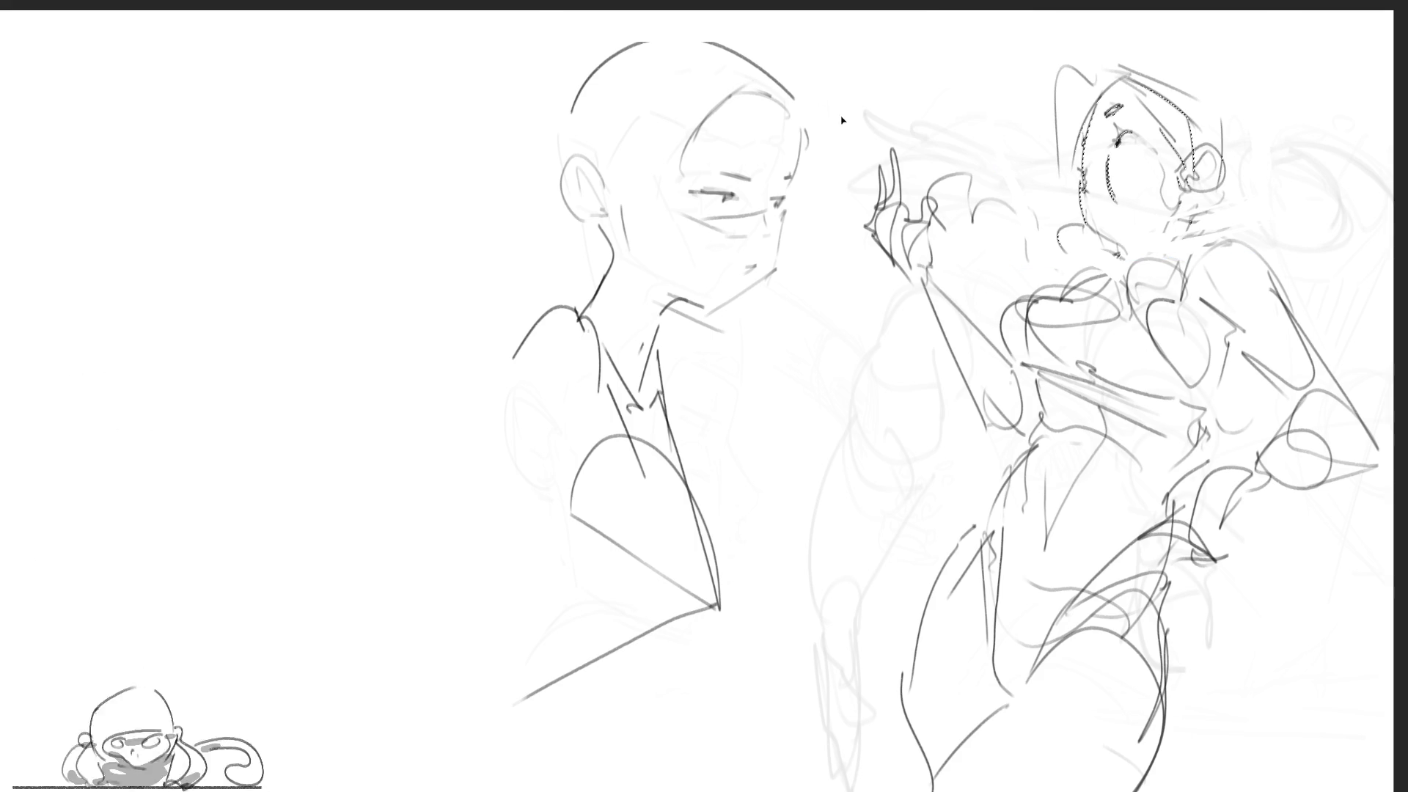
{"action": "key", "text": "ctrl+t"}
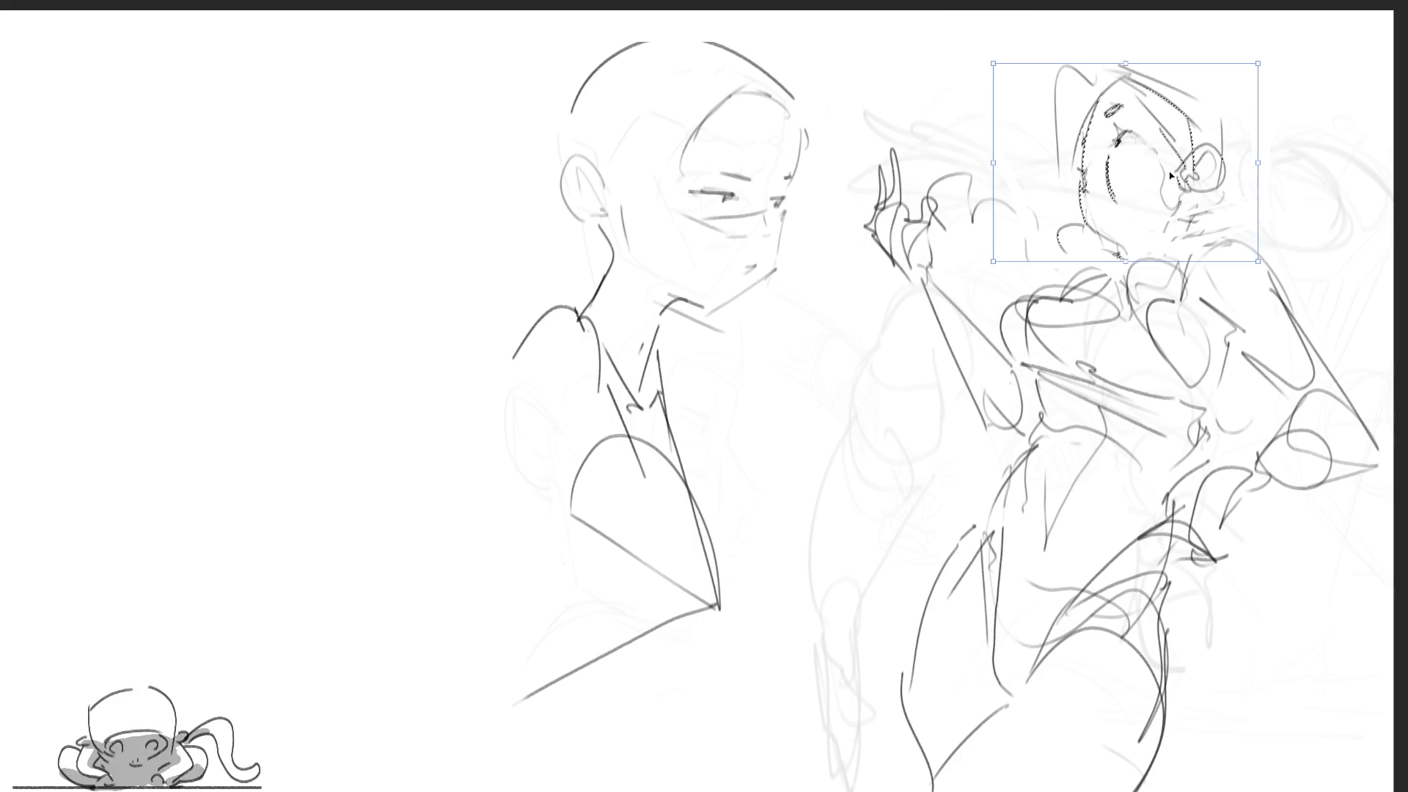
{"action": "key", "text": "Return"}
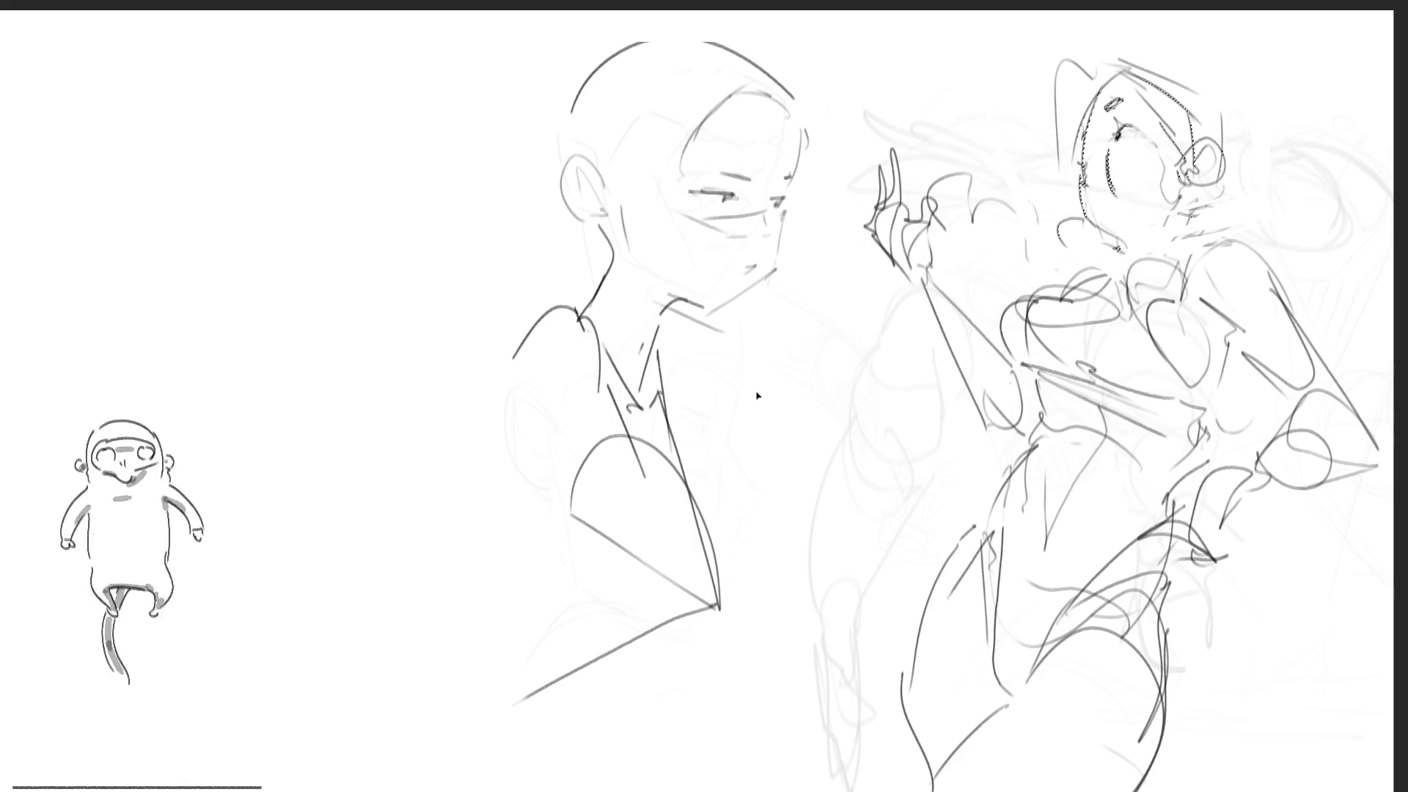
{"action": "key", "text": "ctrl+d"}
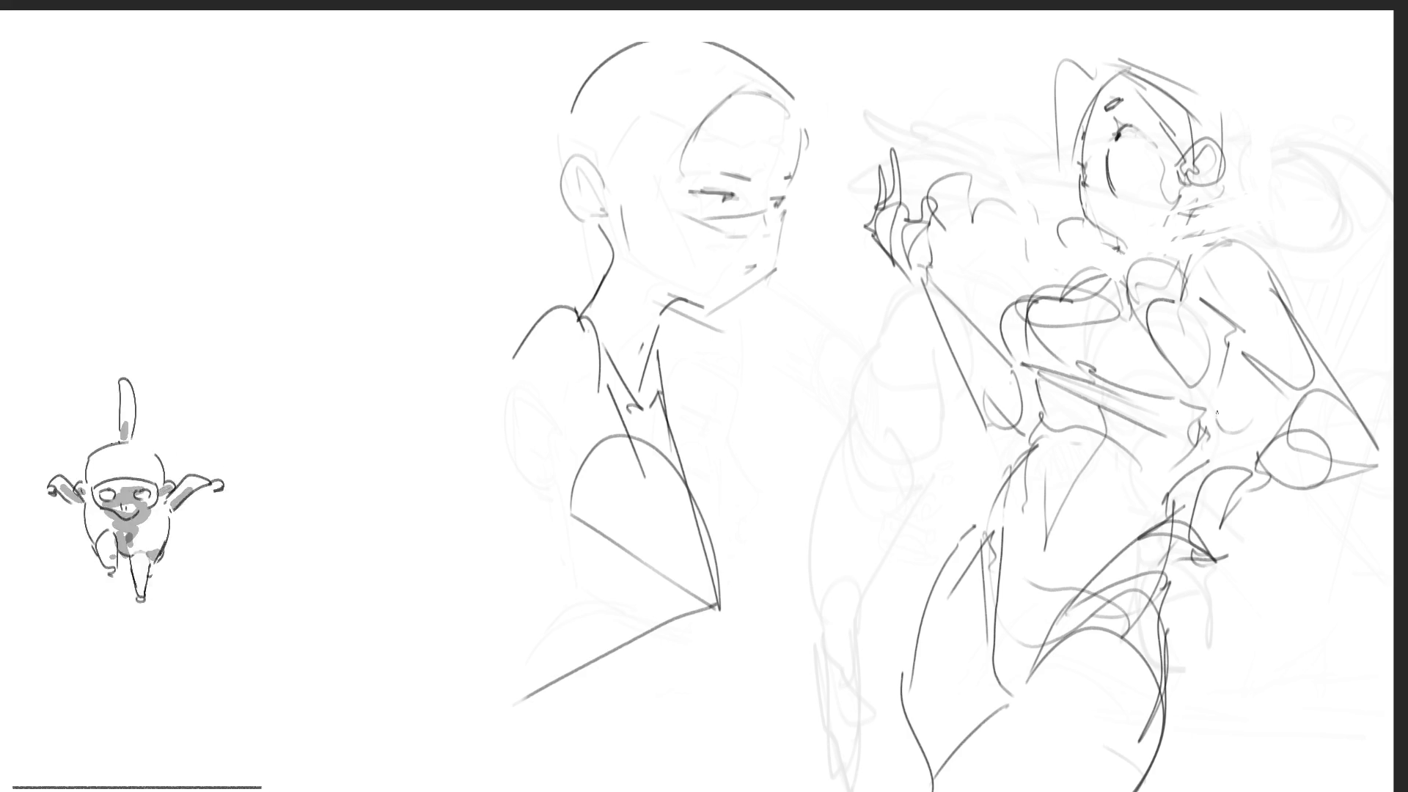
Fade the left head with a soft eraser, then tilt the legs counterclockwise and nudge them down
{"action": "key", "text": "e"}
{"action": "mouse_move", "coordinate": [711, 279]}
{"action": "left_mouse_down"}
{"action": "mouse_move", "coordinate": [582, 173]}
{"action": "mouse_move", "coordinate": [660, 597]}
{"action": "mouse_move", "coordinate": [673, 235]}
{"action": "mouse_move", "coordinate": [679, 251]}
{"action": "left_mouse_up"}
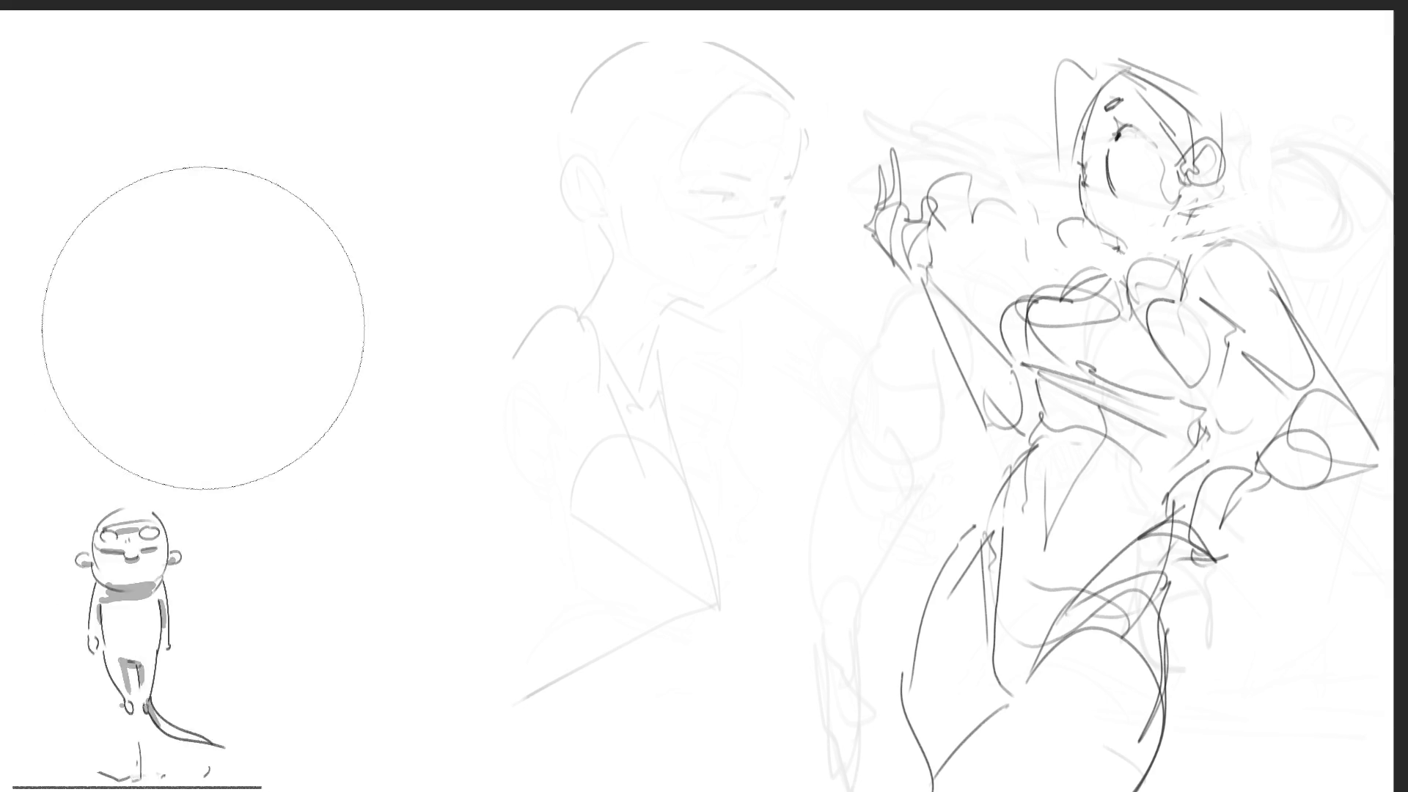
{"action": "mouse_move", "coordinate": [1315, 772]}
{"action": "left_mouse_down"}
{"action": "mouse_move", "coordinate": [1200, 594]}
{"action": "mouse_move", "coordinate": [1070, 570]}
{"action": "mouse_move", "coordinate": [884, 571]}
{"action": "mouse_move", "coordinate": [818, 788]}
{"action": "left_mouse_up"}
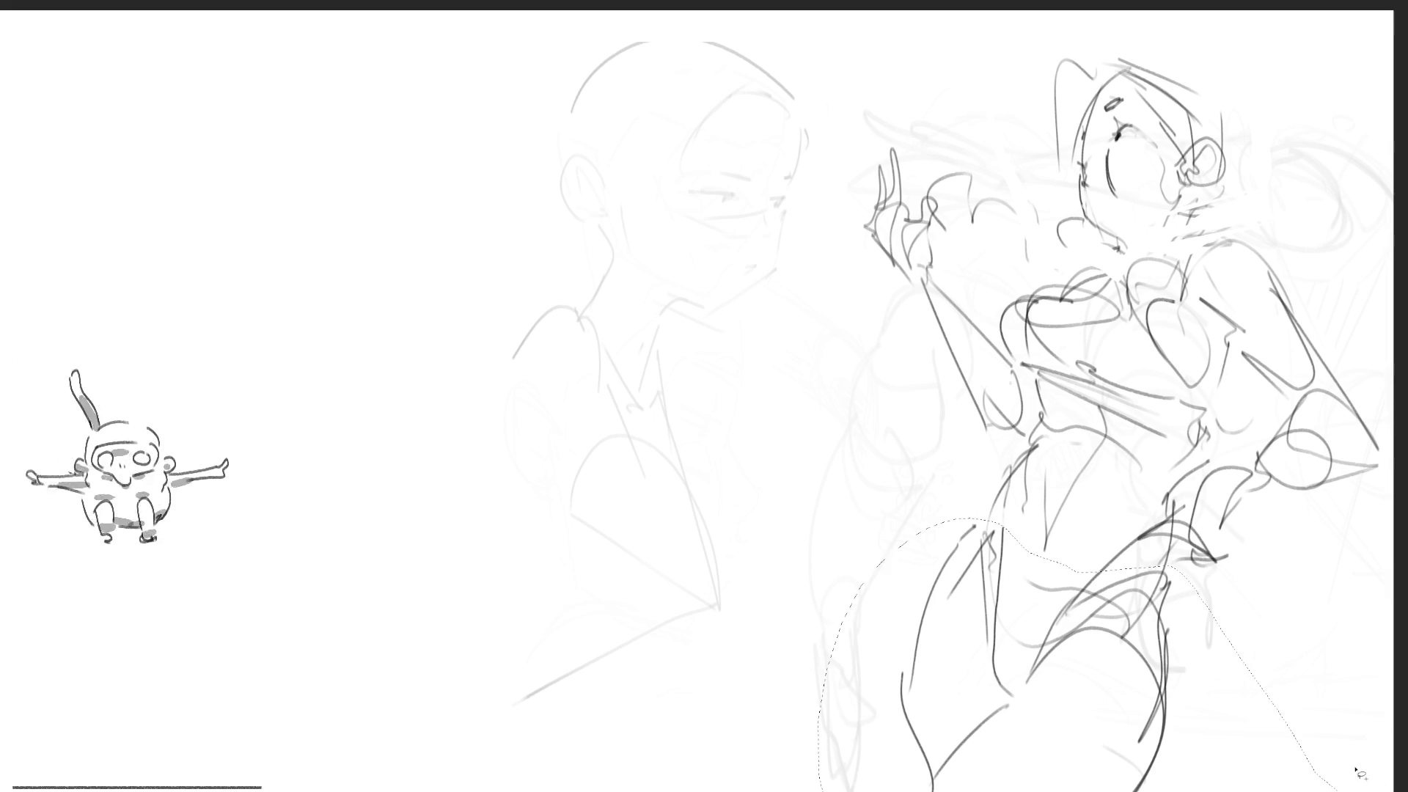
{"action": "key", "text": "ctrl+t"}
{"action": "mouse_move", "coordinate": [1200, 486]}
{"action": "left_mouse_down"}
{"action": "mouse_move", "coordinate": [1229, 575]}
{"action": "mouse_move", "coordinate": [1268, 563]}
{"action": "left_mouse_up"}
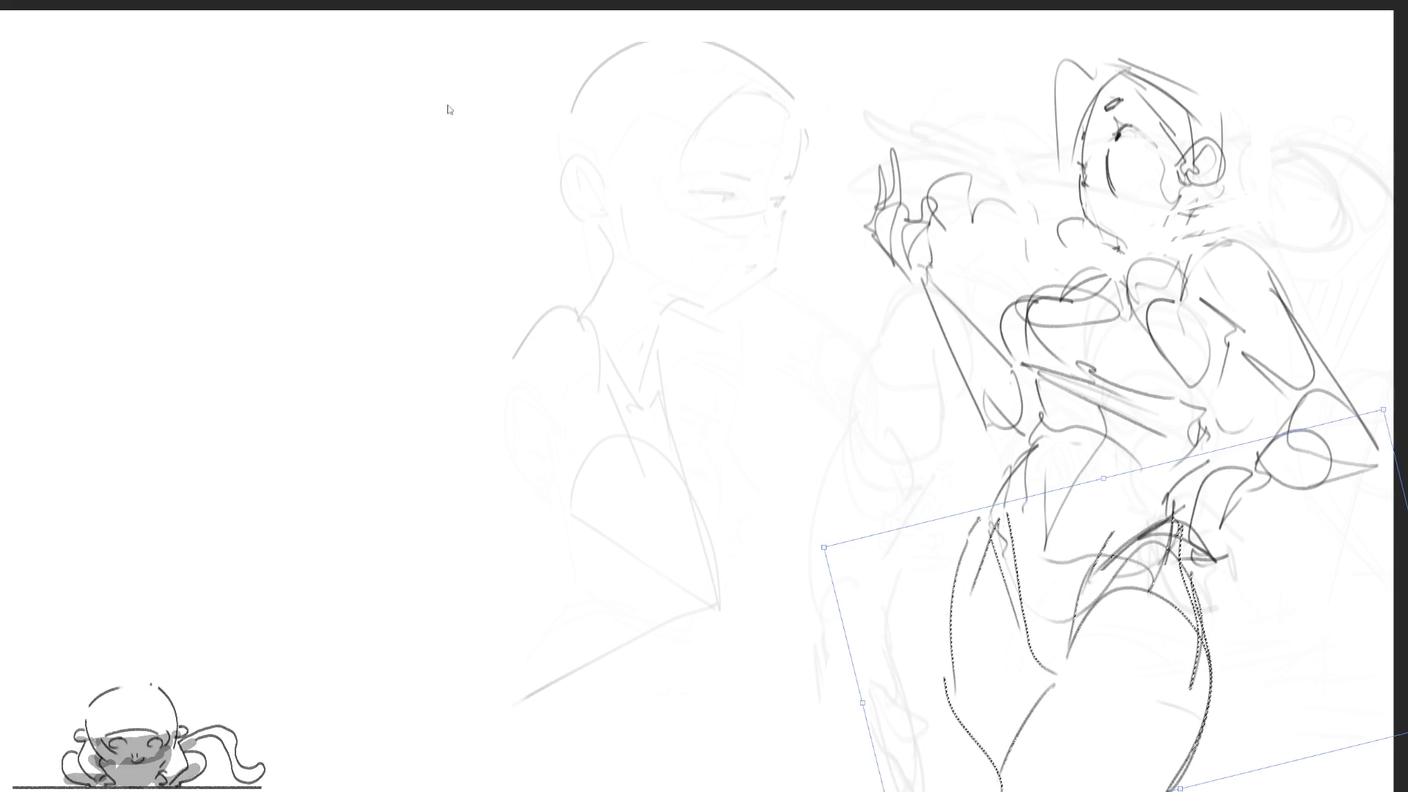
{"action": "key", "text": "Return"}
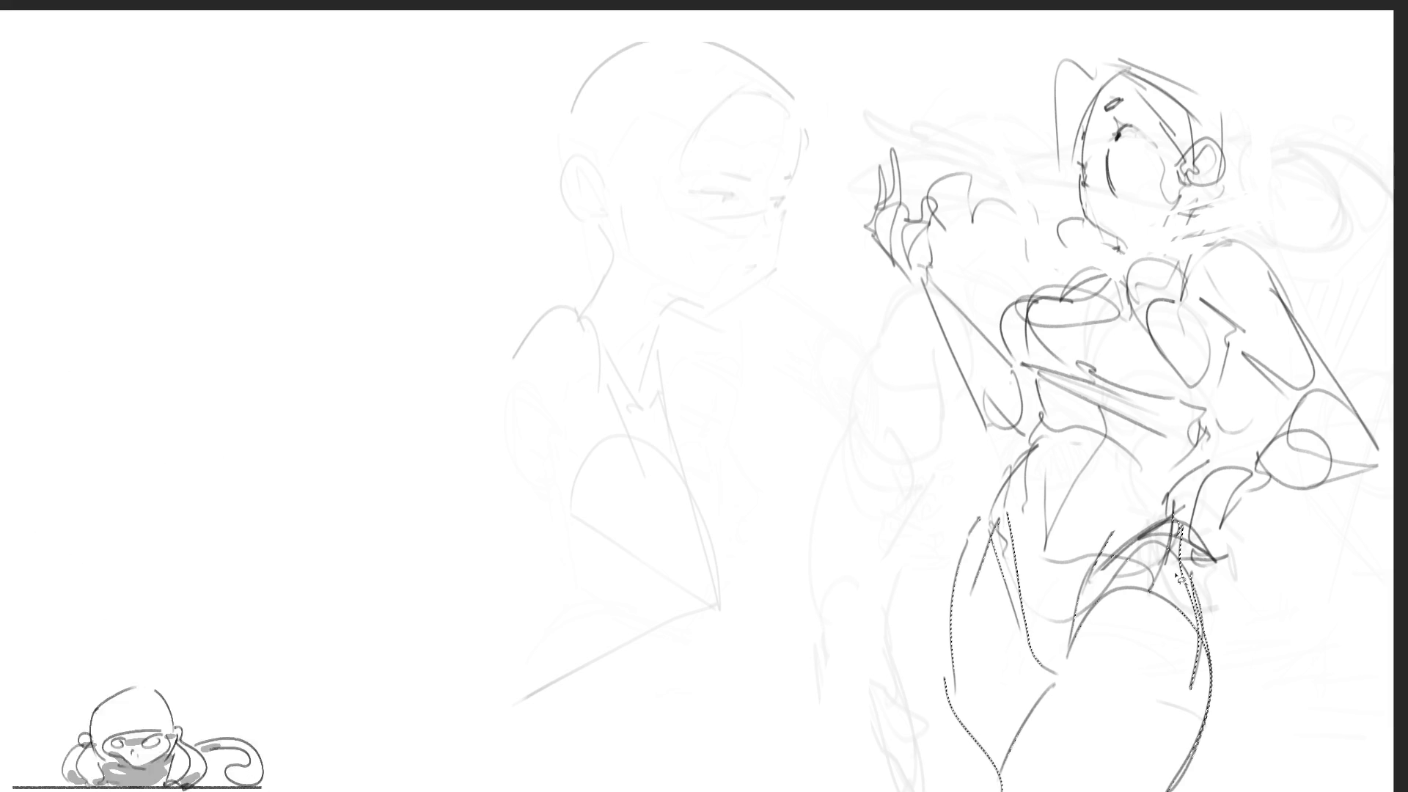
{"action": "key", "text": "ctrl+t"}
{"action": "left_click_drag", "start_coordinate": [1196, 723], "coordinate": [1195, 738]}
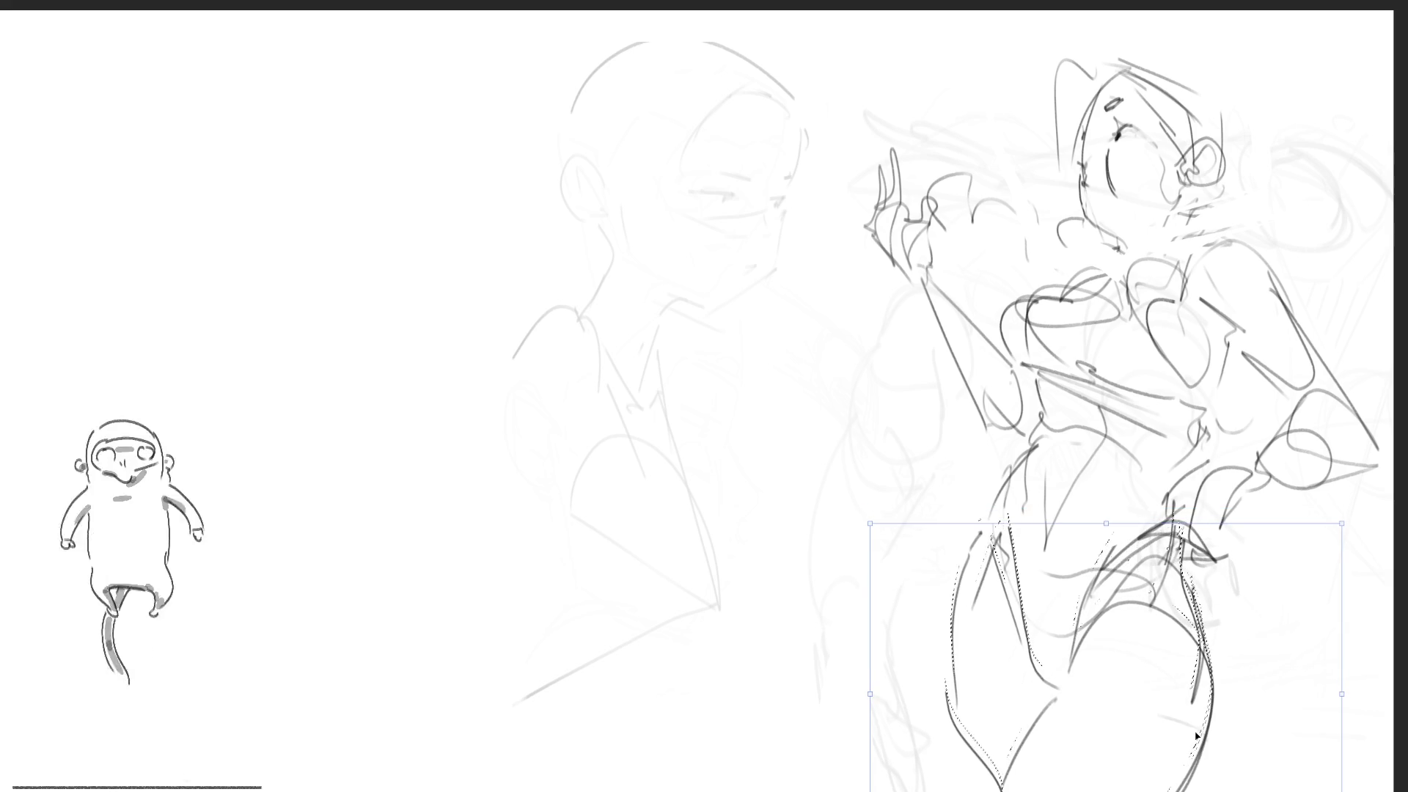
{"action": "key", "text": "Return"}
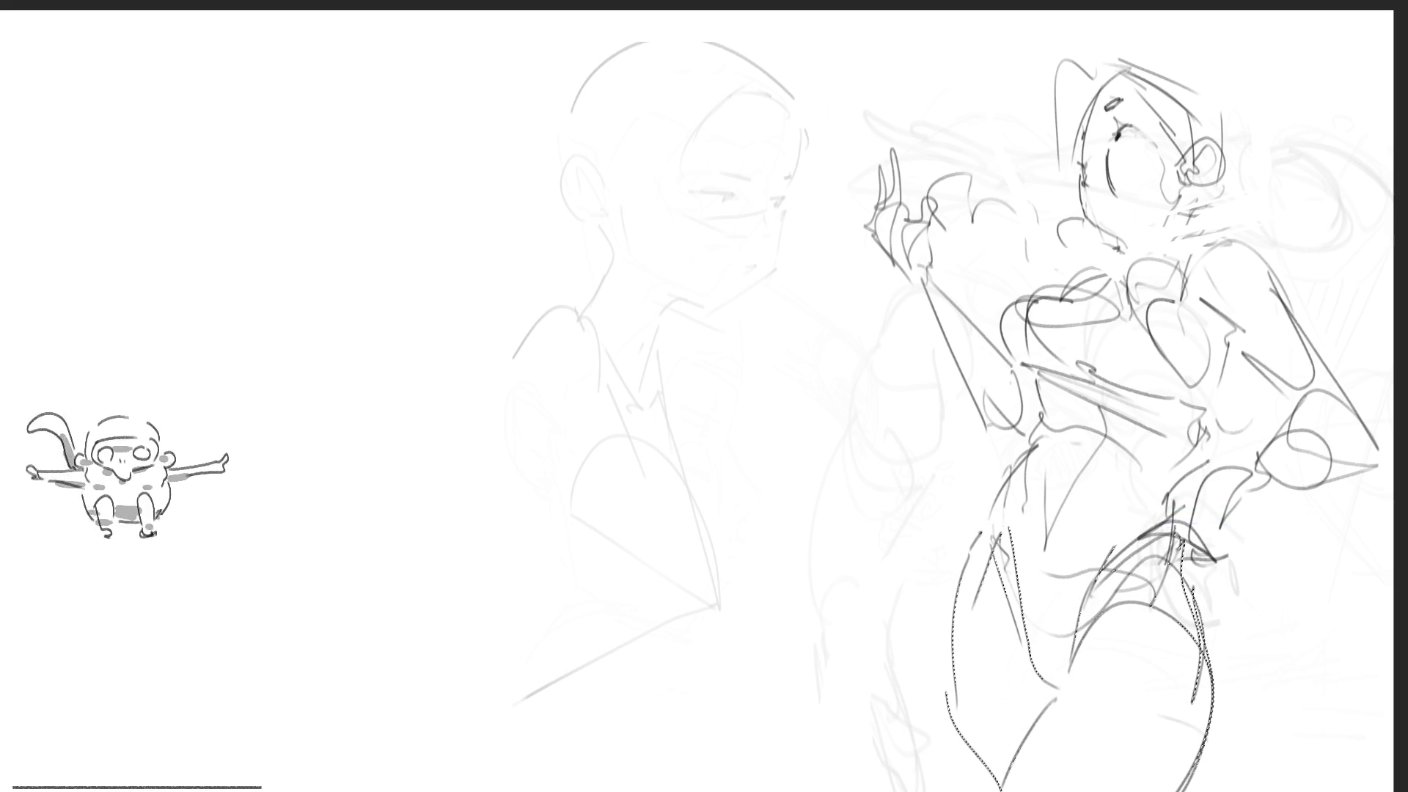
{"action": "key", "text": "ctrl+d"}
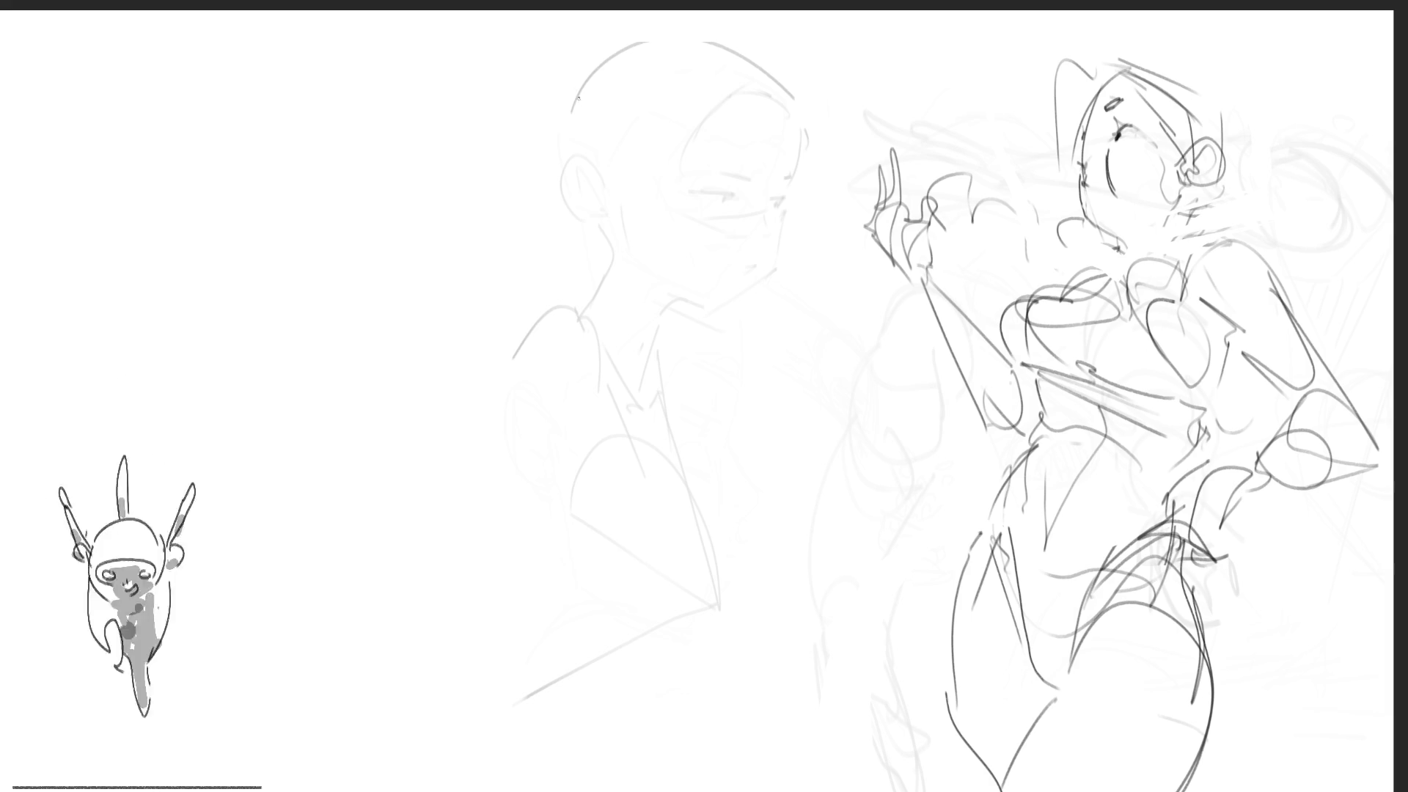
Draw the side, crown, jaw and chin outline of the second head
{"action": "mouse_move", "coordinate": [587, 112]}
{"action": "left_mouse_down"}
{"action": "mouse_move", "coordinate": [580, 202]}
{"action": "mouse_move", "coordinate": [620, 75]}
{"action": "mouse_move", "coordinate": [675, 165]}
{"action": "mouse_move", "coordinate": [676, 220]}
{"action": "left_mouse_up"}
{"action": "mouse_move", "coordinate": [584, 208]}
{"action": "left_mouse_down"}
{"action": "mouse_move", "coordinate": [647, 249]}
{"action": "mouse_move", "coordinate": [677, 226]}
{"action": "mouse_move", "coordinate": [669, 177]}
{"action": "left_mouse_up"}
{"action": "left_click_drag", "start_coordinate": [664, 92], "coordinate": [688, 281]}
{"action": "mouse_move", "coordinate": [687, 220]}
{"action": "left_mouse_down"}
{"action": "mouse_move", "coordinate": [684, 275]}
{"action": "mouse_move", "coordinate": [649, 229]}
{"action": "mouse_move", "coordinate": [621, 243]}
{"action": "mouse_move", "coordinate": [649, 299]}
{"action": "left_mouse_up"}
{"action": "mouse_move", "coordinate": [659, 295]}
{"action": "left_mouse_down"}
{"action": "mouse_move", "coordinate": [685, 220]}
{"action": "mouse_move", "coordinate": [694, 307]}
{"action": "left_mouse_up"}
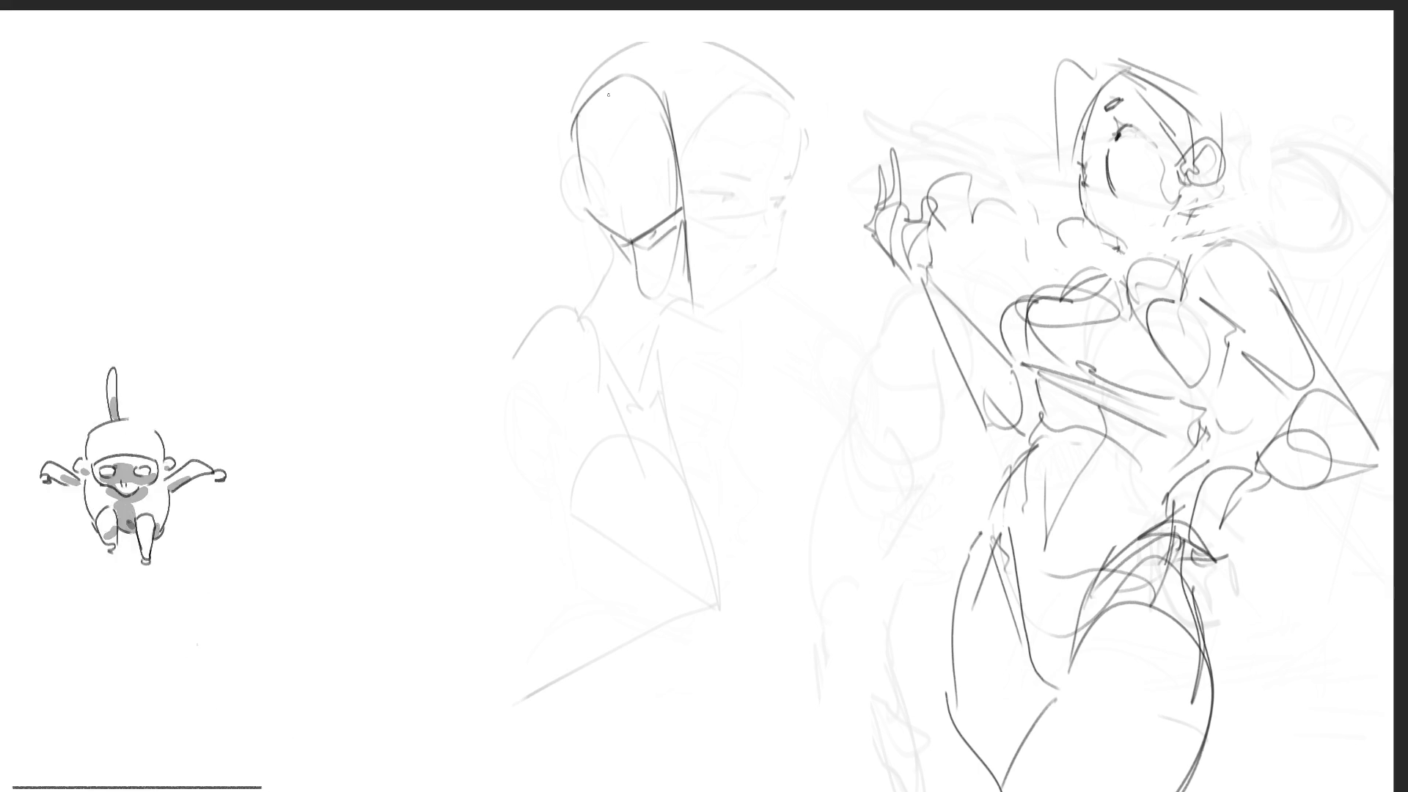
Add a pointed ear with inner detail and the V-shaped jaw line
{"action": "mouse_move", "coordinate": [635, 157]}
{"action": "left_mouse_down"}
{"action": "mouse_move", "coordinate": [654, 160]}
{"action": "mouse_move", "coordinate": [606, 187]}
{"action": "mouse_move", "coordinate": [595, 157]}
{"action": "mouse_move", "coordinate": [639, 122]}
{"action": "mouse_move", "coordinate": [675, 198]}
{"action": "mouse_move", "coordinate": [616, 184]}
{"action": "mouse_move", "coordinate": [697, 151]}
{"action": "left_mouse_up"}
{"action": "left_click_drag", "start_coordinate": [554, 187], "coordinate": [567, 180]}
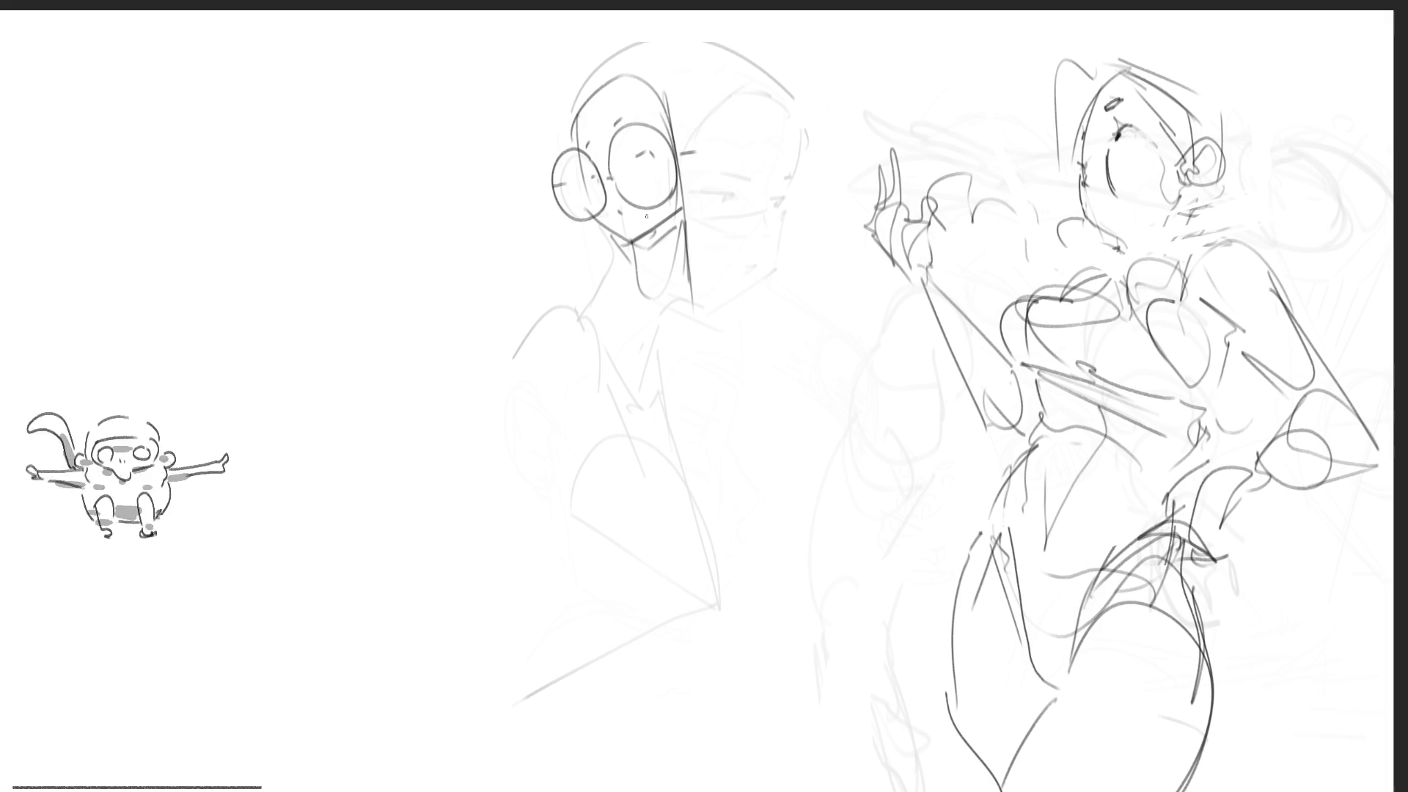
{"action": "left_click_drag", "start_coordinate": [695, 150], "coordinate": [690, 185]}
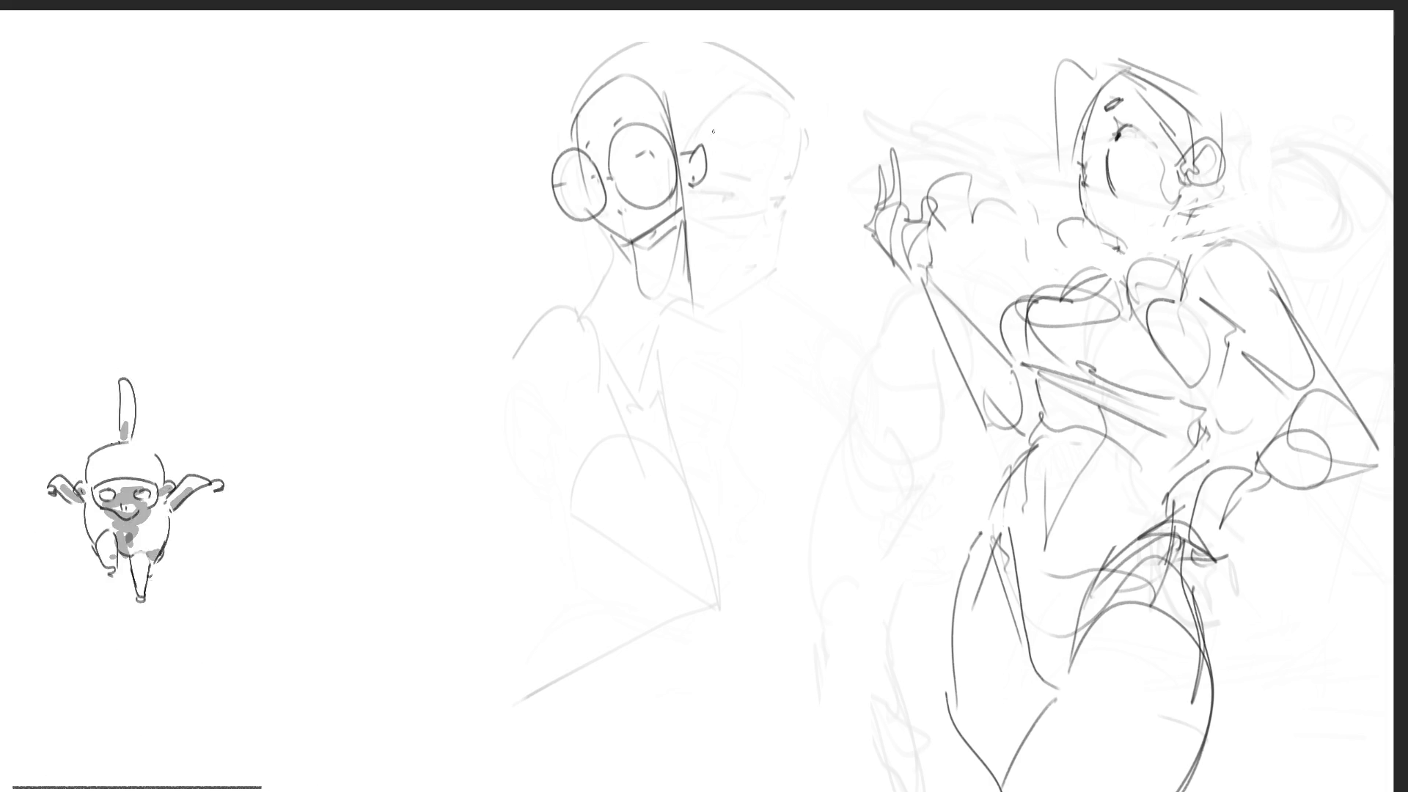
{"action": "left_click_drag", "start_coordinate": [629, 243], "coordinate": [655, 301]}
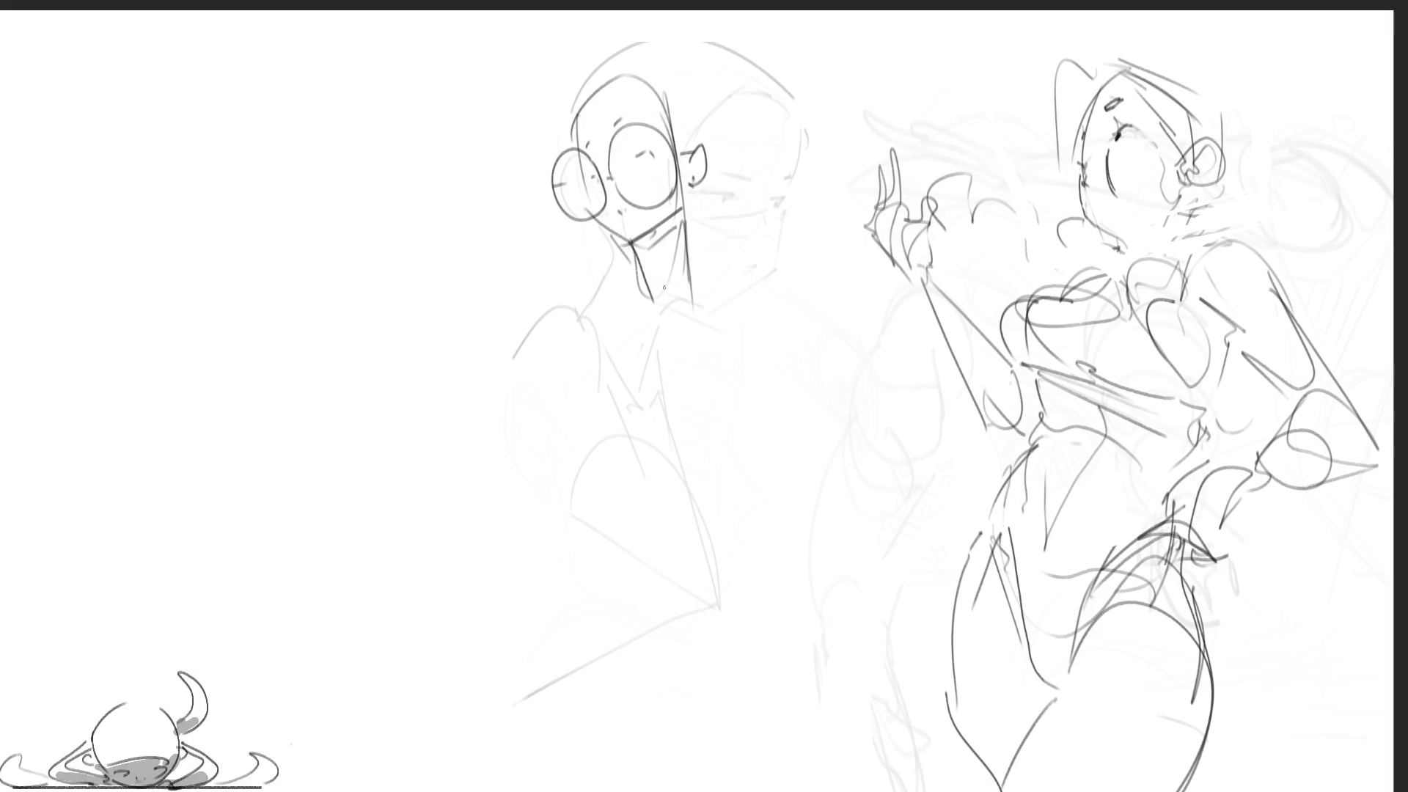
{"action": "mouse_move", "coordinate": [629, 242]}
{"action": "left_mouse_down"}
{"action": "mouse_move", "coordinate": [651, 254]}
{"action": "mouse_move", "coordinate": [688, 207]}
{"action": "mouse_move", "coordinate": [641, 248]}
{"action": "left_mouse_up"}
Hatch a row of teeth into the grinning mouth
{"action": "left_click_drag", "start_coordinate": [646, 230], "coordinate": [648, 251]}
{"action": "left_click_drag", "start_coordinate": [653, 229], "coordinate": [660, 247]}
{"action": "left_click_drag", "start_coordinate": [666, 221], "coordinate": [666, 242]}
{"action": "left_click_drag", "start_coordinate": [672, 218], "coordinate": [672, 236]}
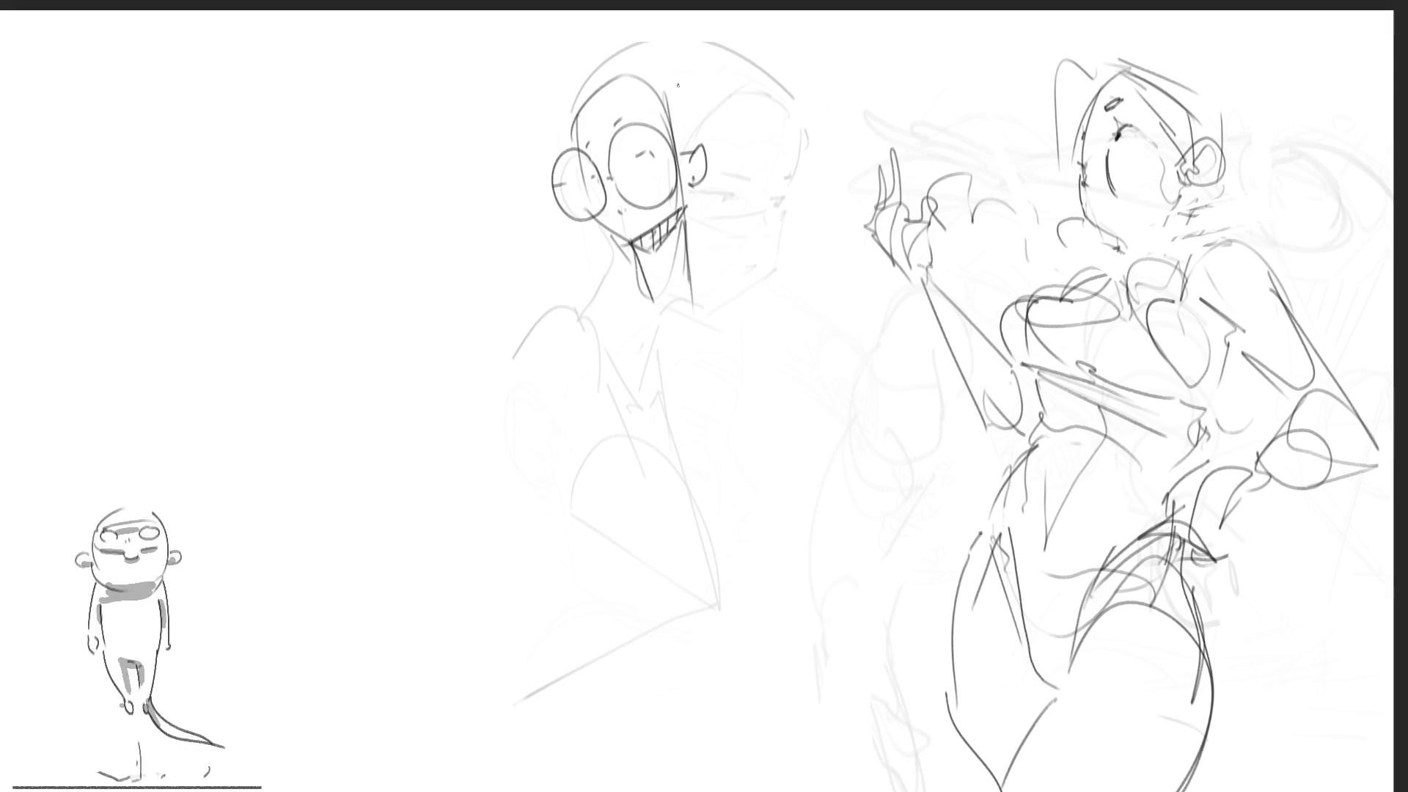
Sketch hair strokes framing the head's top, left side and right side
{"action": "mouse_move", "coordinate": [648, 96]}
{"action": "left_mouse_down"}
{"action": "mouse_move", "coordinate": [687, 152]}
{"action": "mouse_move", "coordinate": [657, 107]}
{"action": "left_mouse_up"}
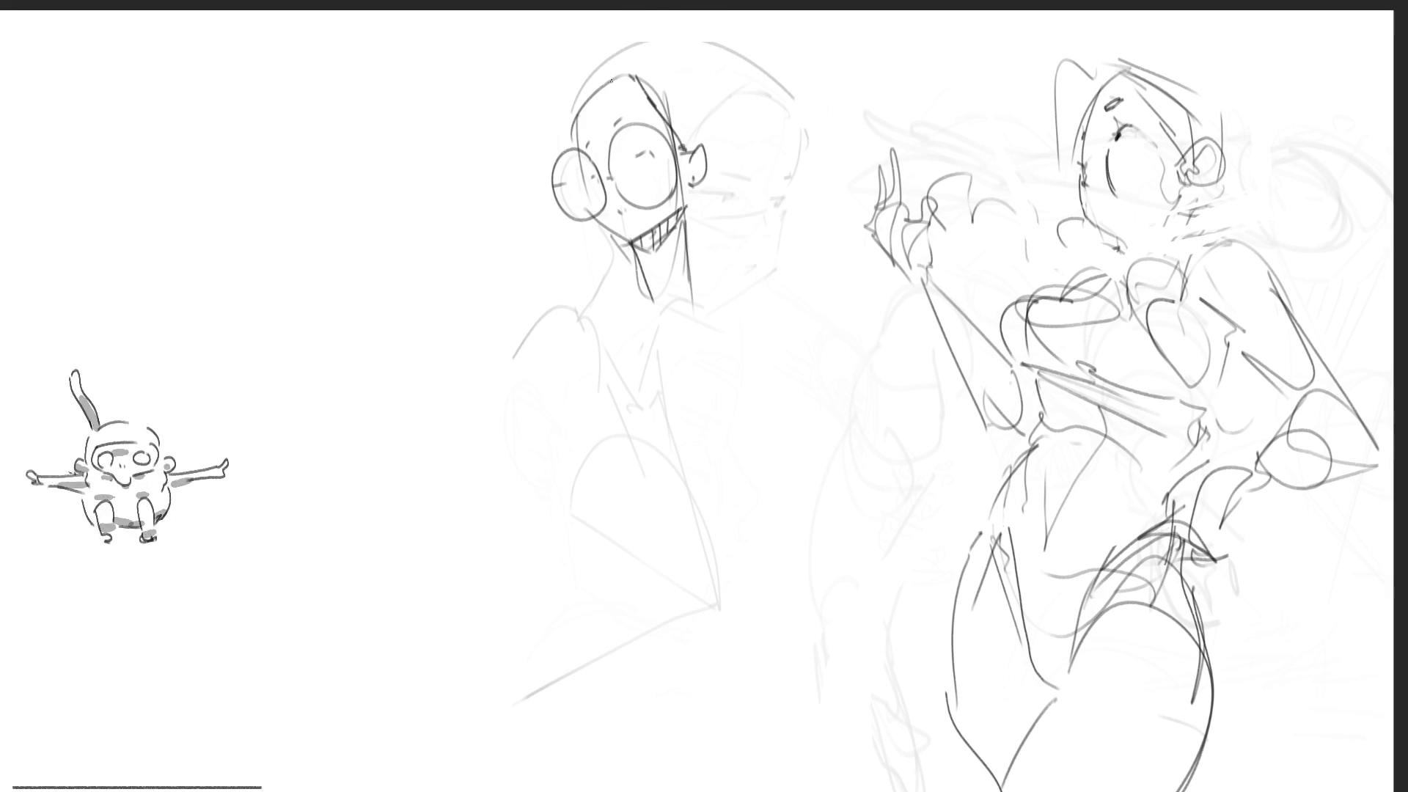
{"action": "mouse_move", "coordinate": [627, 75]}
{"action": "left_mouse_down"}
{"action": "mouse_move", "coordinate": [576, 116]}
{"action": "mouse_move", "coordinate": [557, 188]}
{"action": "left_mouse_up"}
{"action": "mouse_move", "coordinate": [562, 103]}
{"action": "left_mouse_down"}
{"action": "mouse_move", "coordinate": [529, 175]}
{"action": "mouse_move", "coordinate": [543, 201]}
{"action": "left_mouse_up"}
{"action": "mouse_move", "coordinate": [566, 126]}
{"action": "left_mouse_down"}
{"action": "mouse_move", "coordinate": [543, 211]}
{"action": "mouse_move", "coordinate": [574, 226]}
{"action": "left_mouse_up"}
{"action": "left_click_drag", "start_coordinate": [565, 237], "coordinate": [615, 239]}
{"action": "left_click_drag", "start_coordinate": [626, 70], "coordinate": [569, 123]}
{"action": "mouse_move", "coordinate": [601, 50]}
{"action": "left_mouse_down"}
{"action": "mouse_move", "coordinate": [541, 117]}
{"action": "mouse_move", "coordinate": [641, 66]}
{"action": "mouse_move", "coordinate": [687, 142]}
{"action": "mouse_move", "coordinate": [714, 140]}
{"action": "mouse_move", "coordinate": [698, 86]}
{"action": "mouse_move", "coordinate": [738, 169]}
{"action": "mouse_move", "coordinate": [717, 220]}
{"action": "left_mouse_up"}
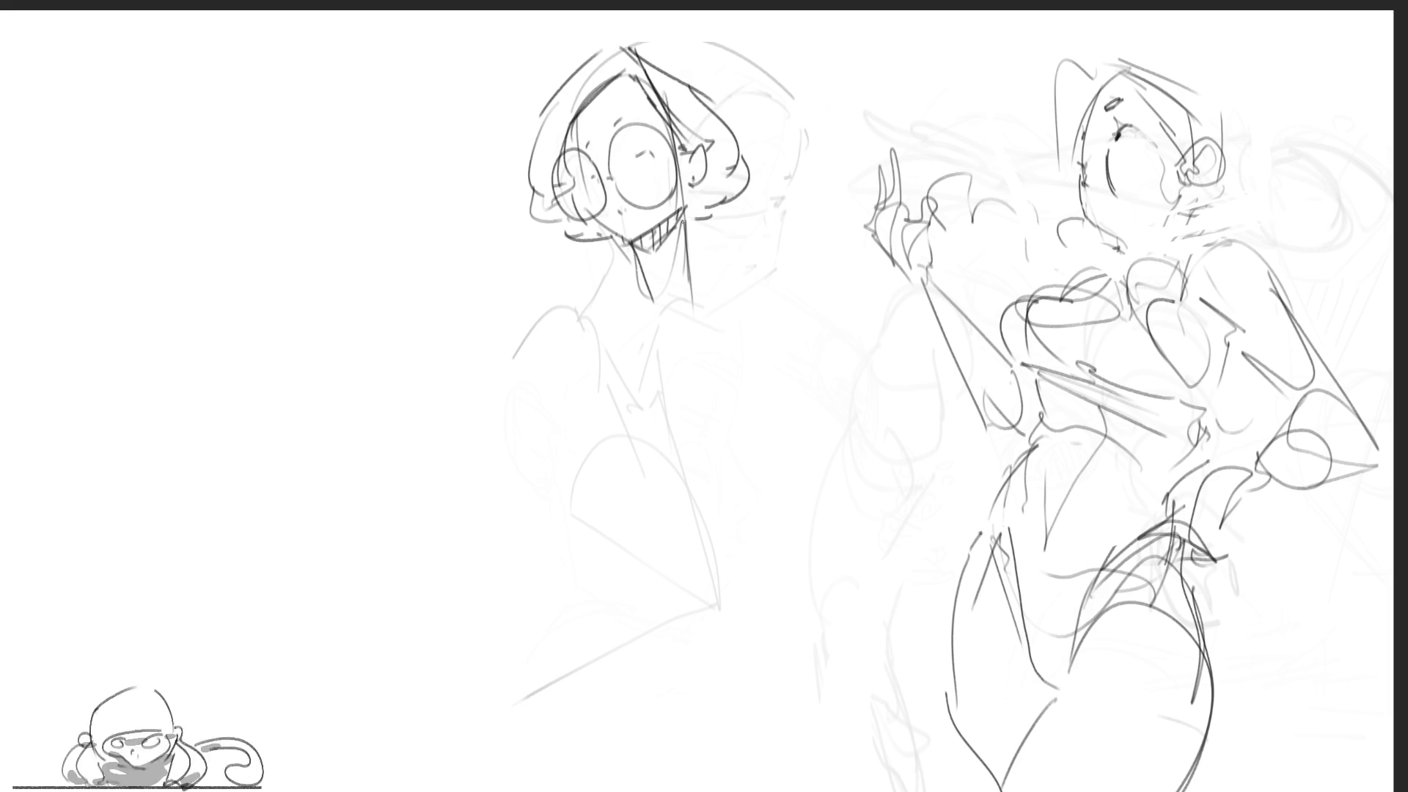
Sketch the collar, neck lines, shoulder, bust and waist curves below the head
{"action": "mouse_move", "coordinate": [639, 272]}
{"action": "left_mouse_down"}
{"action": "mouse_move", "coordinate": [644, 311]}
{"action": "mouse_move", "coordinate": [692, 238]}
{"action": "mouse_move", "coordinate": [694, 299]}
{"action": "left_mouse_up"}
{"action": "left_click_drag", "start_coordinate": [702, 246], "coordinate": [705, 304]}
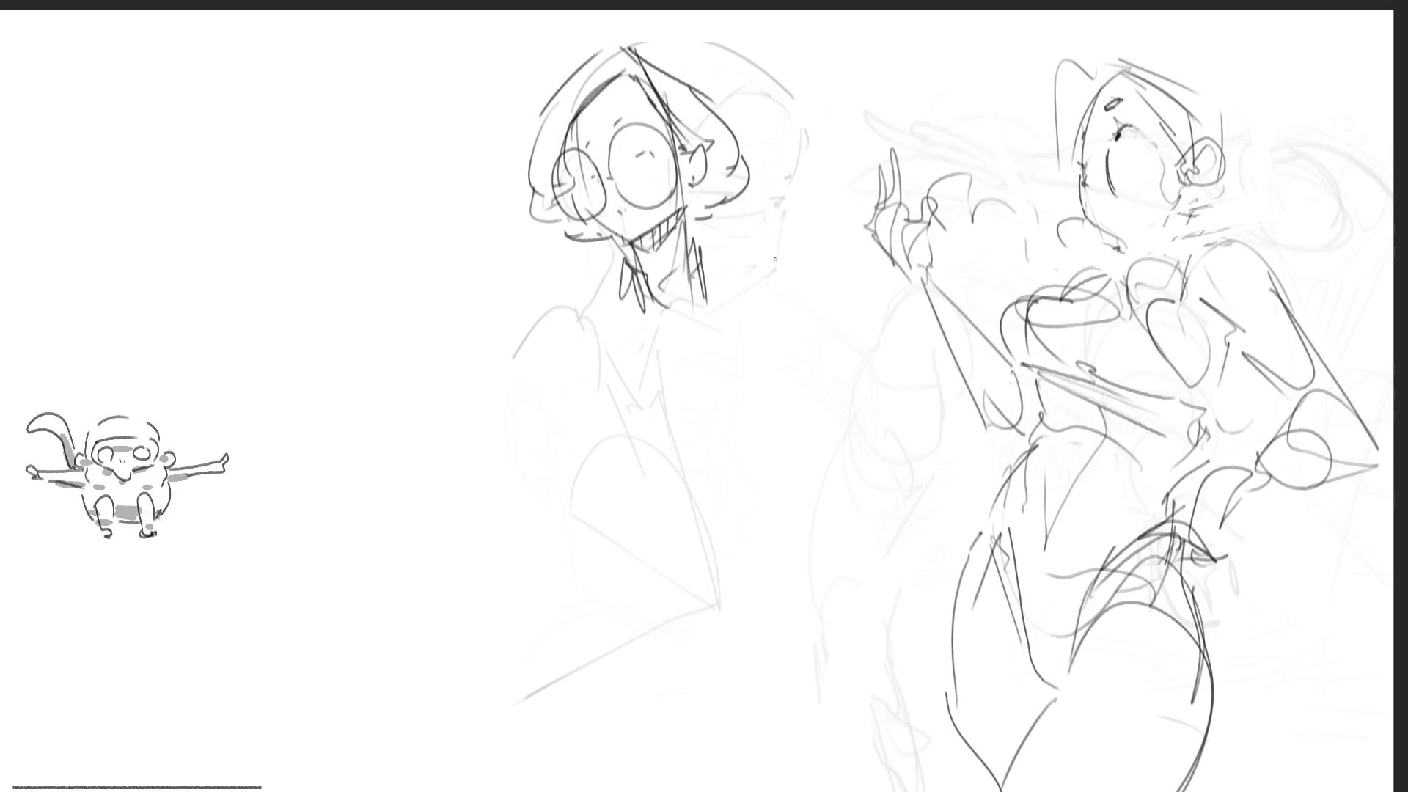
{"action": "left_click_drag", "start_coordinate": [723, 249], "coordinate": [702, 305]}
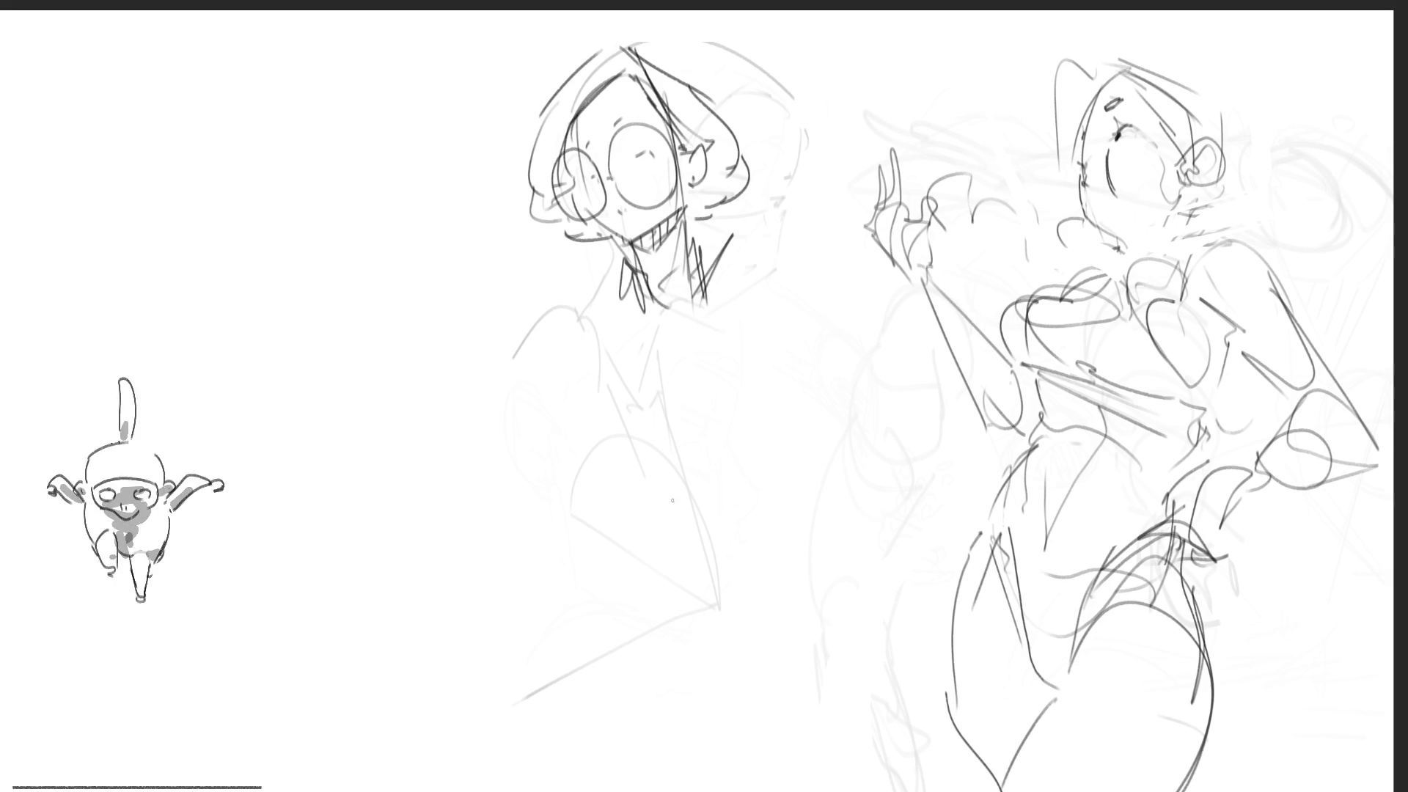
{"action": "mouse_move", "coordinate": [650, 301]}
{"action": "left_mouse_down"}
{"action": "mouse_move", "coordinate": [701, 292]}
{"action": "mouse_move", "coordinate": [607, 385]}
{"action": "mouse_move", "coordinate": [776, 396]}
{"action": "mouse_move", "coordinate": [756, 425]}
{"action": "left_mouse_up"}
{"action": "left_click_drag", "start_coordinate": [616, 449], "coordinate": [784, 428]}
{"action": "mouse_move", "coordinate": [785, 438]}
{"action": "left_mouse_down"}
{"action": "mouse_move", "coordinate": [675, 513]}
{"action": "mouse_move", "coordinate": [774, 444]}
{"action": "mouse_move", "coordinate": [718, 572]}
{"action": "left_mouse_up"}
{"action": "mouse_move", "coordinate": [680, 571]}
{"action": "left_mouse_down"}
{"action": "mouse_move", "coordinate": [631, 484]}
{"action": "mouse_move", "coordinate": [575, 548]}
{"action": "left_mouse_up"}
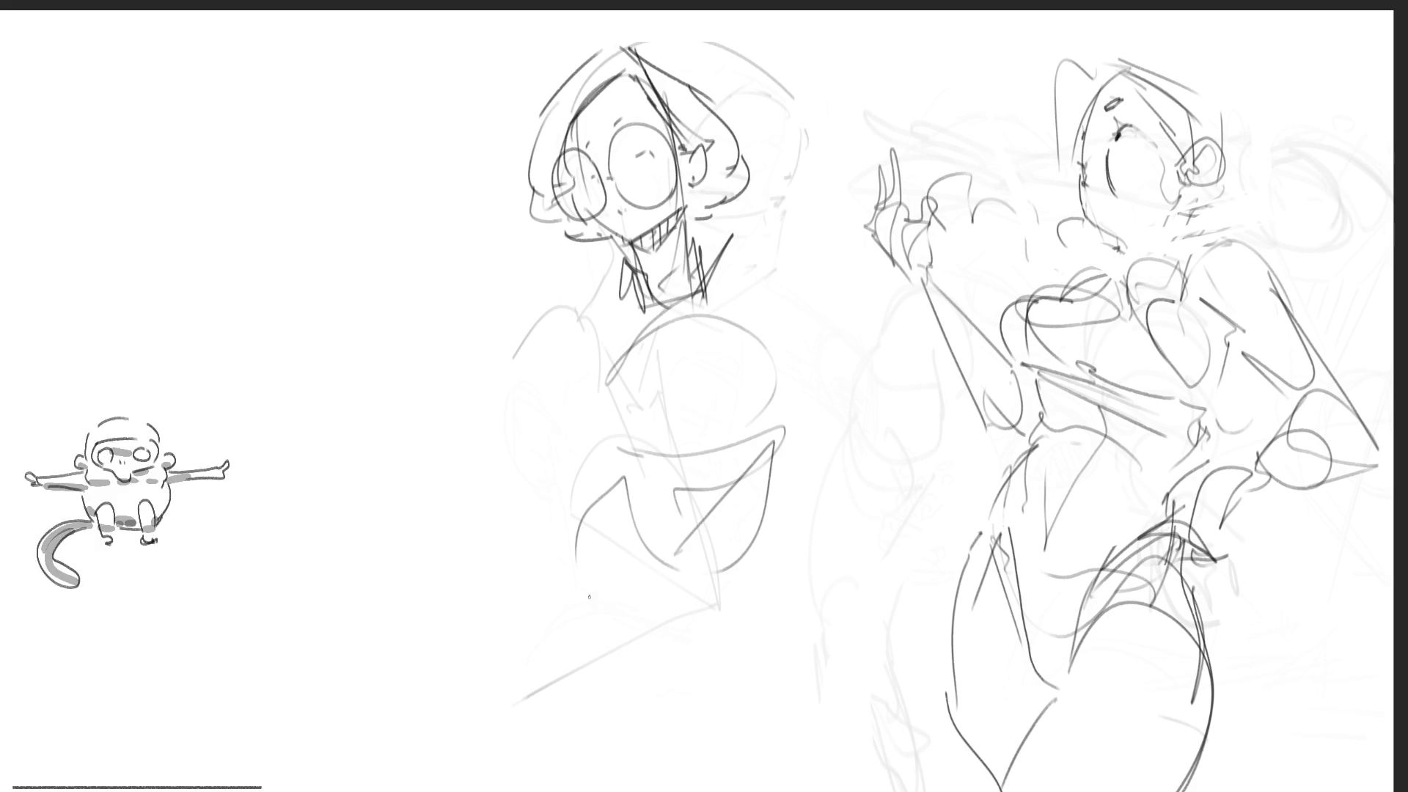
Outline the hips, thighs and legs down to the canvas bottom edge
{"action": "mouse_move", "coordinate": [601, 501]}
{"action": "left_mouse_down"}
{"action": "mouse_move", "coordinate": [531, 698]}
{"action": "mouse_move", "coordinate": [704, 624]}
{"action": "left_mouse_up"}
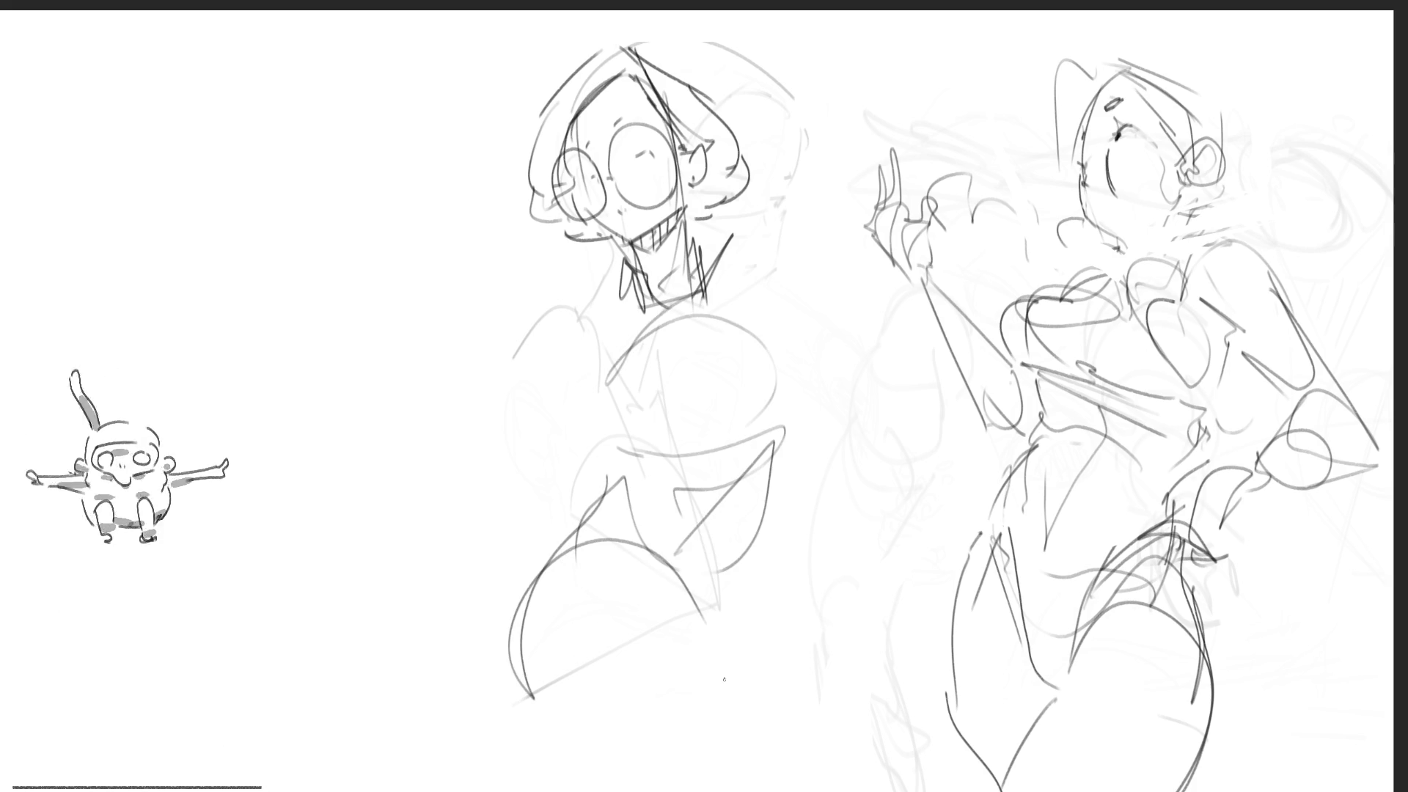
{"action": "mouse_move", "coordinate": [515, 687]}
{"action": "left_mouse_down"}
{"action": "mouse_move", "coordinate": [686, 725]}
{"action": "mouse_move", "coordinate": [744, 562]}
{"action": "mouse_move", "coordinate": [723, 750]}
{"action": "left_mouse_up"}
{"action": "left_click_drag", "start_coordinate": [788, 660], "coordinate": [836, 791]}
{"action": "left_click_drag", "start_coordinate": [648, 749], "coordinate": [664, 784]}
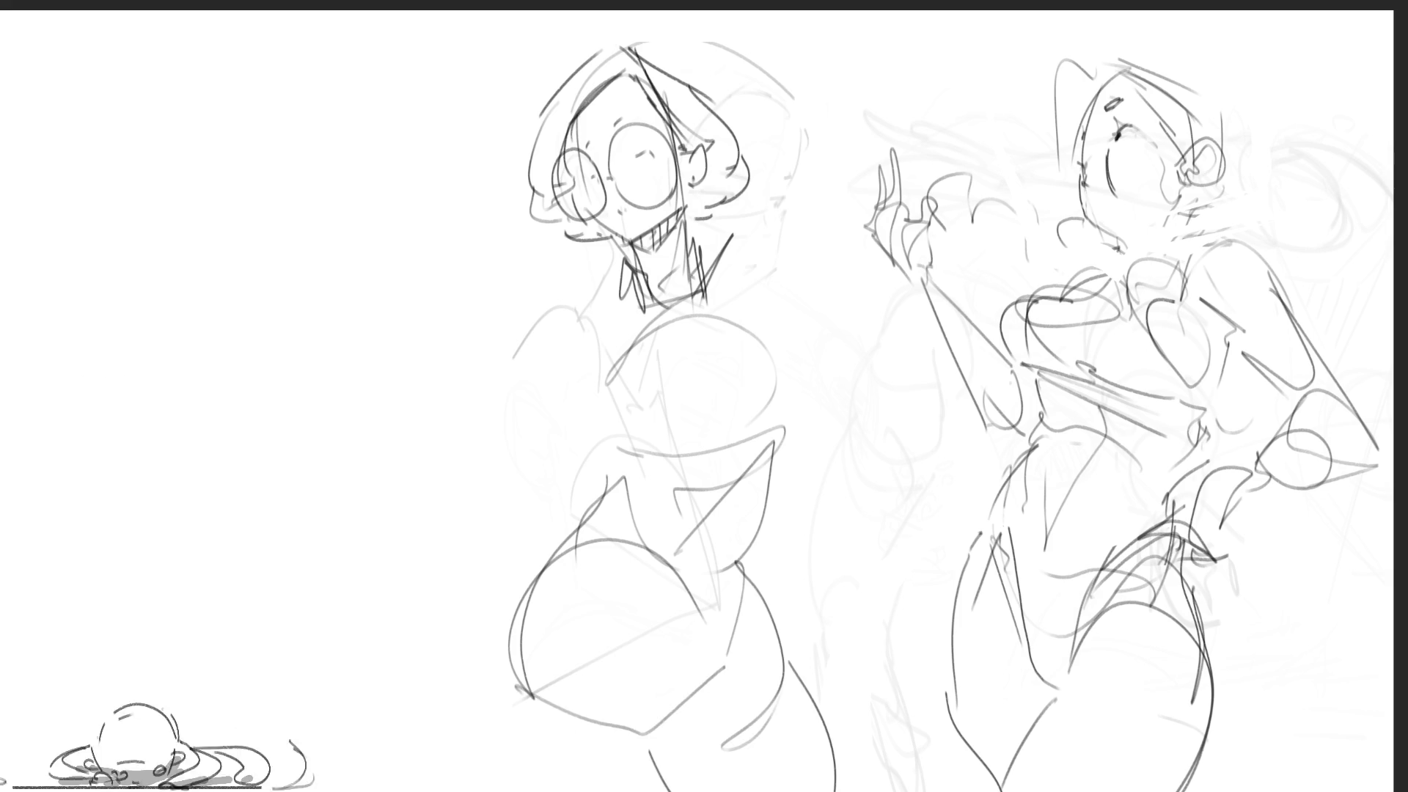
{"action": "mouse_move", "coordinate": [585, 509]}
{"action": "left_mouse_down"}
{"action": "mouse_move", "coordinate": [496, 603]}
{"action": "mouse_move", "coordinate": [485, 791]}
{"action": "left_mouse_up"}
{"action": "left_click_drag", "start_coordinate": [612, 754], "coordinate": [602, 791]}
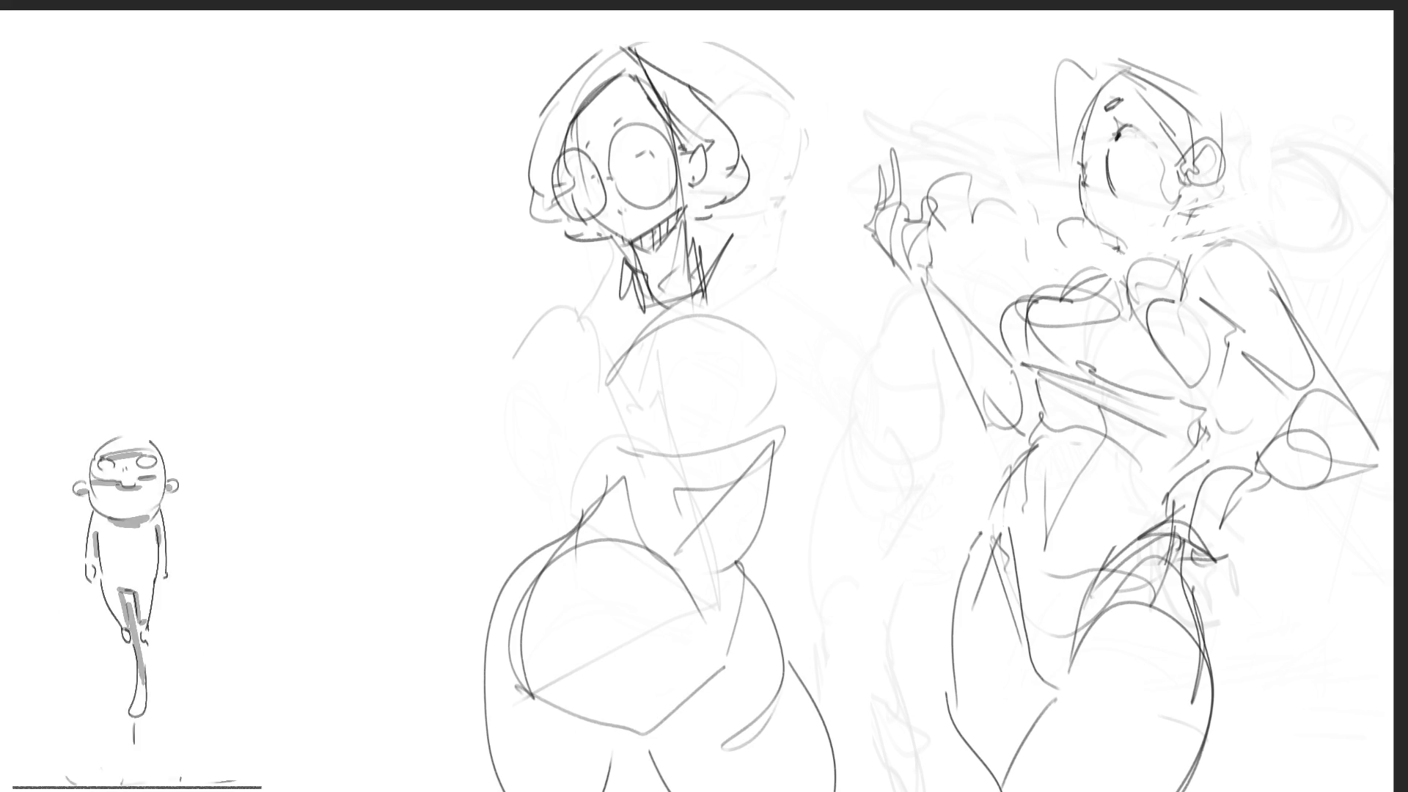
Undo two stray diagonal lines, then sketch an outstretched arm and a bent arm
{"action": "left_click_drag", "start_coordinate": [475, 274], "coordinate": [516, 307]}
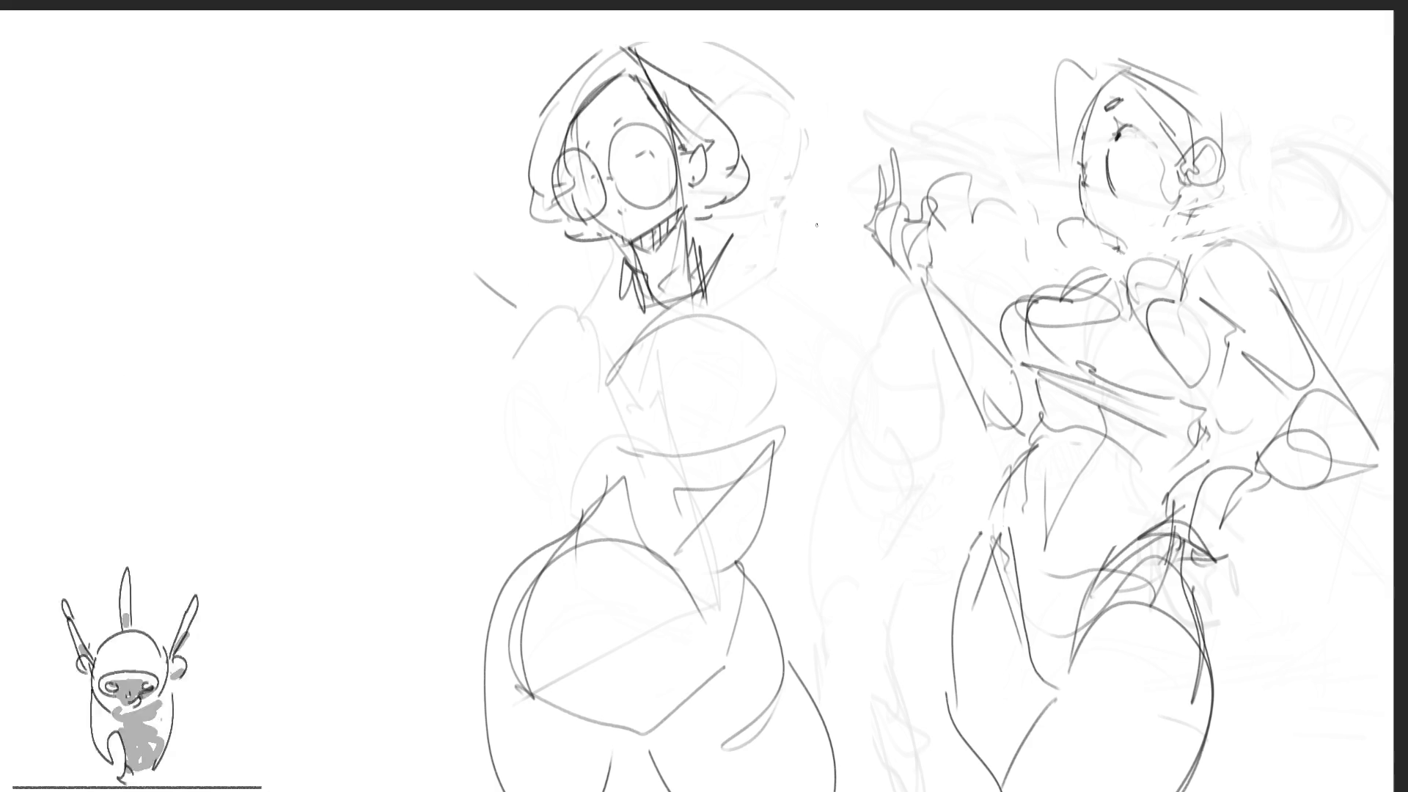
{"action": "left_click_drag", "start_coordinate": [707, 283], "coordinate": [818, 110]}
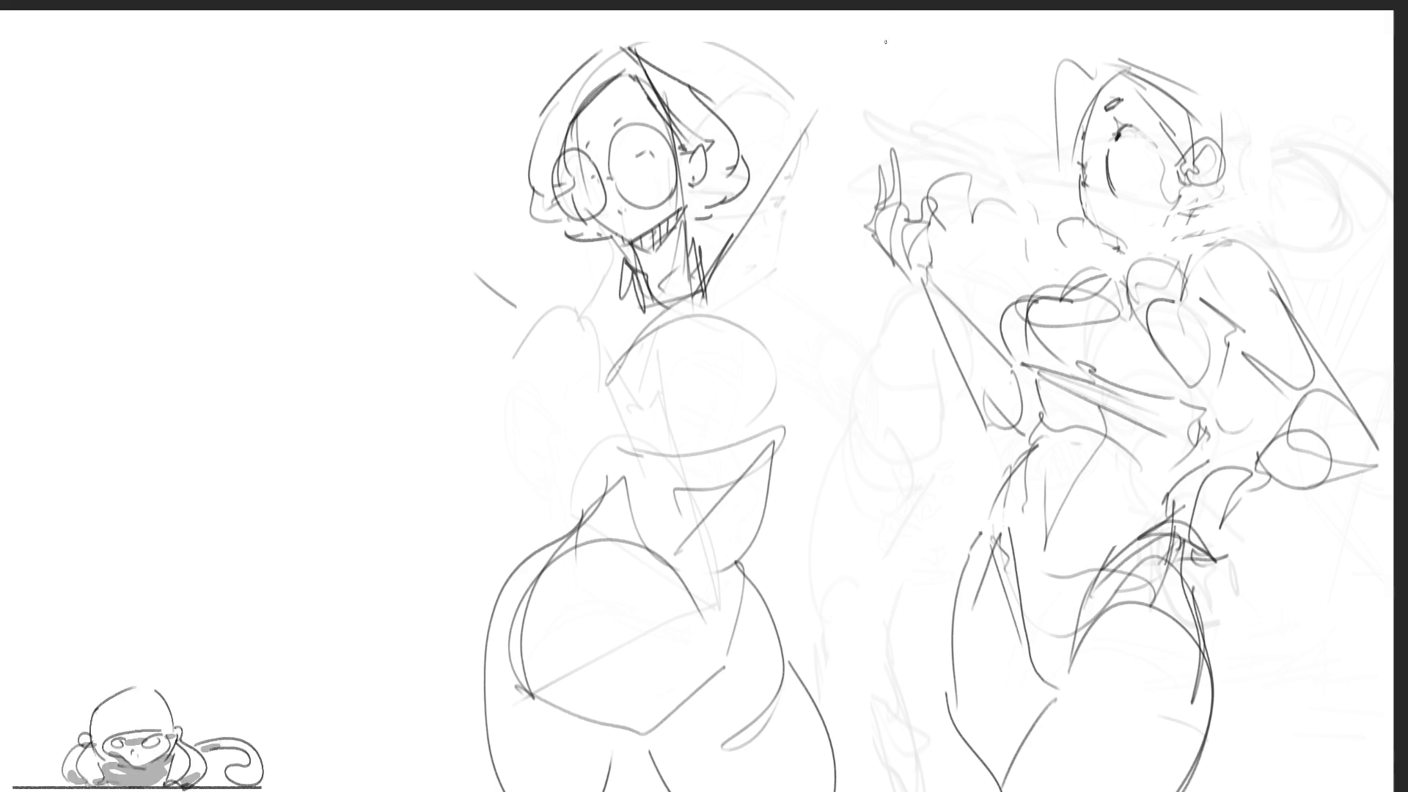
{"action": "left_click_drag", "start_coordinate": [921, 45], "coordinate": [809, 258]}
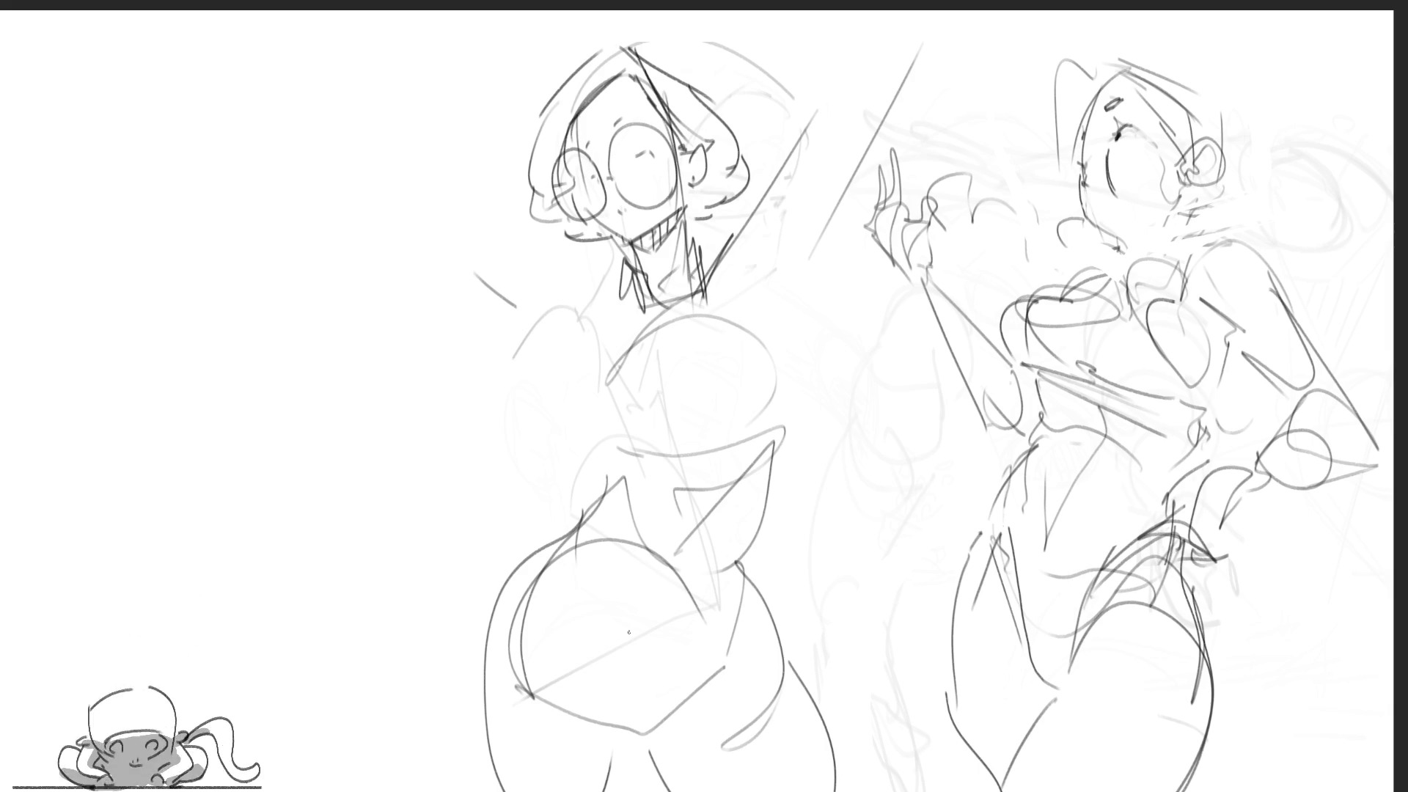
{"action": "key", "text": "ctrl+z"}
{"action": "key", "text": "ctrl+z"}
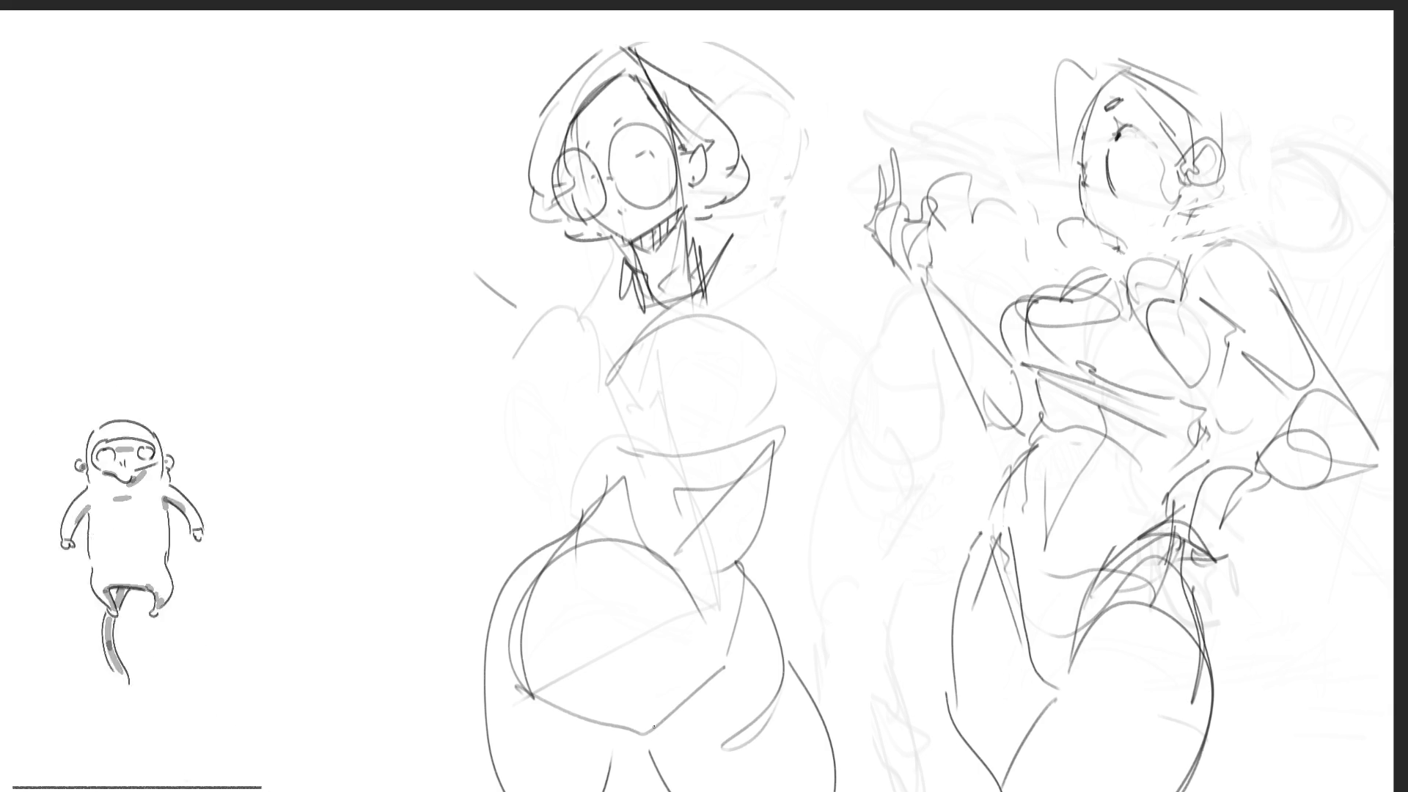
{"action": "mouse_move", "coordinate": [734, 231]}
{"action": "left_mouse_down"}
{"action": "mouse_move", "coordinate": [843, 290]}
{"action": "mouse_move", "coordinate": [838, 329]}
{"action": "left_mouse_up"}
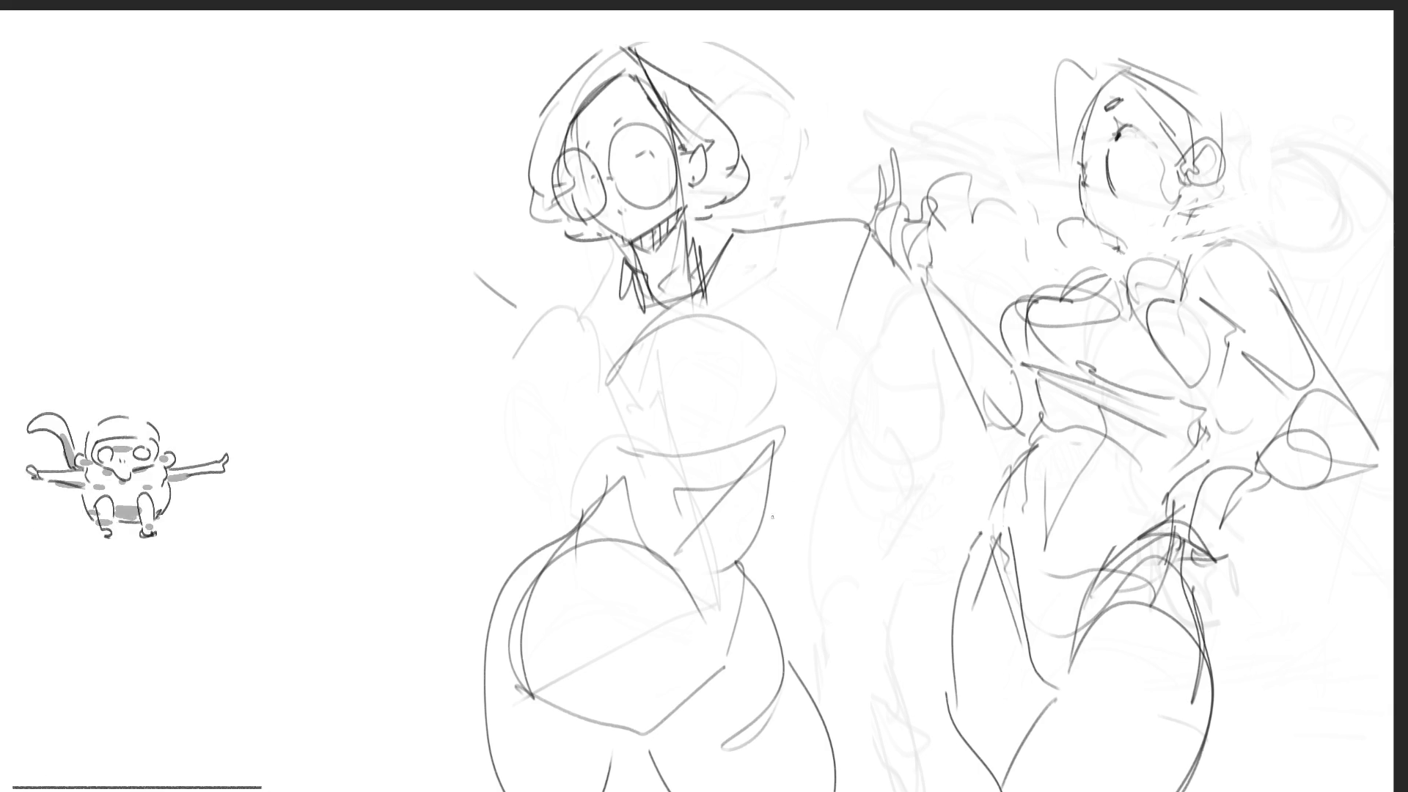
{"action": "mouse_move", "coordinate": [606, 302]}
{"action": "left_mouse_down"}
{"action": "mouse_move", "coordinate": [506, 451]}
{"action": "mouse_move", "coordinate": [572, 456]}
{"action": "left_mouse_up"}
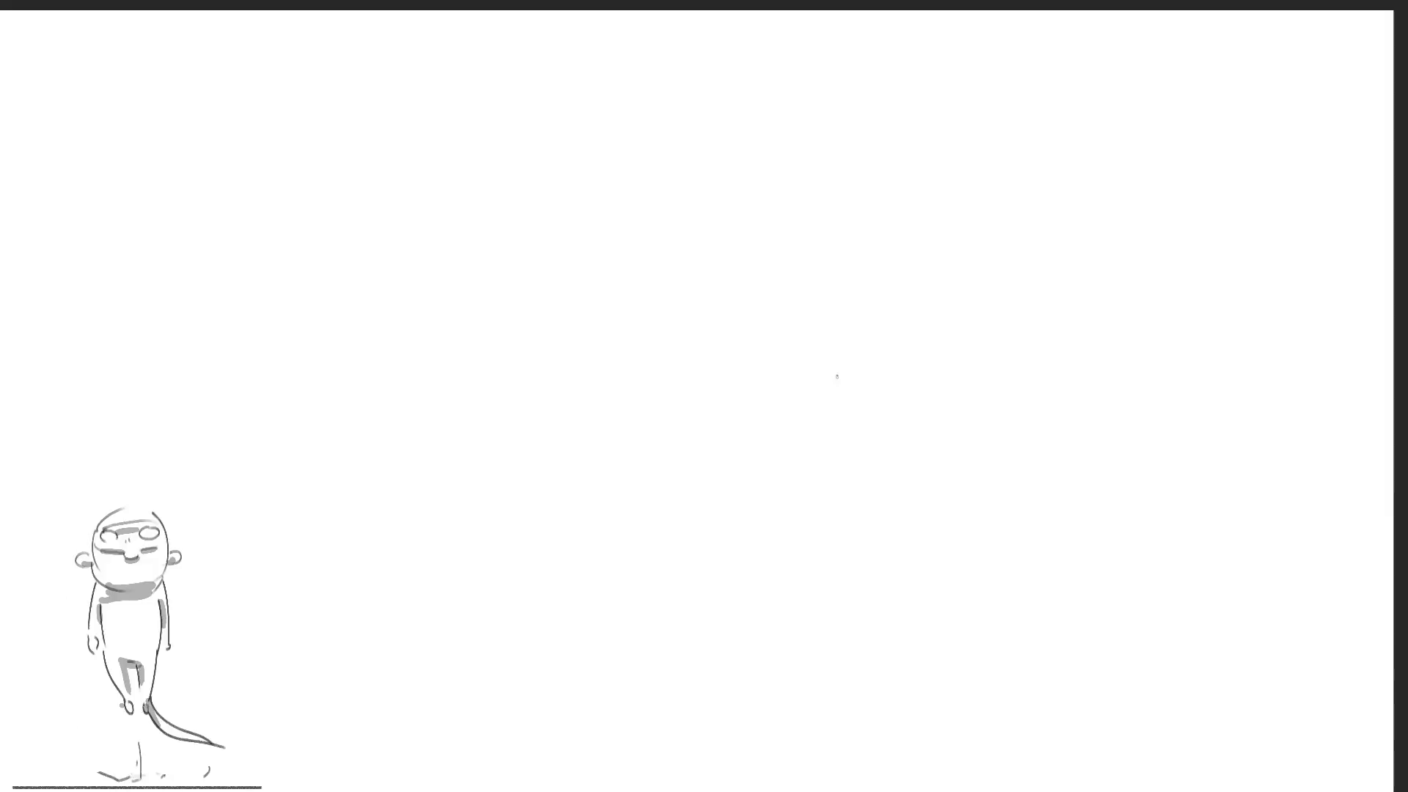
{"action": "key", "text": "bracketright"}
{"action": "key", "text": "bracketright"}
{"action": "key", "text": "bracketright"}
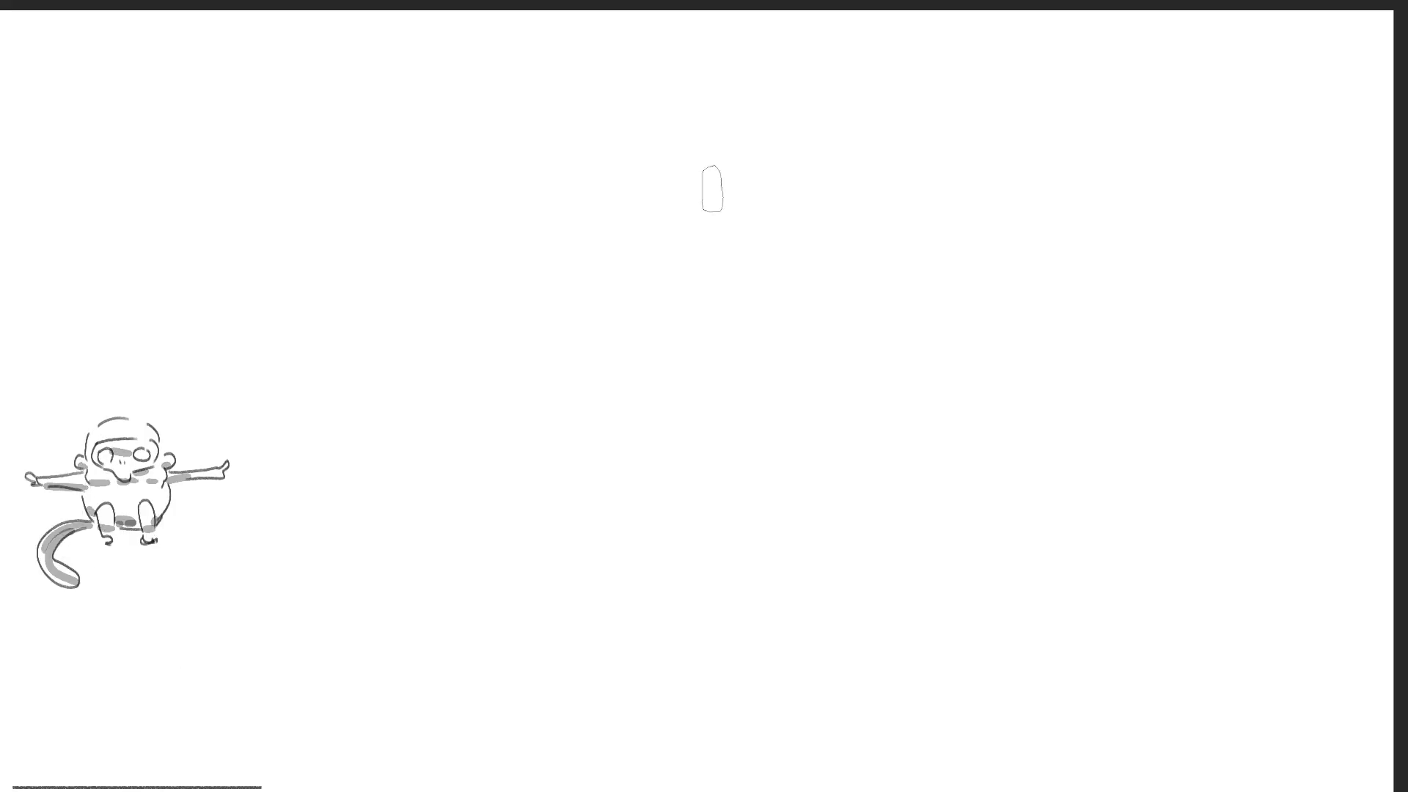
Lay broad soft grey arcs and long dark diagonals across the top and right side
{"action": "mouse_move", "coordinate": [583, 257]}
{"action": "left_mouse_down"}
{"action": "mouse_move", "coordinate": [842, 217]}
{"action": "mouse_move", "coordinate": [597, 205]}
{"action": "mouse_move", "coordinate": [801, 227]}
{"action": "mouse_move", "coordinate": [817, 205]}
{"action": "left_mouse_up"}
{"action": "mouse_move", "coordinate": [865, 143]}
{"action": "left_mouse_down"}
{"action": "mouse_move", "coordinate": [833, 372]}
{"action": "mouse_move", "coordinate": [744, 429]}
{"action": "left_mouse_up"}
{"action": "left_click_drag", "start_coordinate": [737, 44], "coordinate": [902, 440]}
{"action": "left_click_drag", "start_coordinate": [800, 29], "coordinate": [911, 575]}
{"action": "mouse_move", "coordinate": [880, 213]}
{"action": "left_mouse_down"}
{"action": "mouse_move", "coordinate": [692, 440]}
{"action": "mouse_move", "coordinate": [824, 660]}
{"action": "left_mouse_up"}
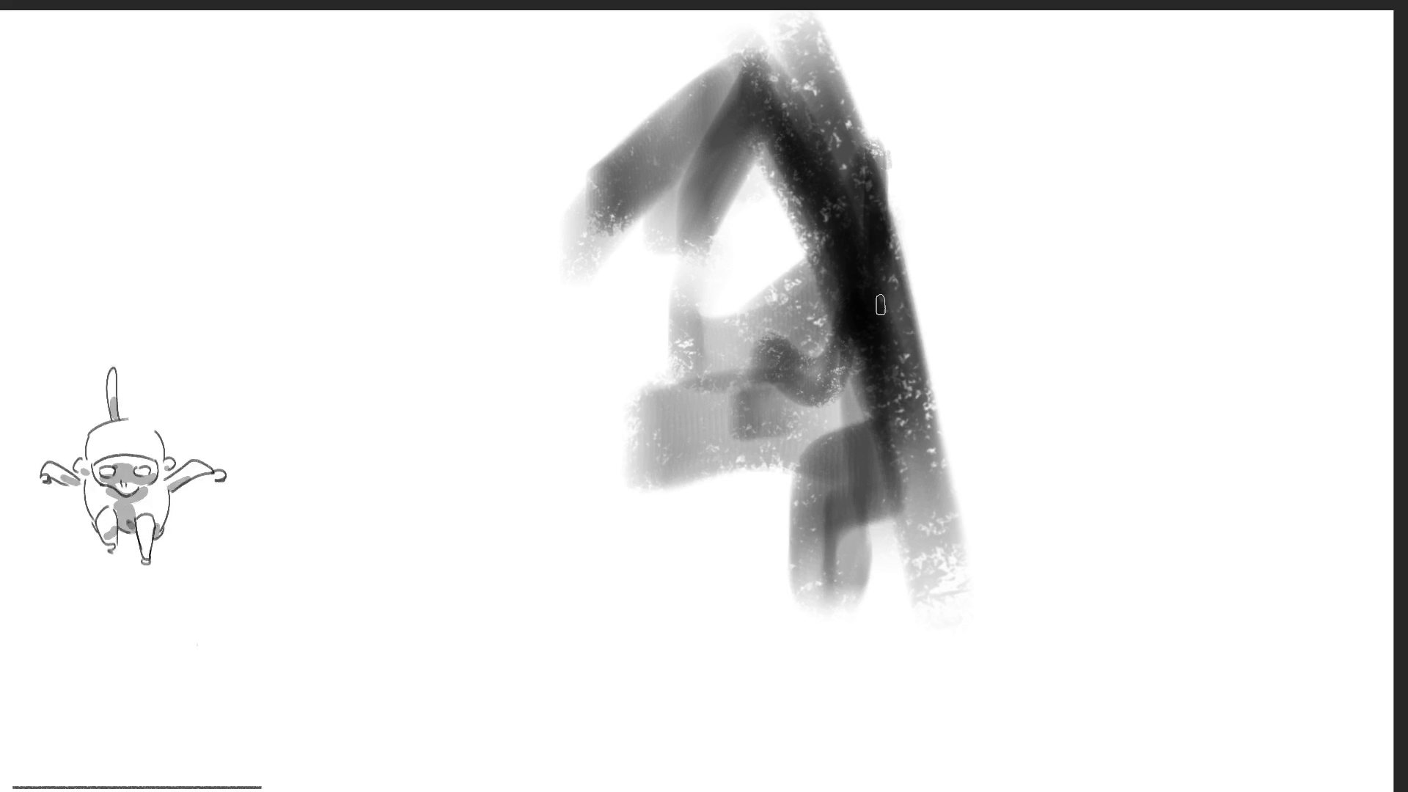
Darken the middle and lower-left of the mass and lighten the area left of centre
{"action": "mouse_move", "coordinate": [638, 226]}
{"action": "left_mouse_down"}
{"action": "mouse_move", "coordinate": [677, 286]}
{"action": "mouse_move", "coordinate": [817, 285]}
{"action": "left_mouse_up"}
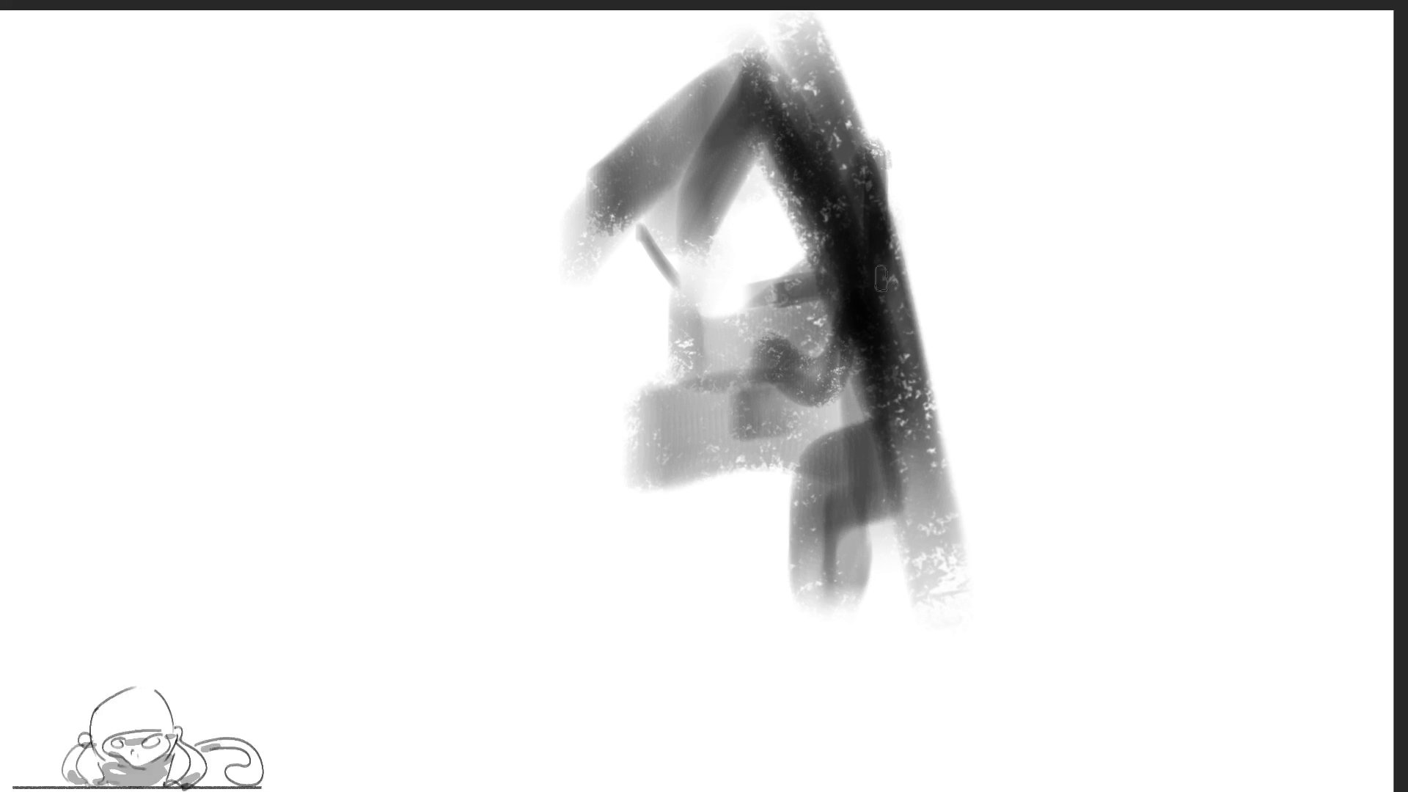
{"action": "mouse_move", "coordinate": [802, 94]}
{"action": "left_mouse_down"}
{"action": "mouse_move", "coordinate": [842, 110]}
{"action": "mouse_move", "coordinate": [980, 245]}
{"action": "mouse_move", "coordinate": [1021, 596]}
{"action": "mouse_move", "coordinate": [1044, 535]}
{"action": "mouse_move", "coordinate": [1012, 503]}
{"action": "mouse_move", "coordinate": [1025, 503]}
{"action": "mouse_move", "coordinate": [926, 538]}
{"action": "left_mouse_up"}
{"action": "mouse_move", "coordinate": [733, 440]}
{"action": "left_mouse_down"}
{"action": "mouse_move", "coordinate": [807, 514]}
{"action": "mouse_move", "coordinate": [701, 526]}
{"action": "mouse_move", "coordinate": [597, 454]}
{"action": "mouse_move", "coordinate": [770, 283]}
{"action": "mouse_move", "coordinate": [620, 645]}
{"action": "mouse_move", "coordinate": [1084, 318]}
{"action": "mouse_move", "coordinate": [980, 685]}
{"action": "left_mouse_up"}
{"action": "mouse_move", "coordinate": [553, 645]}
{"action": "left_mouse_down"}
{"action": "mouse_move", "coordinate": [708, 671]}
{"action": "mouse_move", "coordinate": [636, 627]}
{"action": "left_mouse_up"}
{"action": "mouse_move", "coordinate": [550, 361]}
{"action": "left_mouse_down"}
{"action": "mouse_move", "coordinate": [572, 455]}
{"action": "mouse_move", "coordinate": [641, 519]}
{"action": "left_mouse_up"}
{"action": "mouse_move", "coordinate": [620, 377]}
{"action": "left_mouse_down"}
{"action": "mouse_move", "coordinate": [612, 428]}
{"action": "mouse_move", "coordinate": [638, 382]}
{"action": "left_mouse_up"}
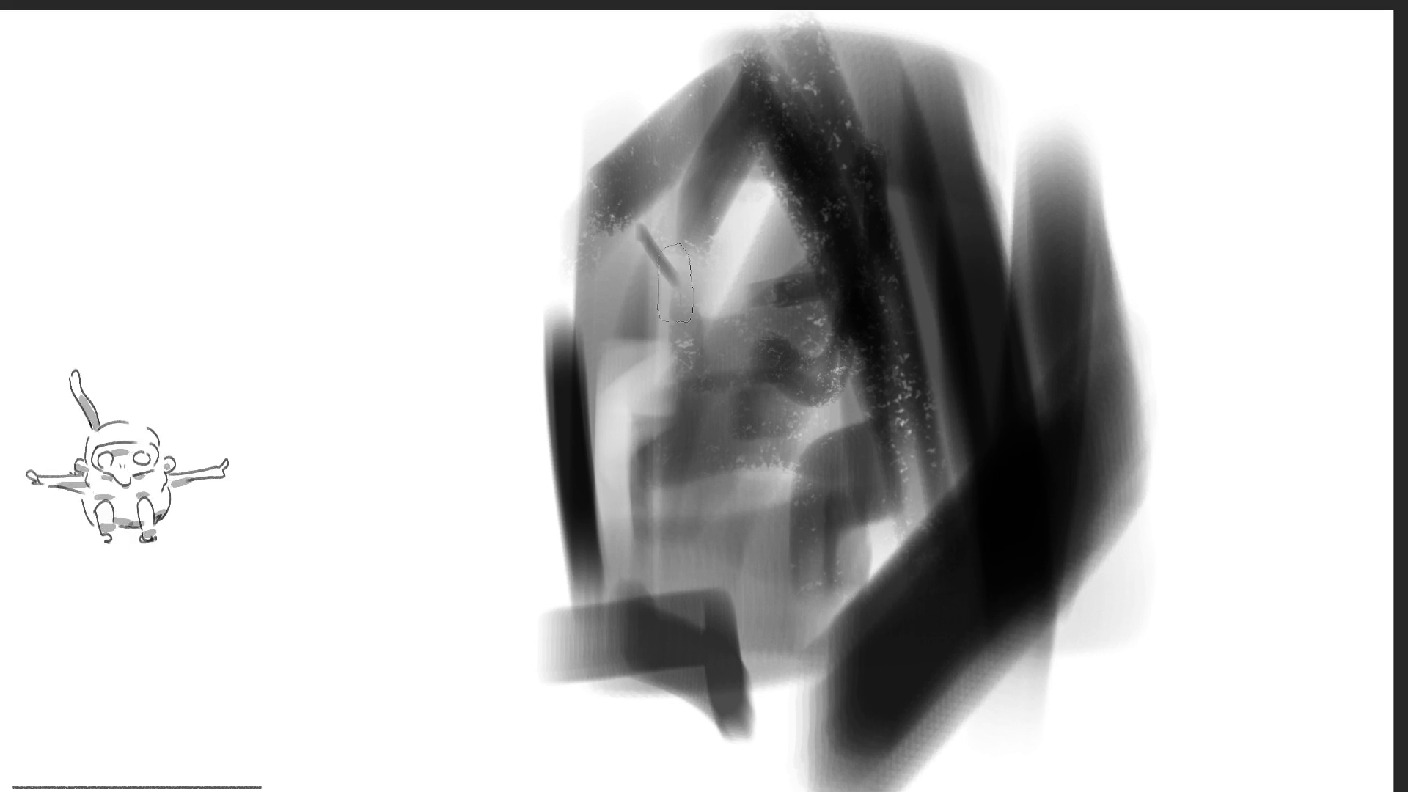
Lighten the upper-left face and paint both dark eyes with light touches and a highlight
{"action": "left_click_drag", "start_coordinate": [646, 236], "coordinate": [671, 411]}
{"action": "mouse_move", "coordinate": [674, 283]}
{"action": "left_mouse_down"}
{"action": "mouse_move", "coordinate": [730, 172]}
{"action": "mouse_move", "coordinate": [726, 315]}
{"action": "left_mouse_up"}
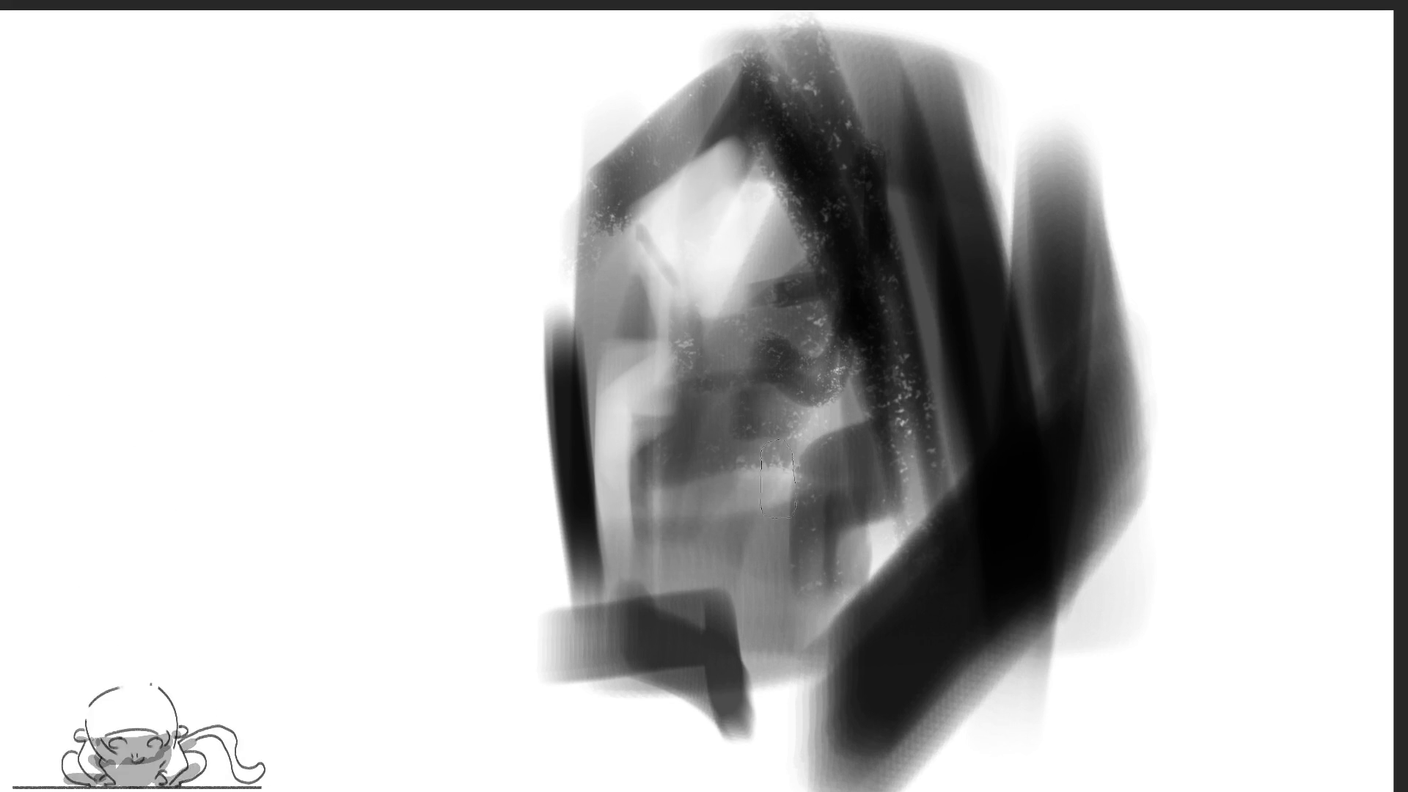
{"action": "left_click_drag", "start_coordinate": [660, 342], "coordinate": [663, 362]}
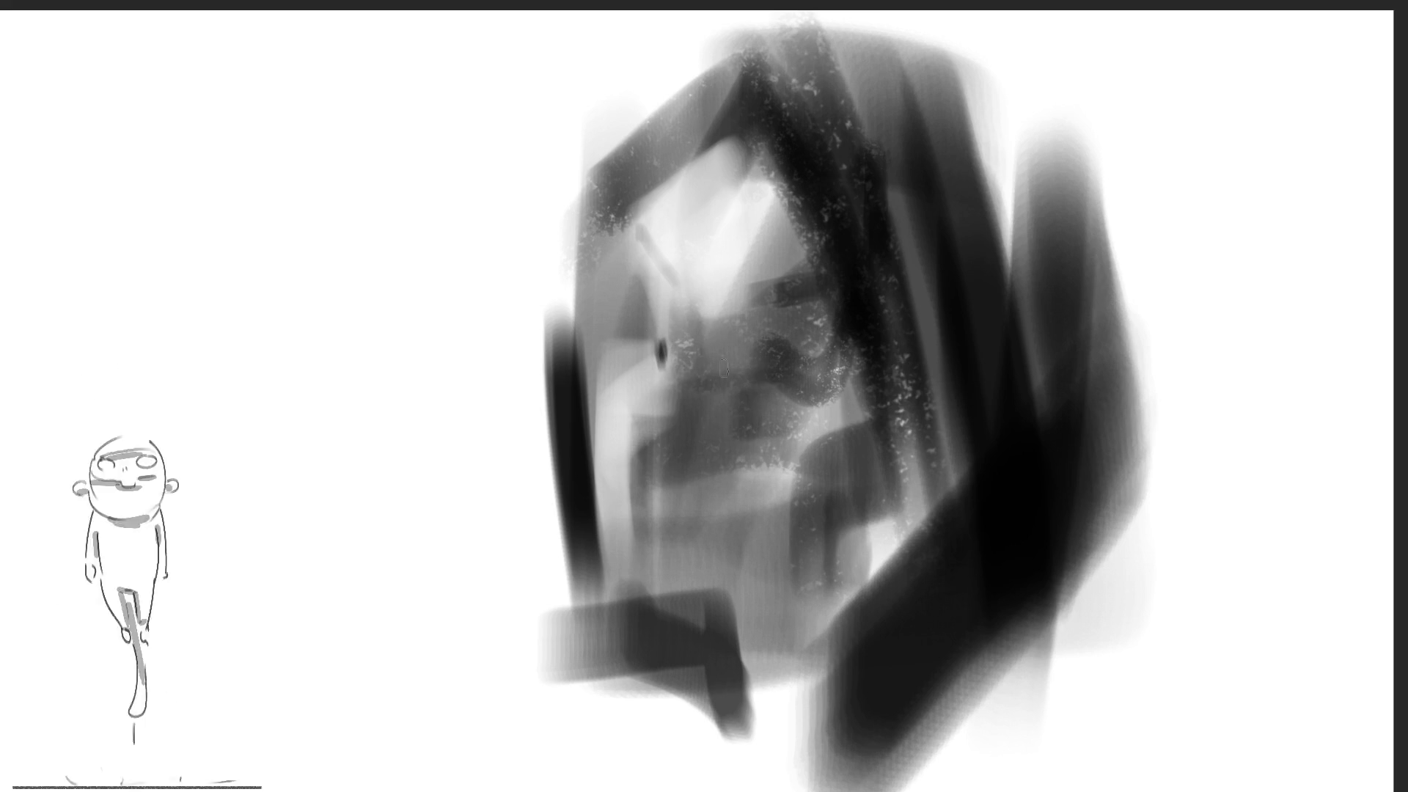
{"action": "left_click_drag", "start_coordinate": [808, 369], "coordinate": [810, 385]}
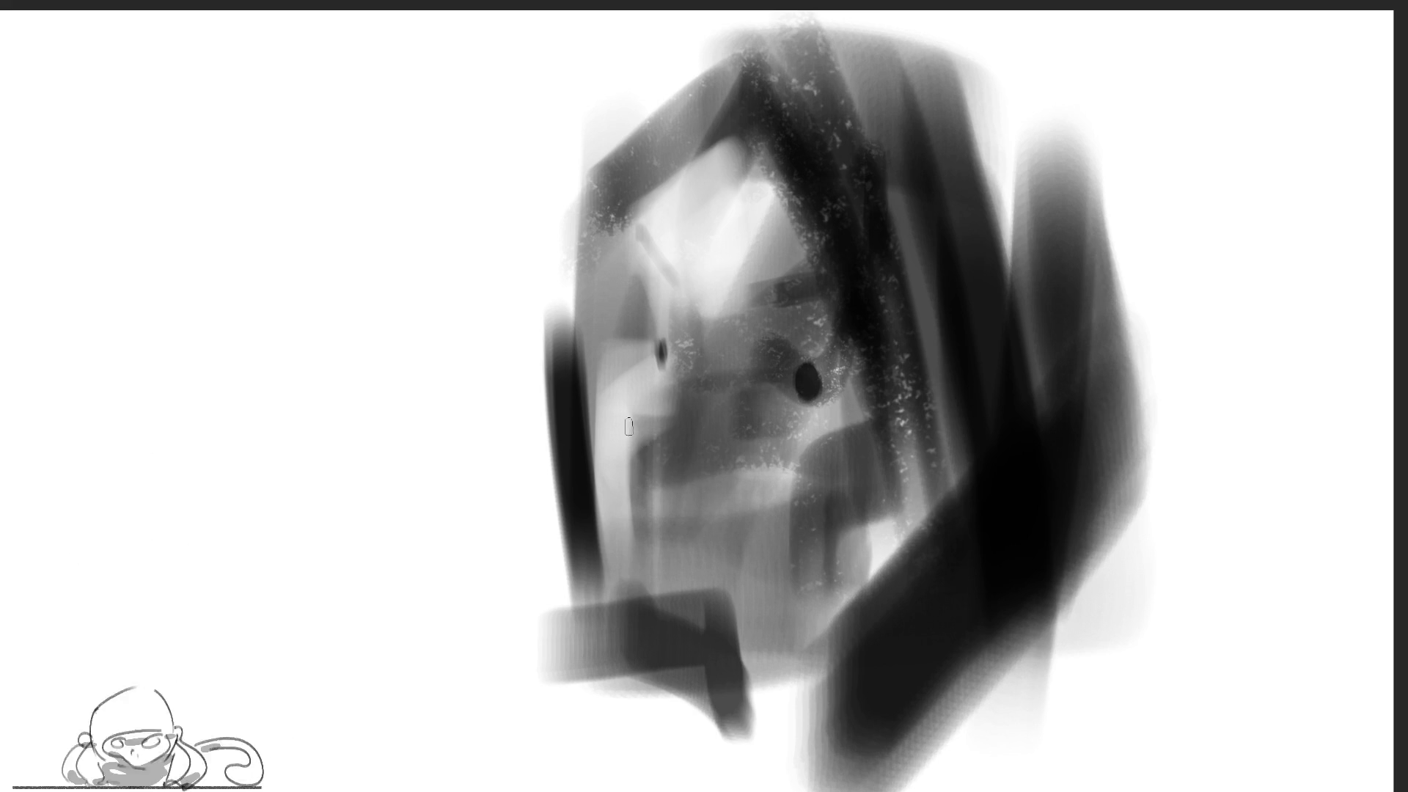
{"action": "mouse_move", "coordinate": [627, 442]}
{"action": "left_mouse_down"}
{"action": "mouse_move", "coordinate": [635, 487]}
{"action": "mouse_move", "coordinate": [643, 473]}
{"action": "left_mouse_up"}
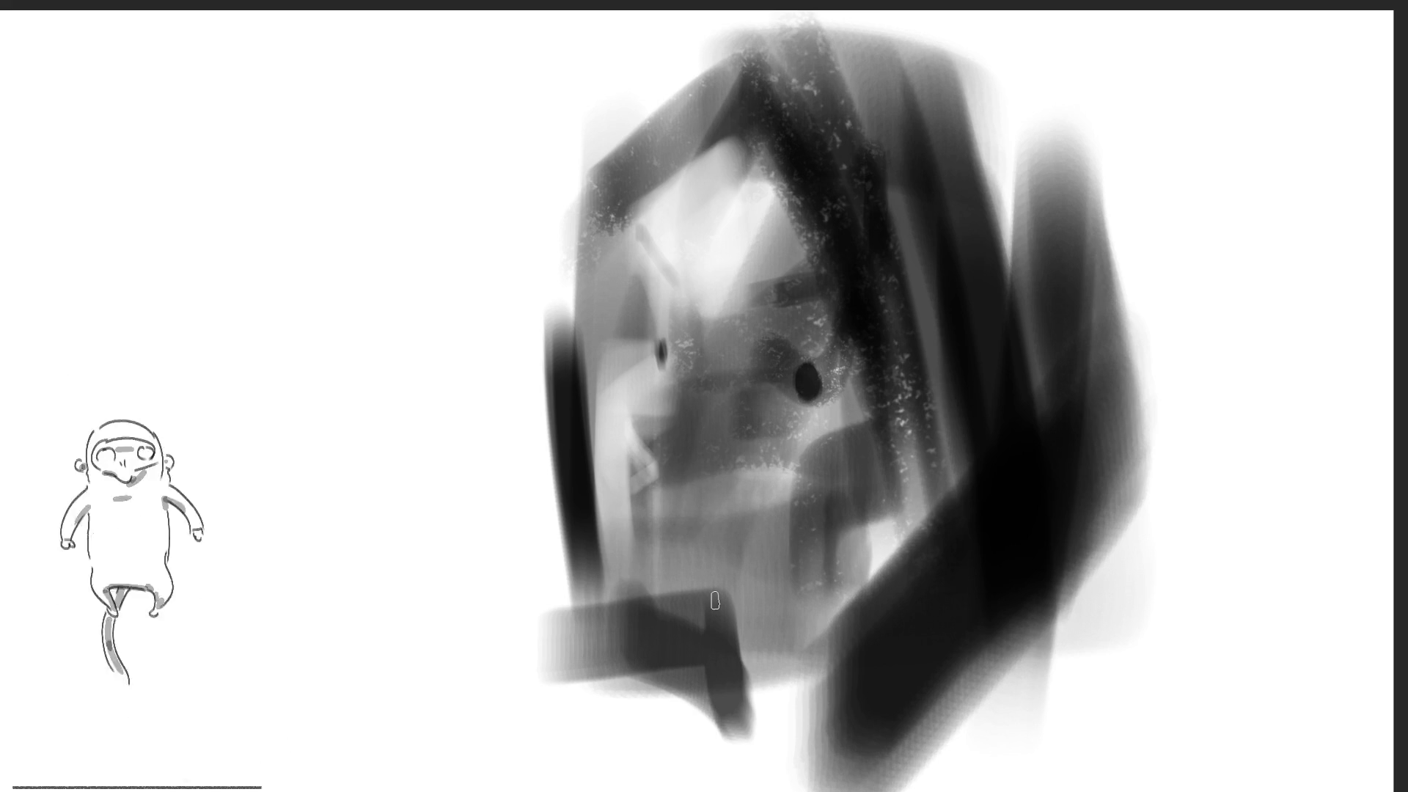
{"action": "left_click_drag", "start_coordinate": [640, 339], "coordinate": [649, 358]}
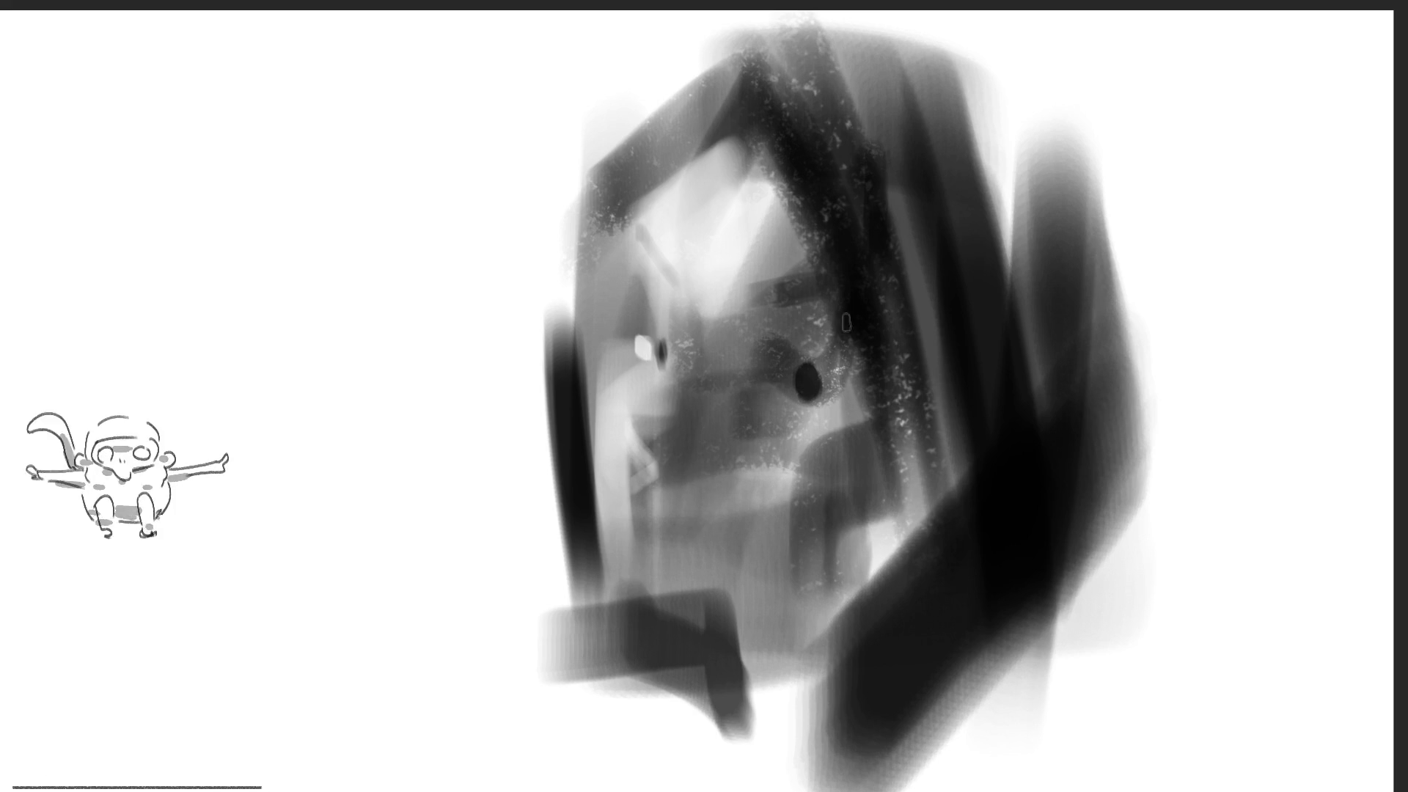
{"action": "left_click_drag", "start_coordinate": [786, 367], "coordinate": [789, 387]}
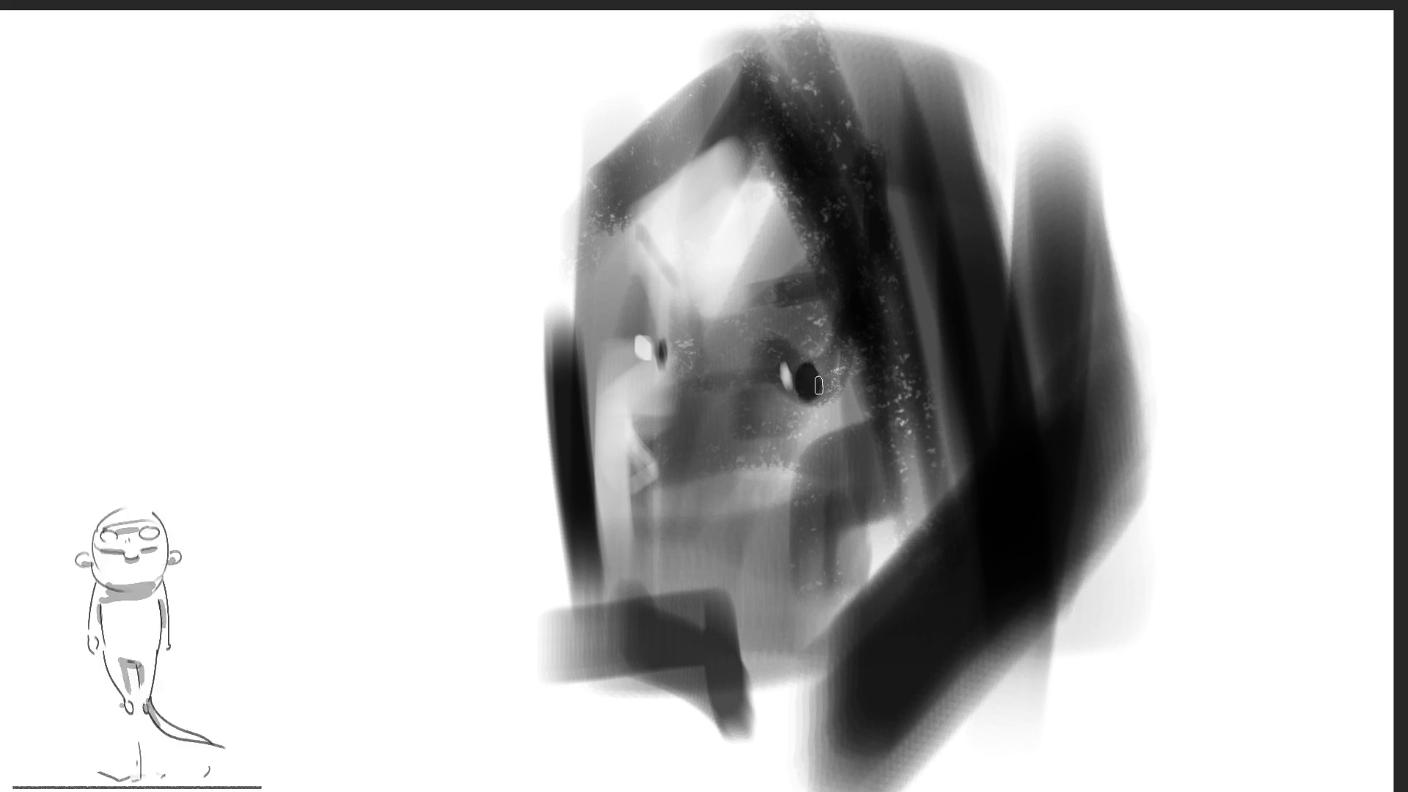
Reshape the left eye, paint both eyebrows, and lighten under the right brow
{"action": "mouse_move", "coordinate": [629, 325]}
{"action": "left_mouse_down"}
{"action": "mouse_move", "coordinate": [653, 343]}
{"action": "mouse_move", "coordinate": [645, 363]}
{"action": "mouse_move", "coordinate": [669, 360]}
{"action": "left_mouse_up"}
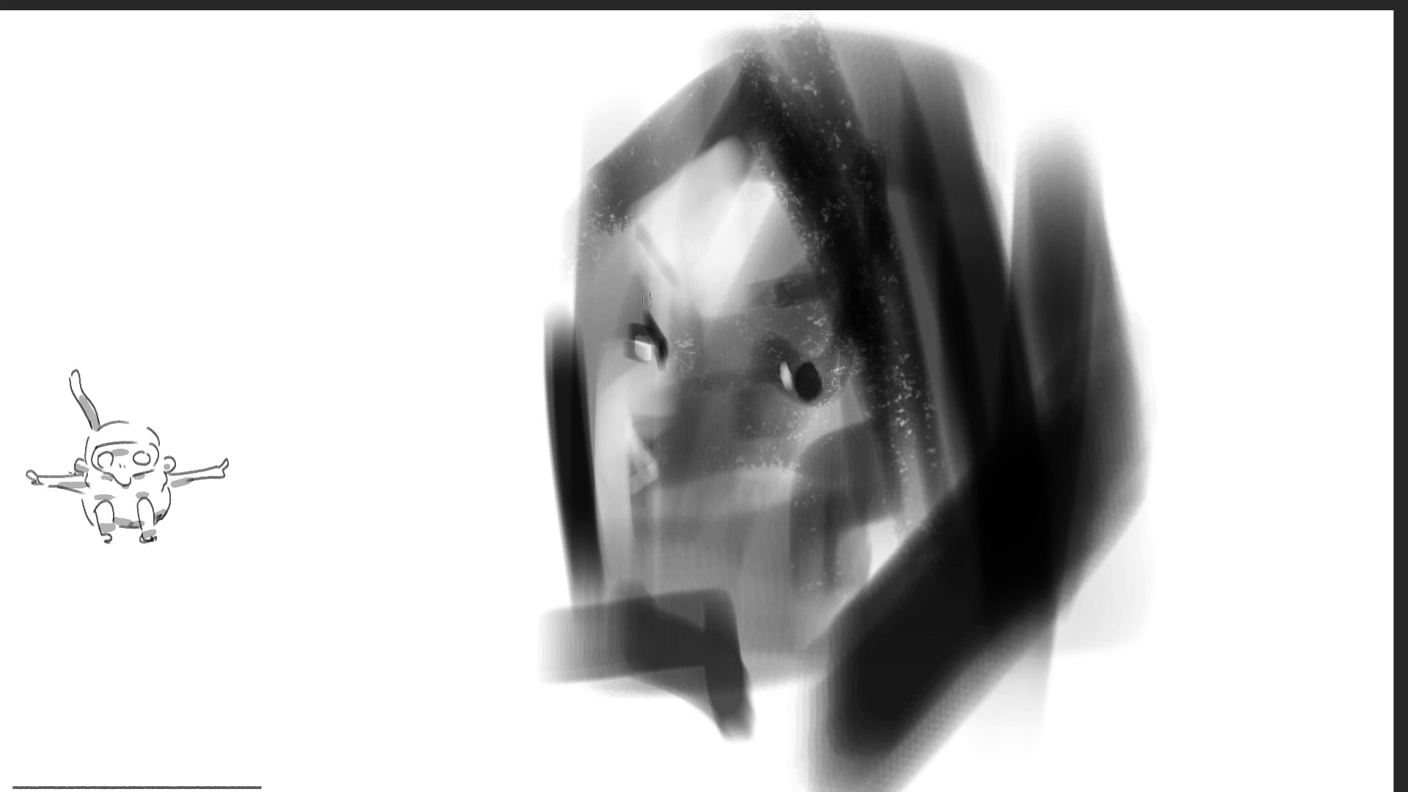
{"action": "left_click_drag", "start_coordinate": [632, 250], "coordinate": [659, 281]}
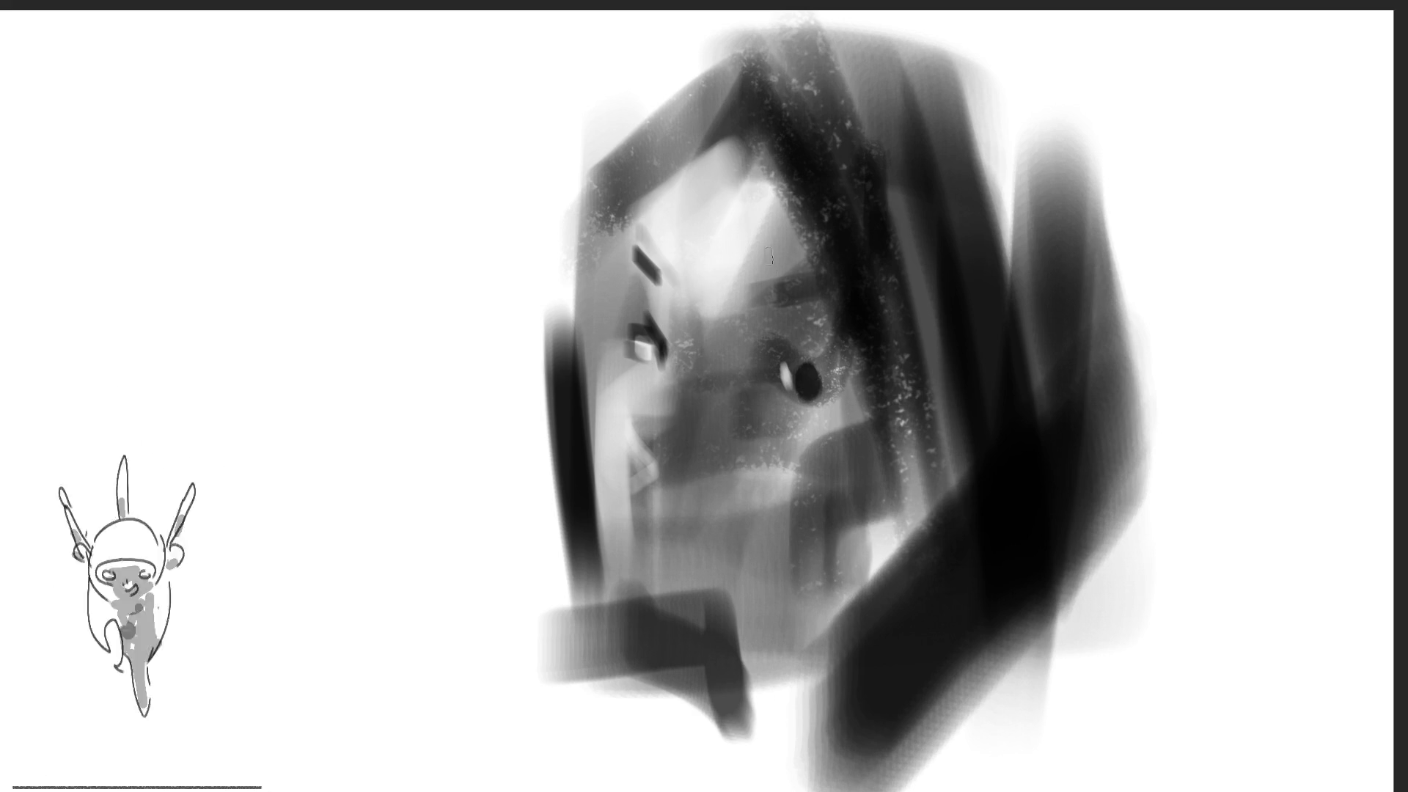
{"action": "left_click_drag", "start_coordinate": [752, 301], "coordinate": [829, 308]}
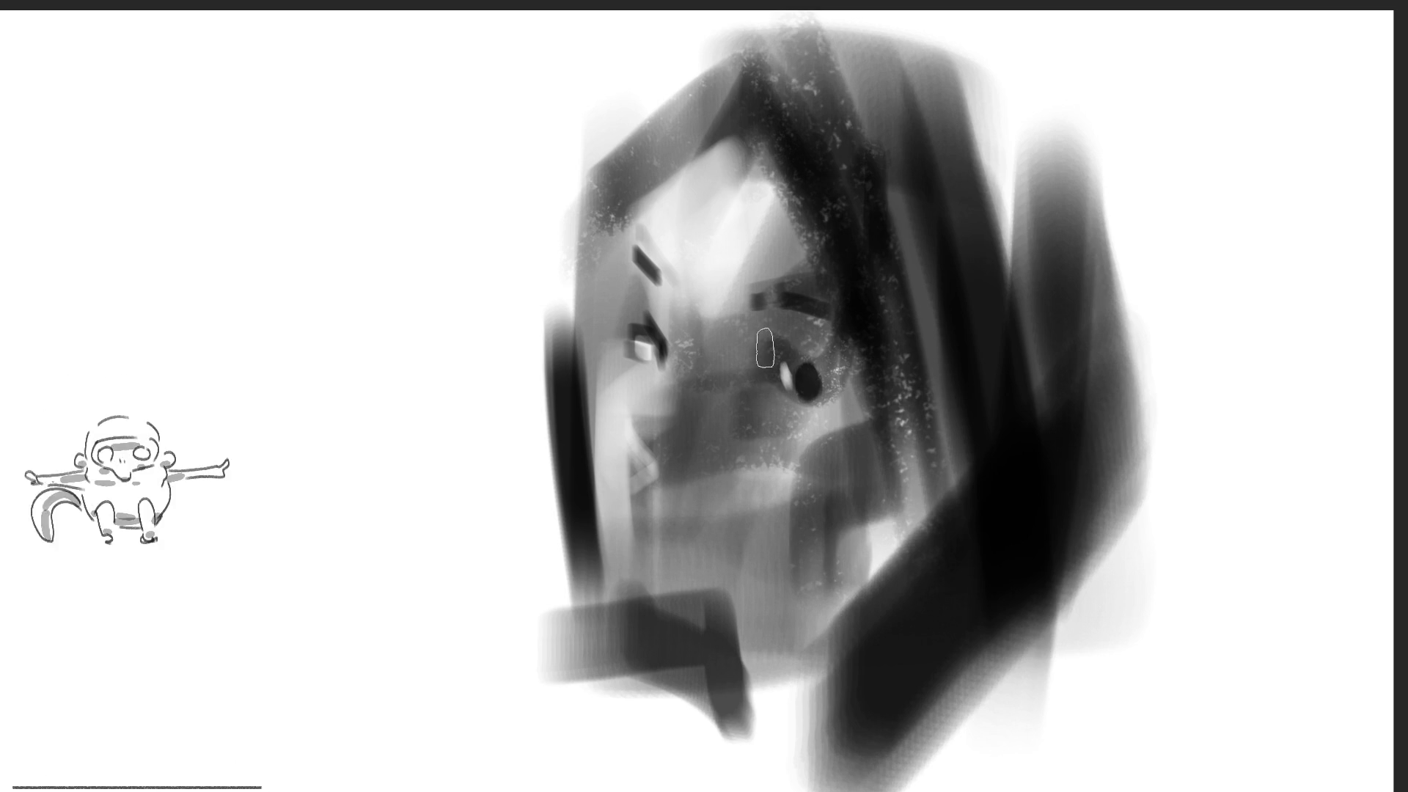
{"action": "left_click_drag", "start_coordinate": [759, 344], "coordinate": [807, 327]}
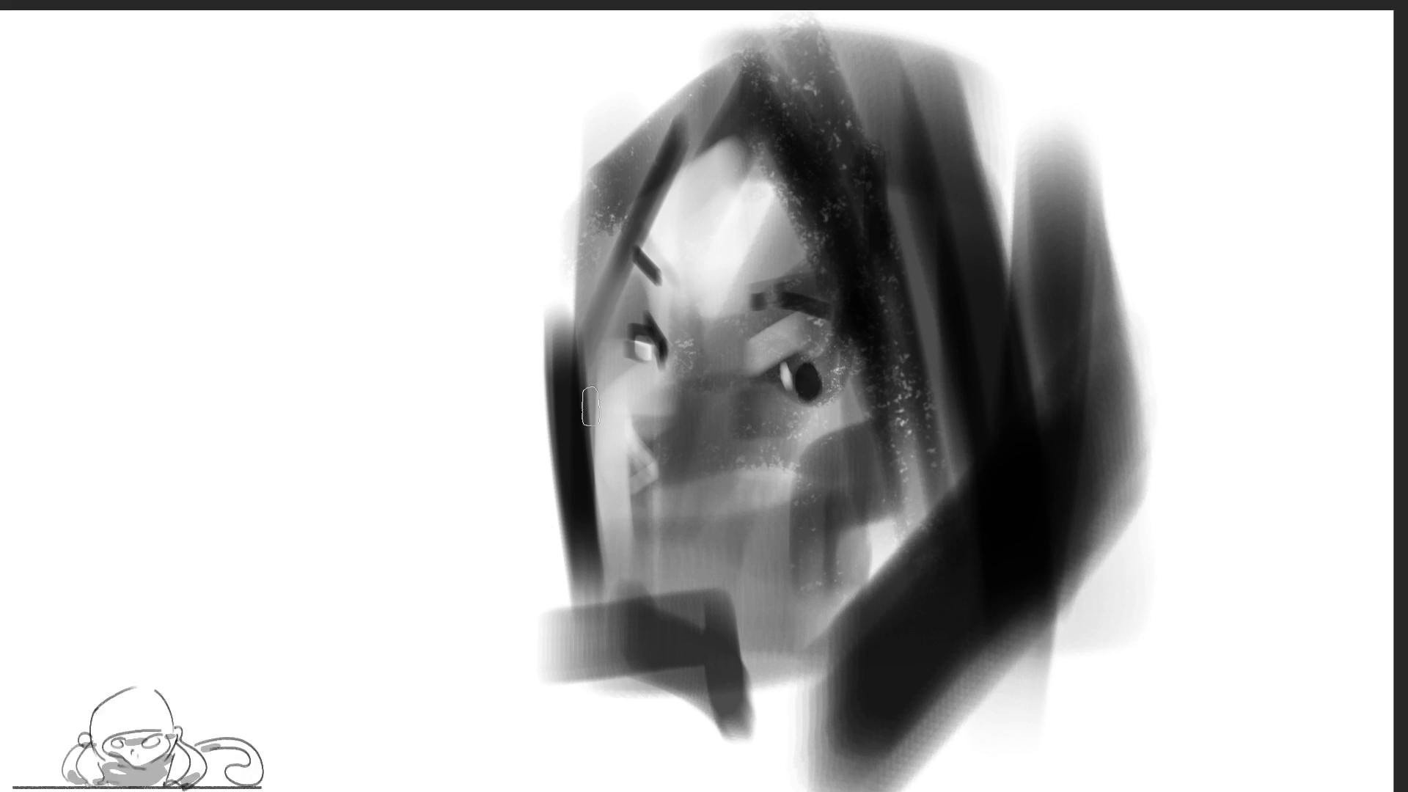
Paint dark hair strokes down the face's left edge and lighten the bar below the chin
{"action": "left_click_drag", "start_coordinate": [569, 393], "coordinate": [686, 122]}
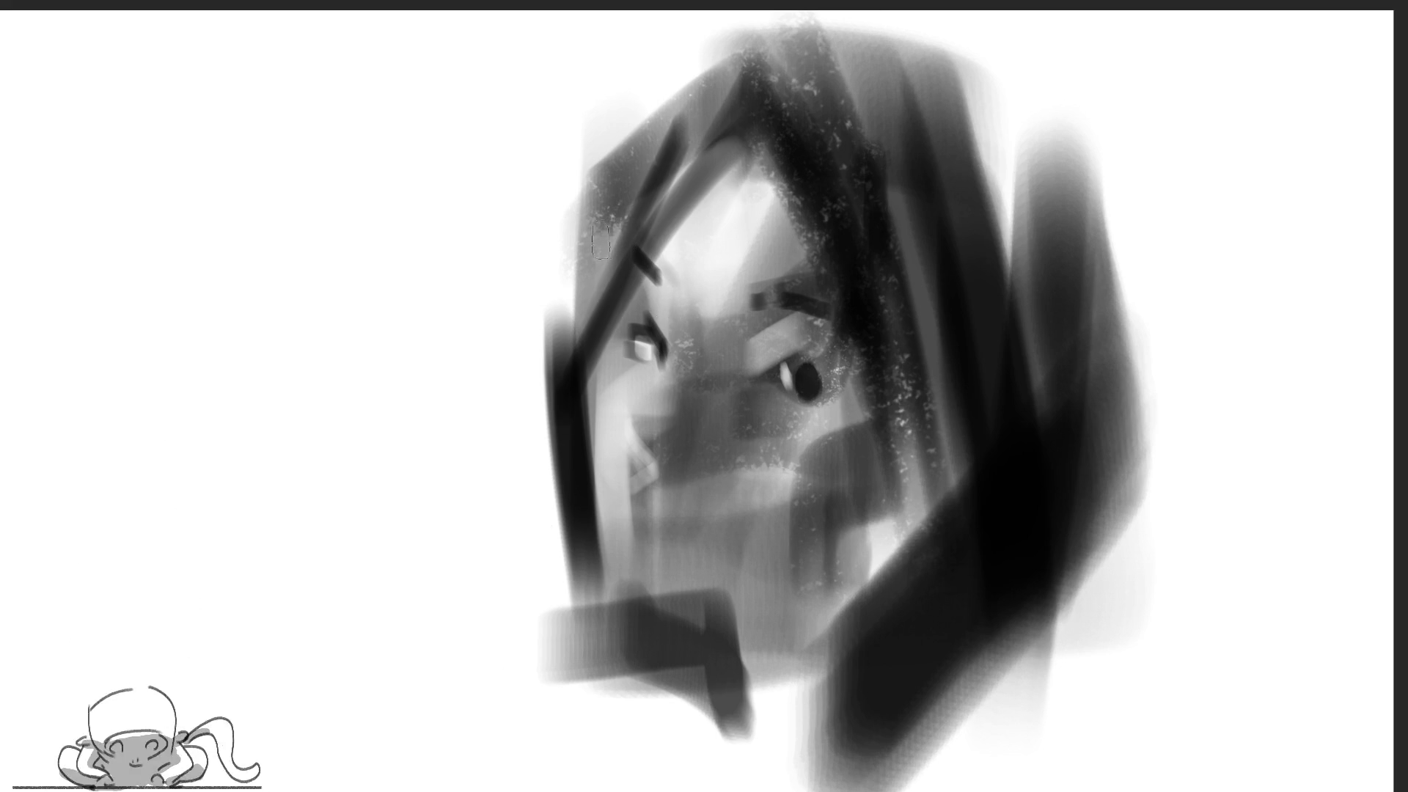
{"action": "mouse_move", "coordinate": [595, 194]}
{"action": "left_mouse_down"}
{"action": "mouse_move", "coordinate": [562, 462]}
{"action": "mouse_move", "coordinate": [604, 123]}
{"action": "mouse_move", "coordinate": [807, 22]}
{"action": "left_mouse_up"}
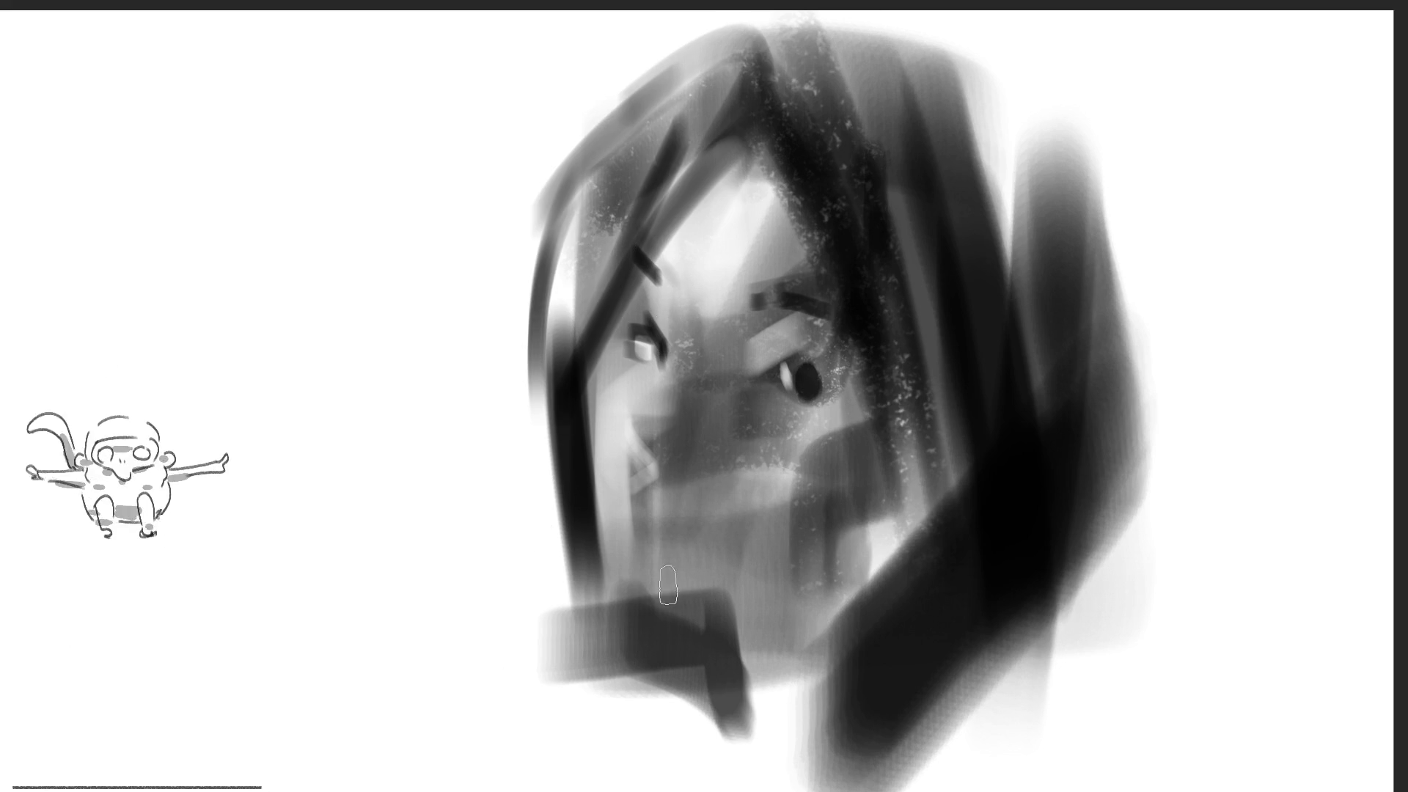
{"action": "left_click_drag", "start_coordinate": [638, 601], "coordinate": [634, 579]}
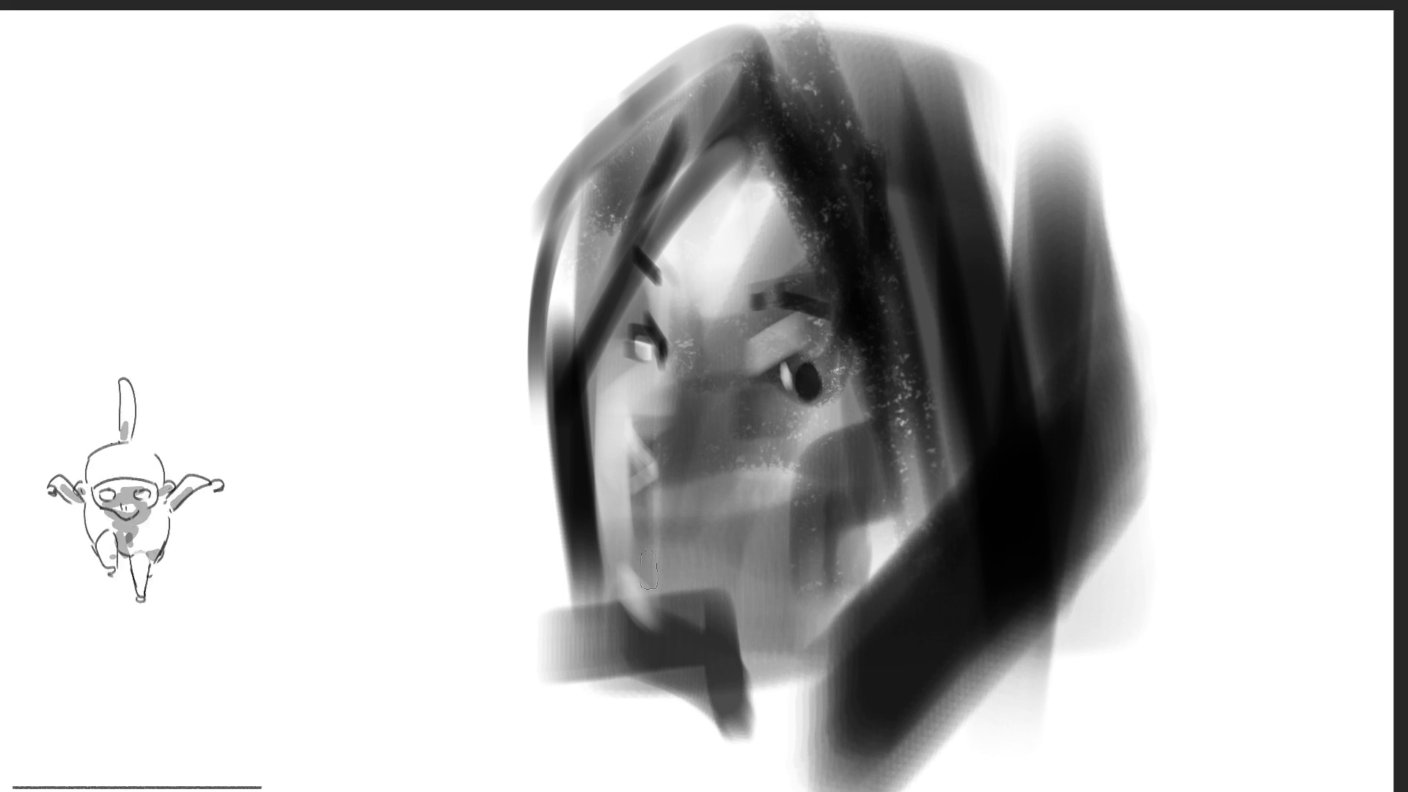
Paint a light mouth patch and dark lips, then add jaw strokes and the right ear
{"action": "mouse_move", "coordinate": [635, 483]}
{"action": "left_mouse_down"}
{"action": "mouse_move", "coordinate": [622, 469]}
{"action": "mouse_move", "coordinate": [639, 473]}
{"action": "left_mouse_up"}
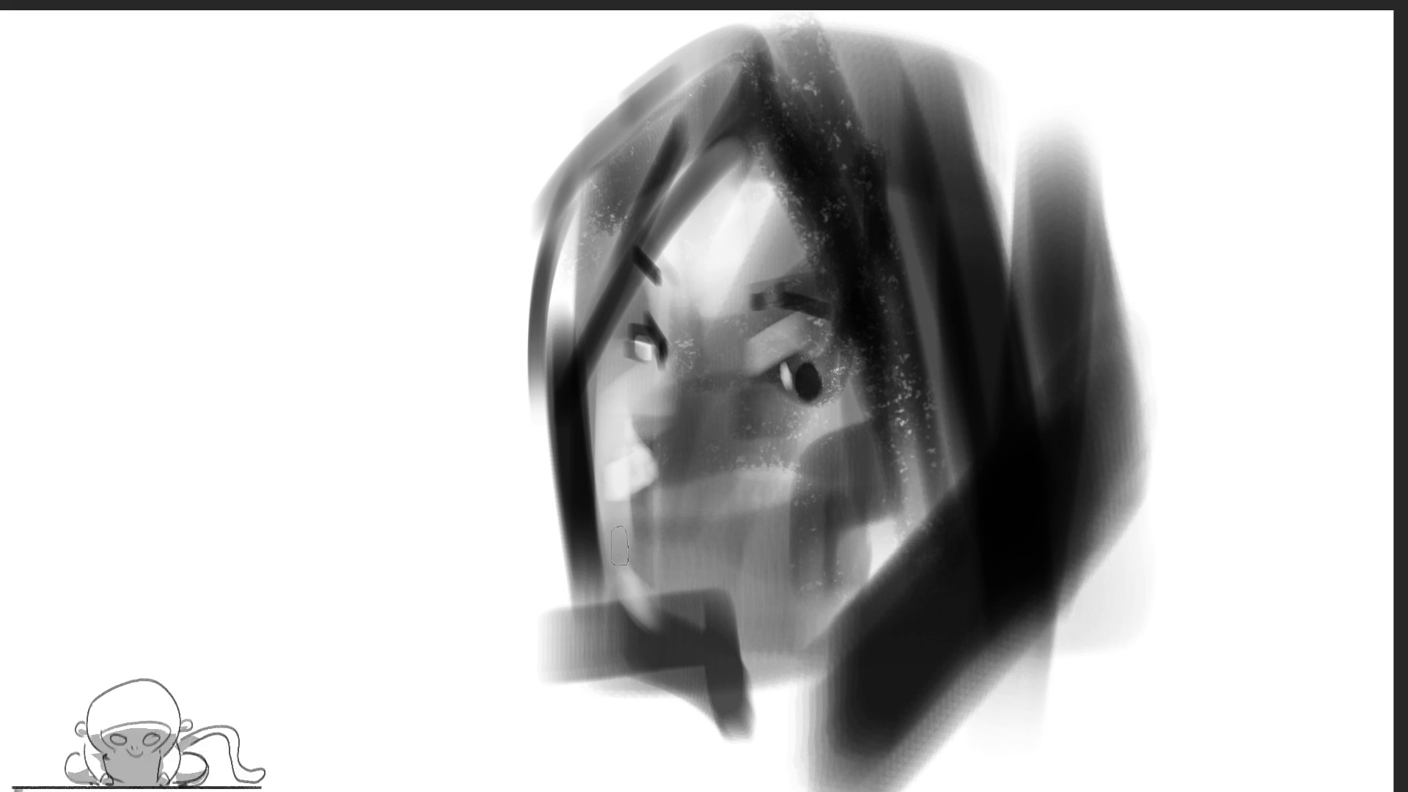
{"action": "mouse_move", "coordinate": [652, 535]}
{"action": "left_mouse_down"}
{"action": "mouse_move", "coordinate": [643, 496]}
{"action": "mouse_move", "coordinate": [658, 506]}
{"action": "left_mouse_up"}
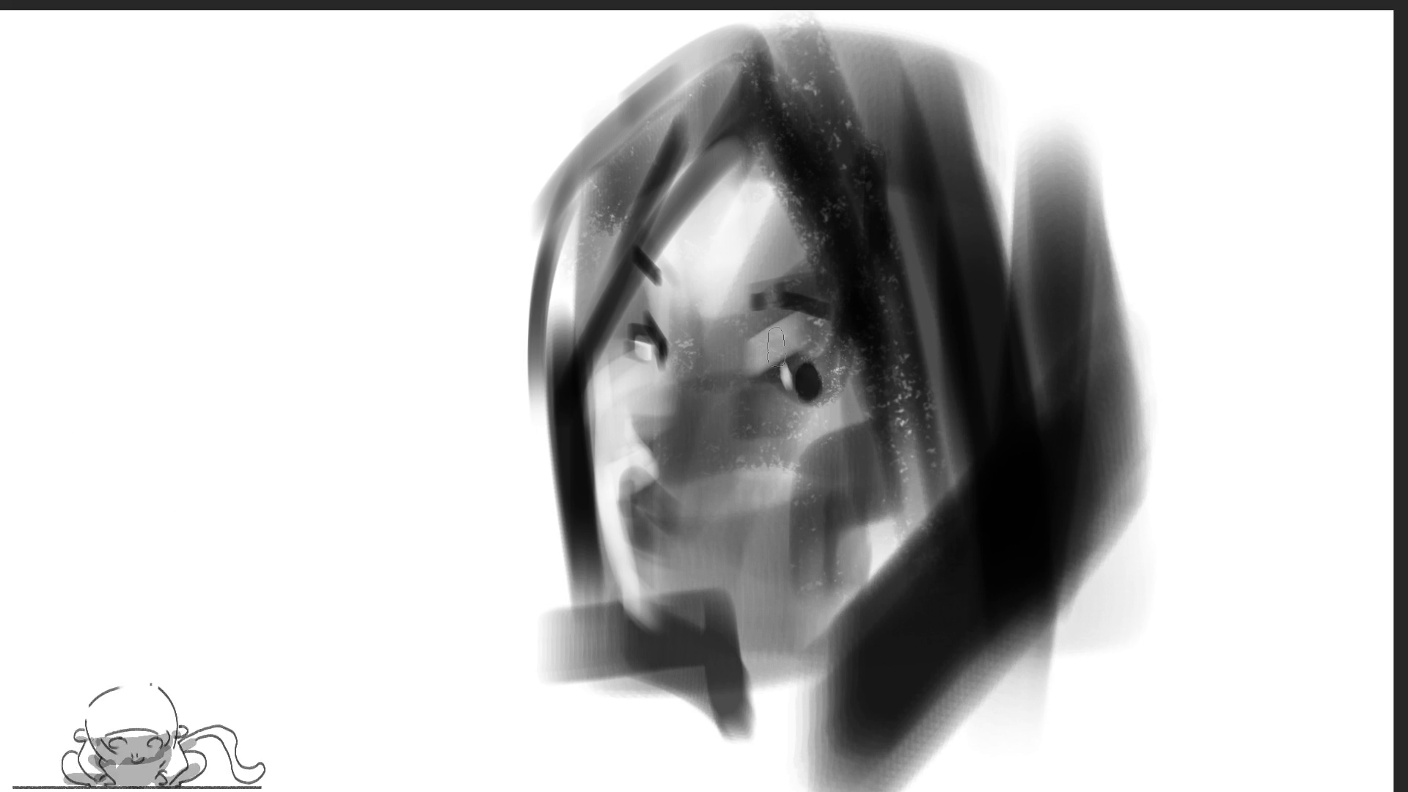
{"action": "mouse_move", "coordinate": [754, 649]}
{"action": "left_mouse_down"}
{"action": "mouse_move", "coordinate": [717, 667]}
{"action": "mouse_move", "coordinate": [723, 696]}
{"action": "mouse_move", "coordinate": [689, 641]}
{"action": "mouse_move", "coordinate": [899, 569]}
{"action": "left_mouse_up"}
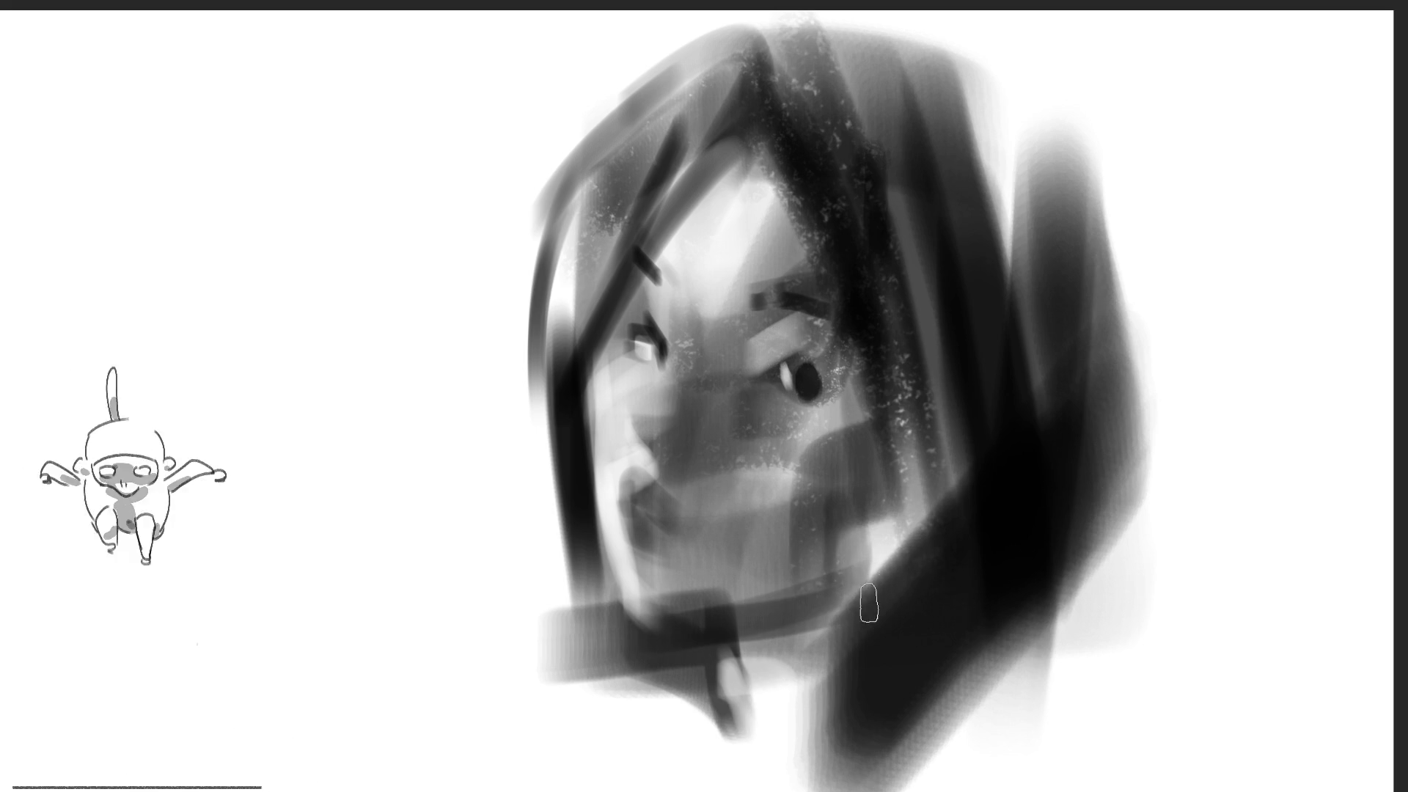
{"action": "mouse_move", "coordinate": [902, 506]}
{"action": "left_mouse_down"}
{"action": "mouse_move", "coordinate": [890, 541]}
{"action": "mouse_move", "coordinate": [952, 431]}
{"action": "mouse_move", "coordinate": [958, 503]}
{"action": "left_mouse_up"}
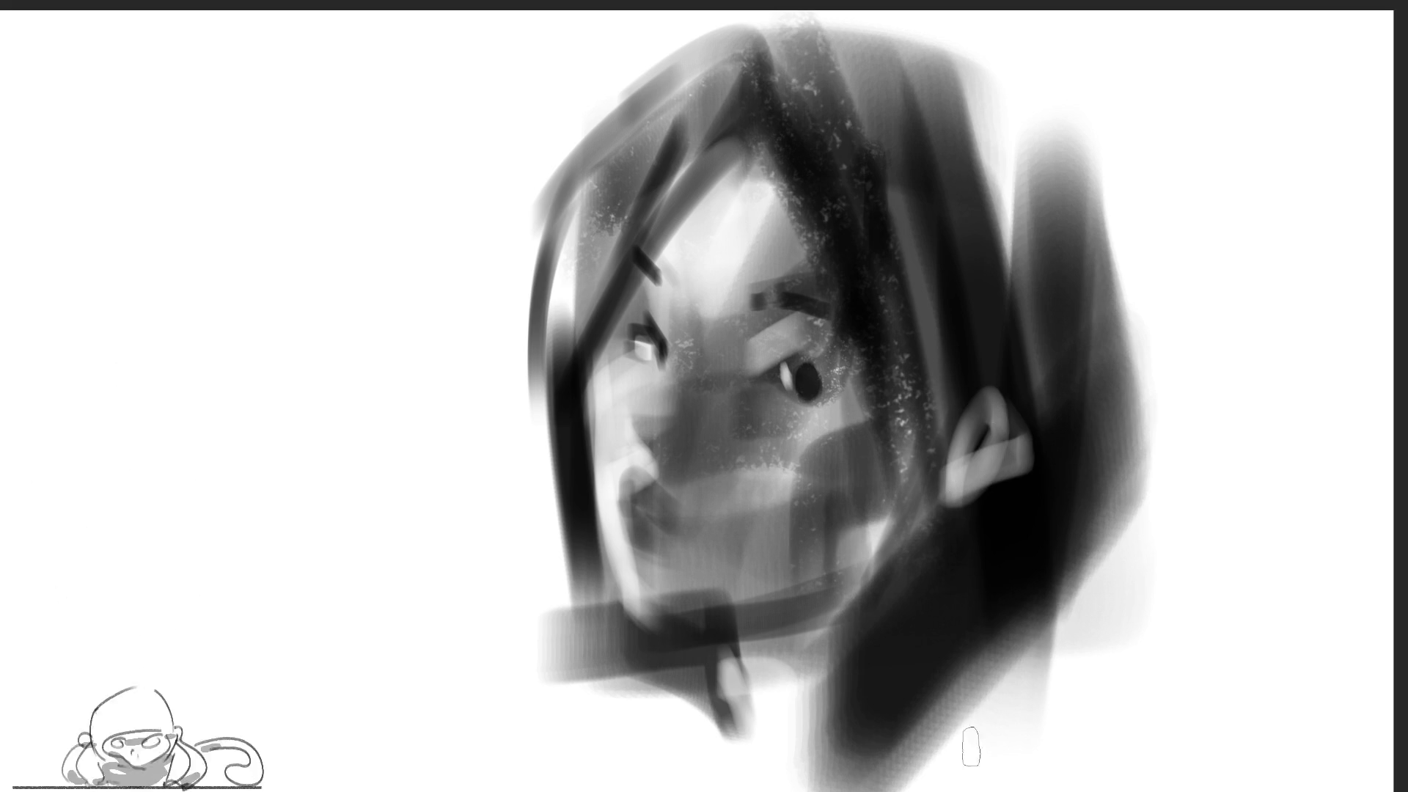
Darken the hair along the top and right and strengthen its top-left outline
{"action": "mouse_move", "coordinate": [719, 58]}
{"action": "left_mouse_down"}
{"action": "mouse_move", "coordinate": [895, 33]}
{"action": "mouse_move", "coordinate": [1006, 258]}
{"action": "mouse_move", "coordinate": [1078, 299]}
{"action": "mouse_move", "coordinate": [1070, 614]}
{"action": "left_mouse_up"}
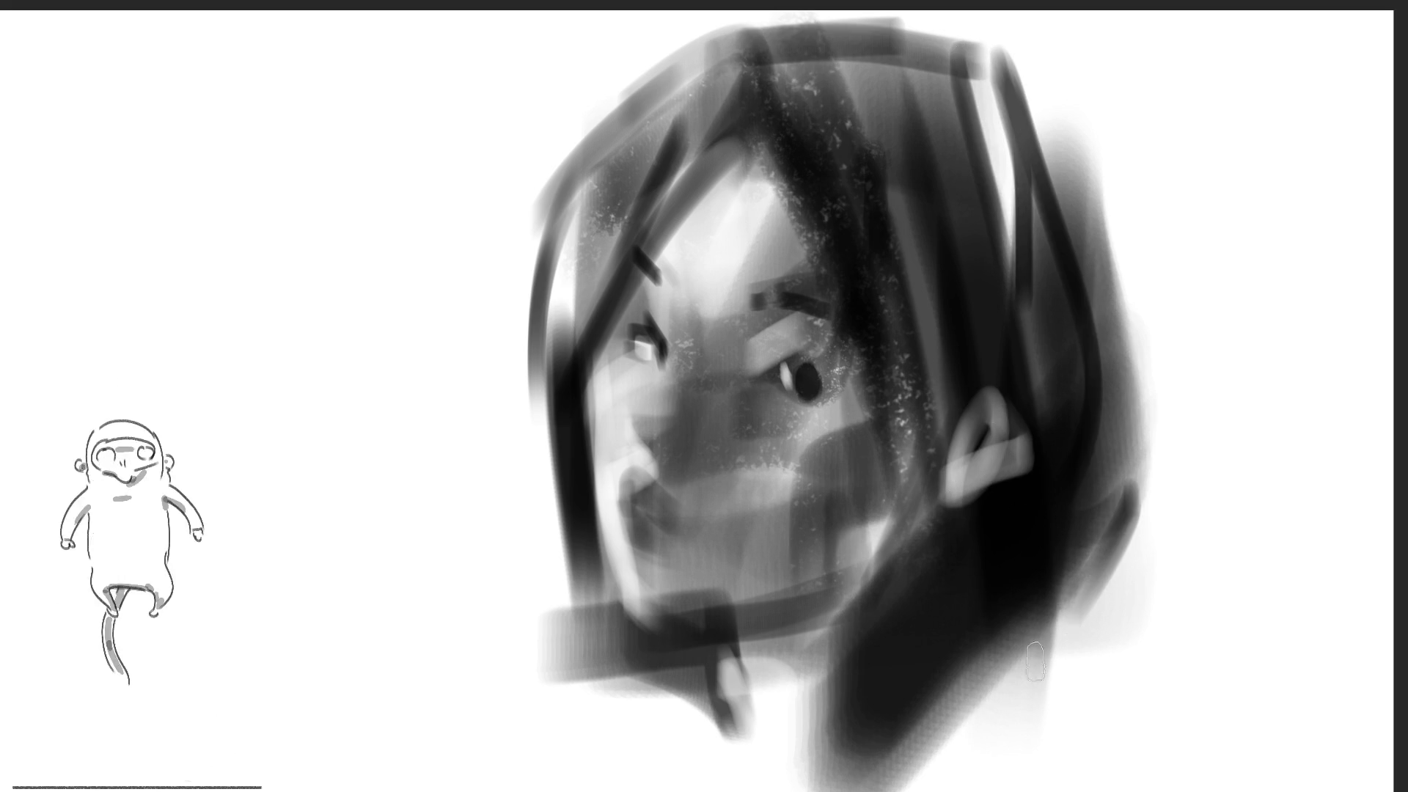
{"action": "mouse_move", "coordinate": [746, 54]}
{"action": "left_mouse_down"}
{"action": "mouse_move", "coordinate": [660, 58]}
{"action": "mouse_move", "coordinate": [568, 272]}
{"action": "left_mouse_up"}
{"action": "left_click_drag", "start_coordinate": [675, 73], "coordinate": [616, 220]}
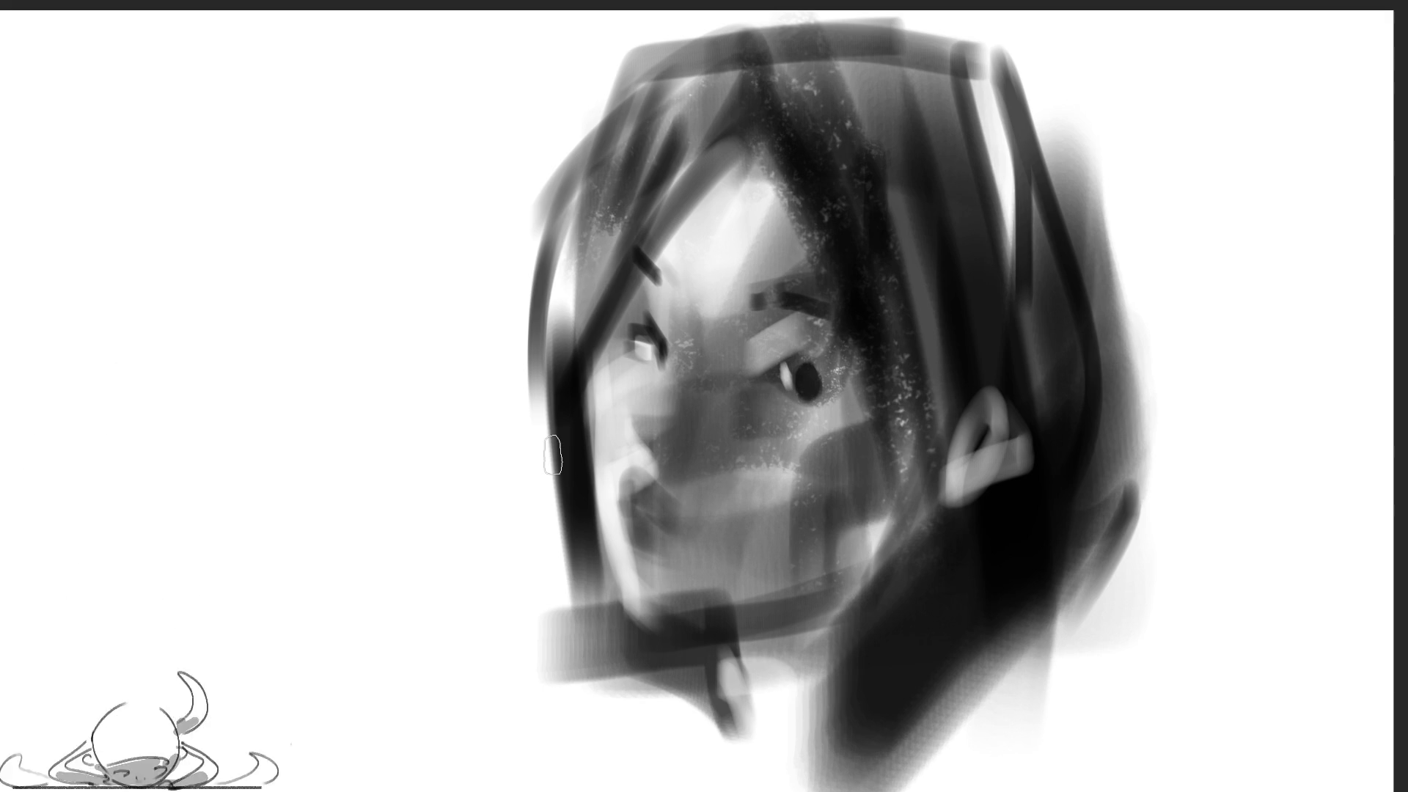
Sweep dark strokes around the neck, lower hair and shoulder line
{"action": "mouse_move", "coordinate": [749, 631]}
{"action": "left_mouse_down"}
{"action": "mouse_move", "coordinate": [800, 697]}
{"action": "mouse_move", "coordinate": [807, 778]}
{"action": "left_mouse_up"}
{"action": "left_click_drag", "start_coordinate": [828, 704], "coordinate": [759, 759]}
{"action": "left_click_drag", "start_coordinate": [880, 664], "coordinate": [777, 789]}
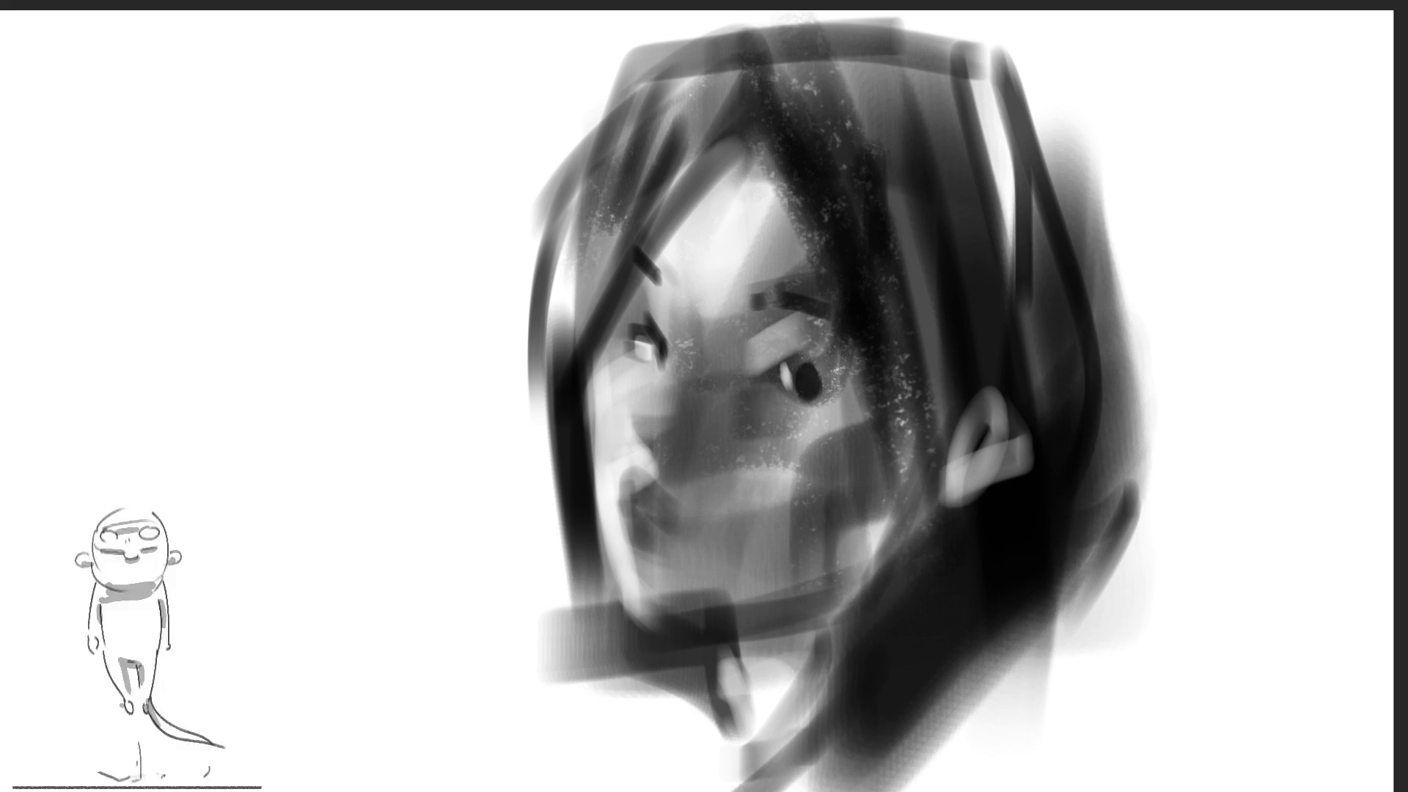
{"action": "left_click_drag", "start_coordinate": [910, 712], "coordinate": [1086, 788]}
{"action": "left_click_drag", "start_coordinate": [1086, 660], "coordinate": [990, 789]}
{"action": "mouse_move", "coordinate": [1004, 653]}
{"action": "left_mouse_down"}
{"action": "mouse_move", "coordinate": [807, 788]}
{"action": "mouse_move", "coordinate": [1027, 763]}
{"action": "left_mouse_up"}
{"action": "left_click_drag", "start_coordinate": [843, 733], "coordinate": [781, 763]}
{"action": "mouse_move", "coordinate": [701, 649]}
{"action": "left_mouse_down"}
{"action": "mouse_move", "coordinate": [701, 771]}
{"action": "mouse_move", "coordinate": [635, 766]}
{"action": "mouse_move", "coordinate": [1015, 734]}
{"action": "left_mouse_up"}
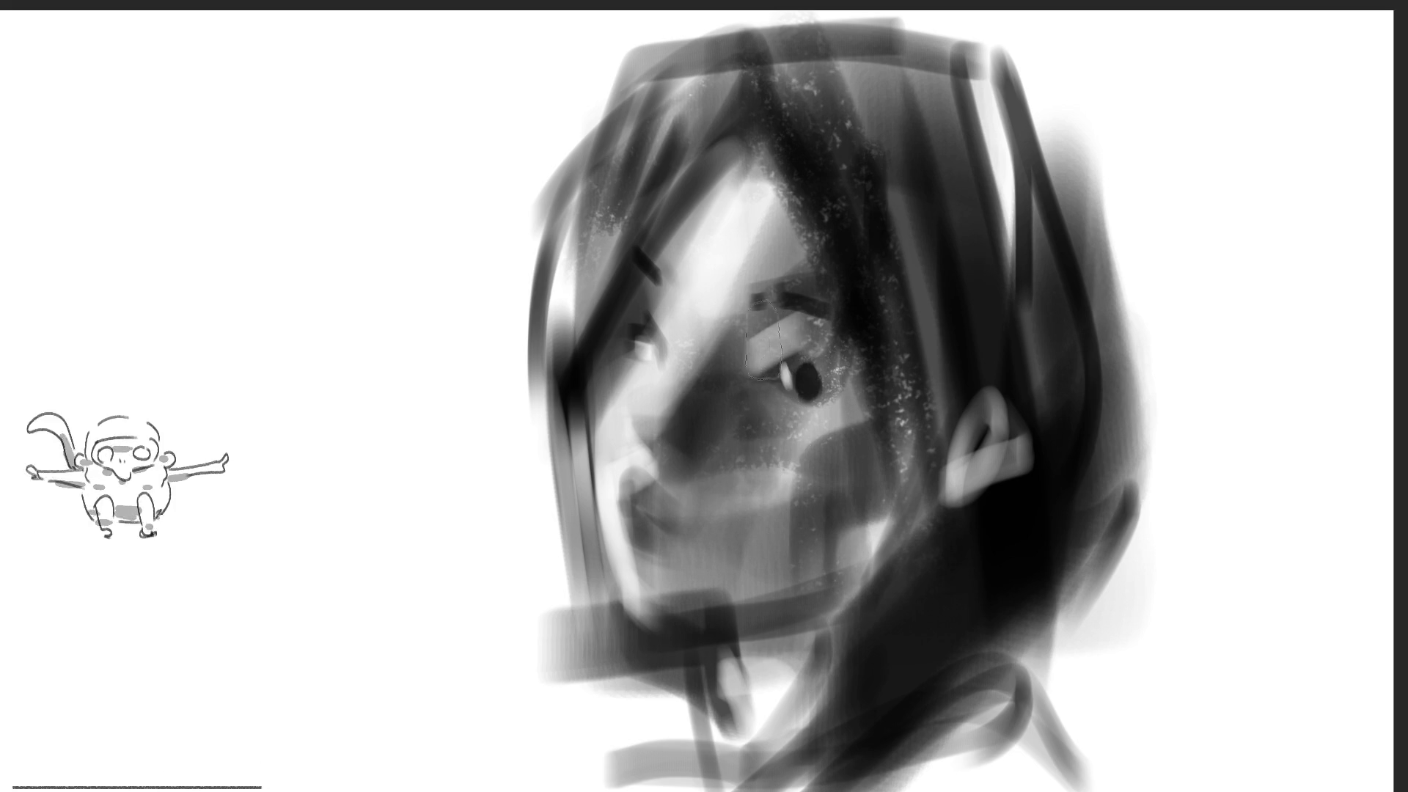
Brighten the brow, then softly lighten the cheek, nose, neck and jaw with a larger brush
{"action": "left_click_drag", "start_coordinate": [755, 323], "coordinate": [719, 242]}
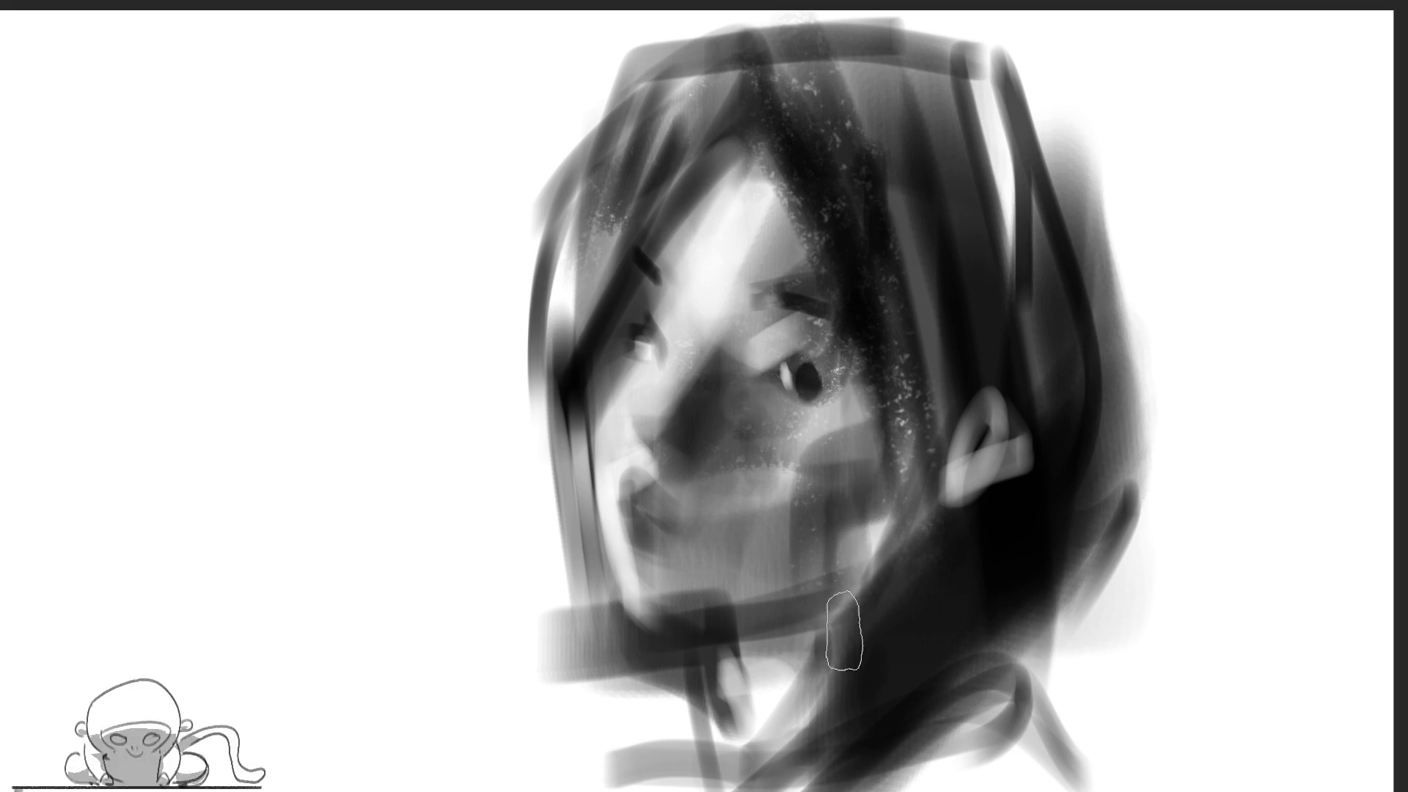
{"action": "key", "text": "]"}
{"action": "left_click_drag", "start_coordinate": [766, 380], "coordinate": [781, 506]}
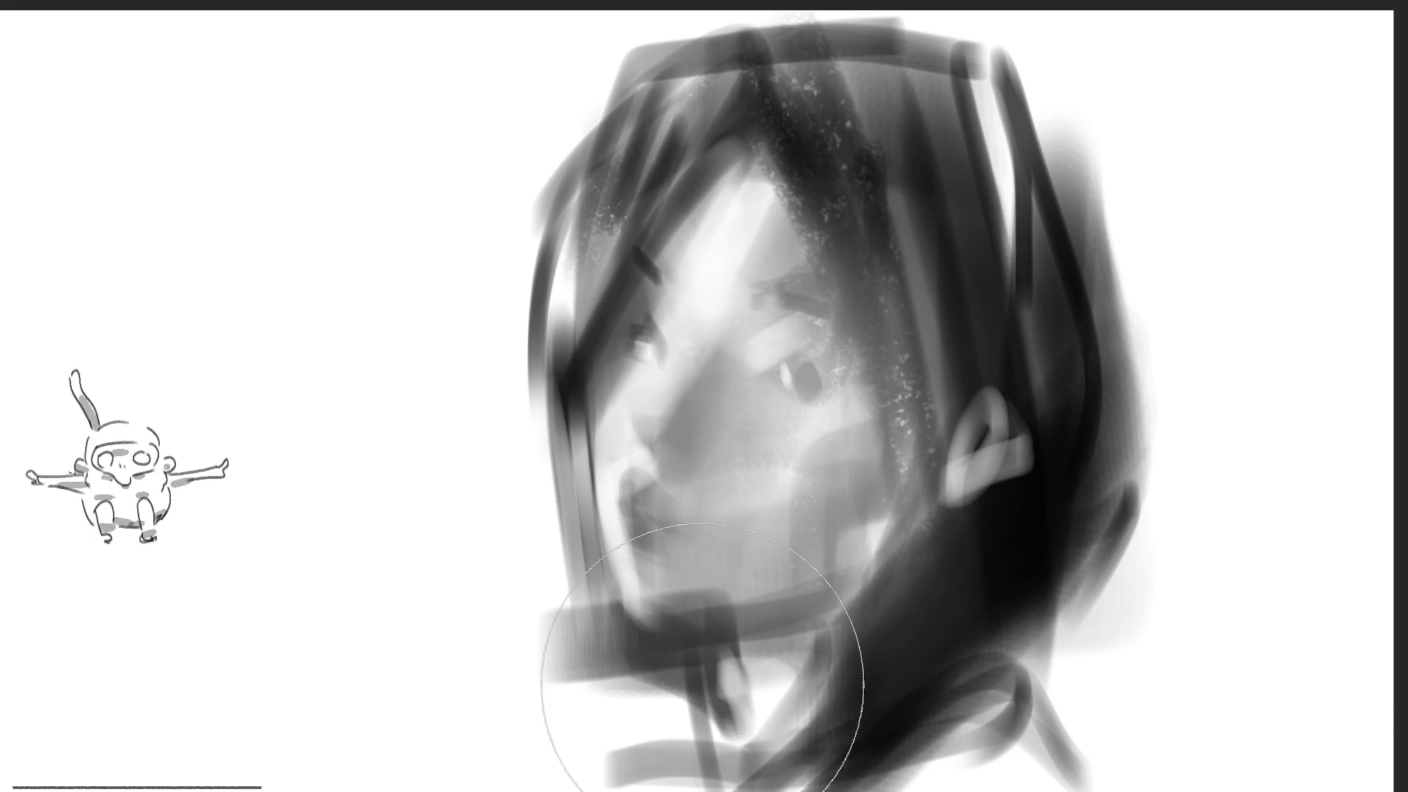
{"action": "left_click_drag", "start_coordinate": [702, 685], "coordinate": [664, 679]}
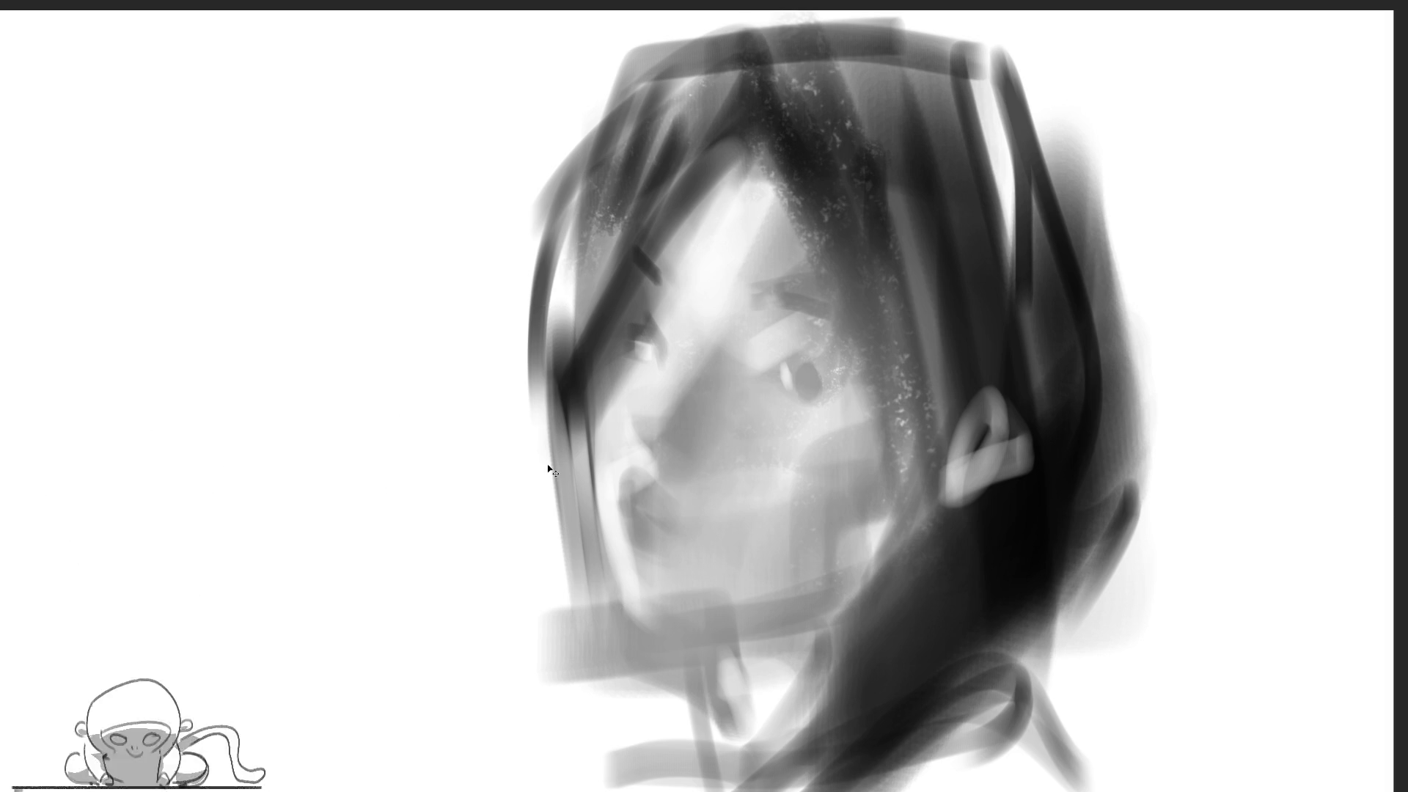
Flip the canvas horizontally so the girl faces right
{"action": "key", "text": "m"}
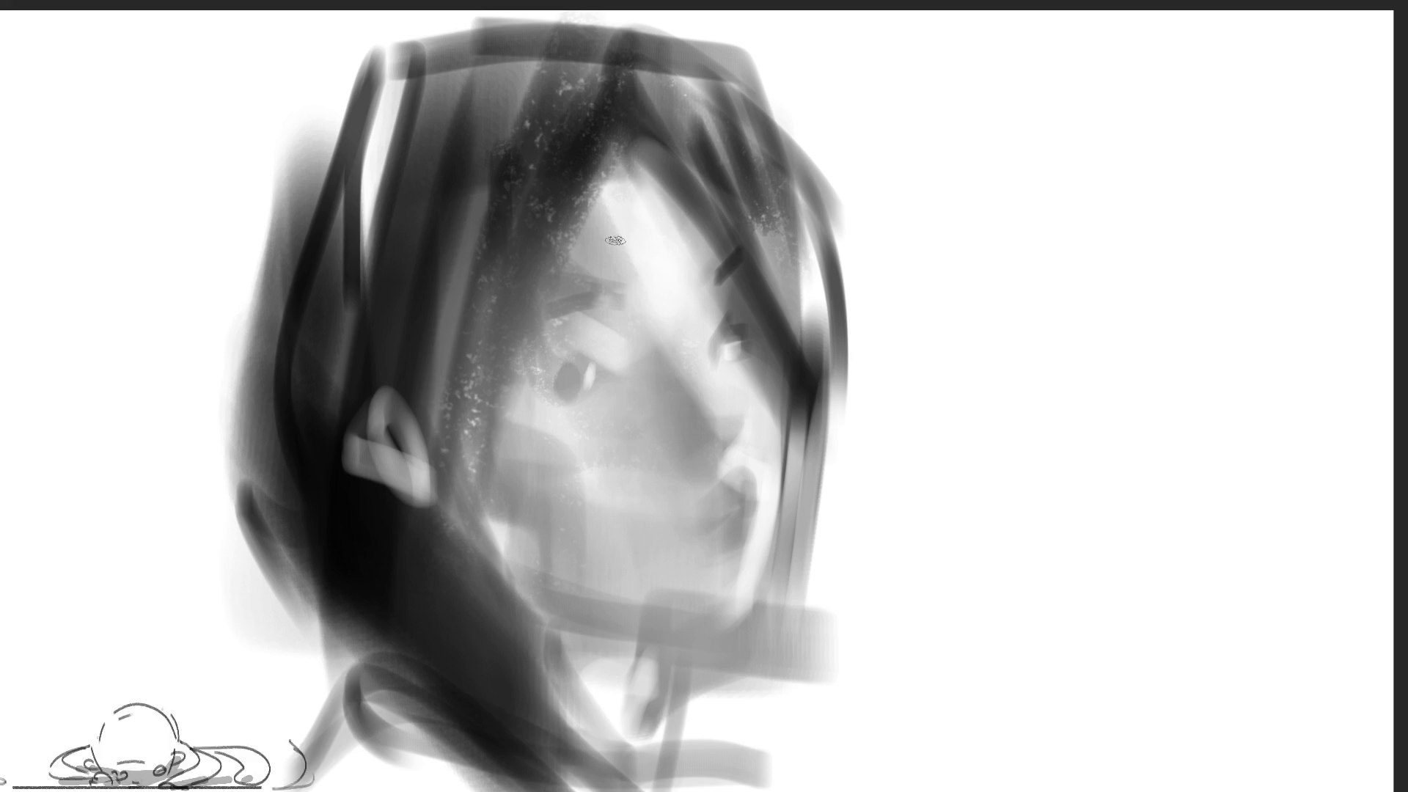
{"action": "key", "text": "bracketright"}
{"action": "key", "text": "bracketright"}
{"action": "key", "text": "bracketright"}
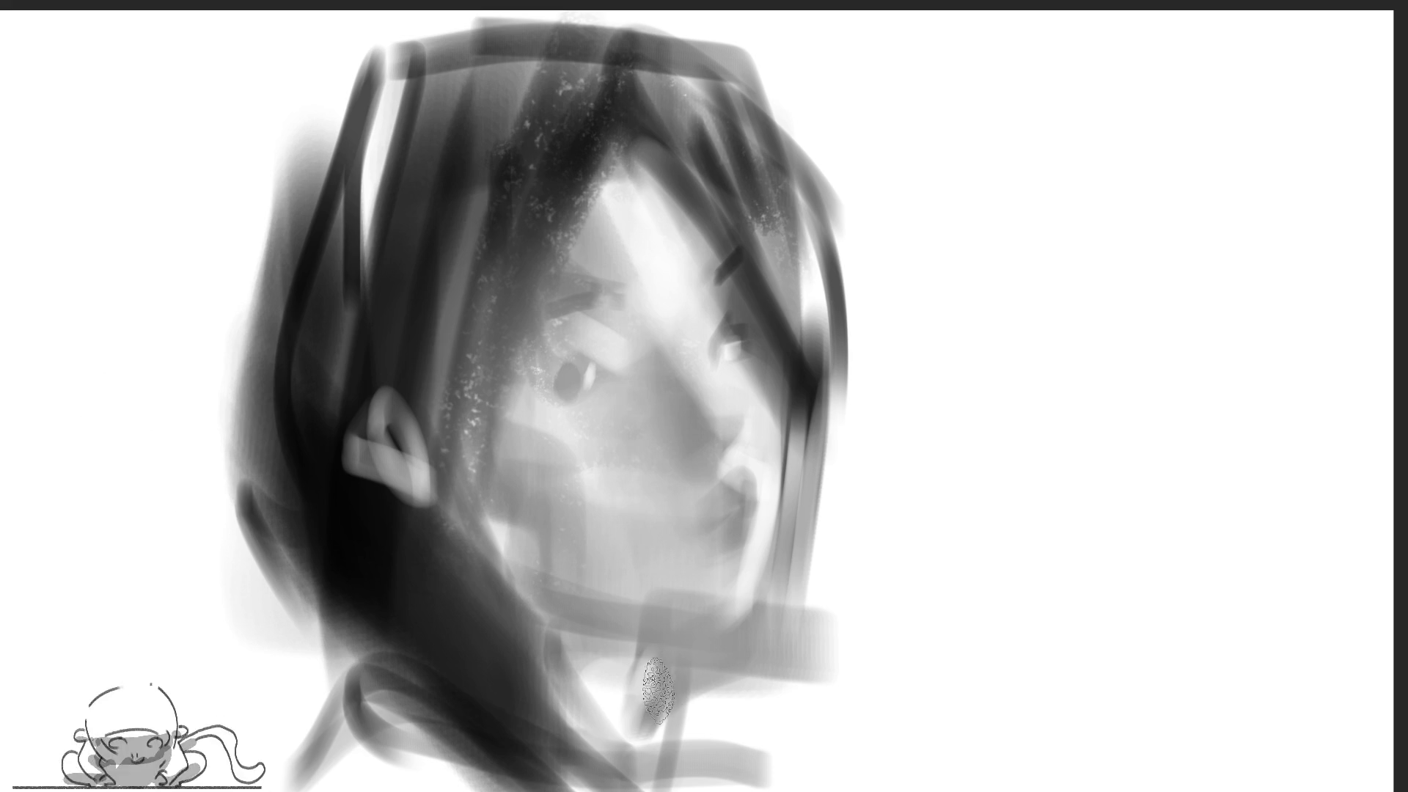
Paint a dark textured band across the neck, the left pupil, left eyebrow and right upper lid
{"action": "key", "text": "bracketright"}
{"action": "key", "text": "bracketright"}
{"action": "mouse_move", "coordinate": [419, 613]}
{"action": "left_mouse_down"}
{"action": "mouse_move", "coordinate": [578, 684]}
{"action": "mouse_move", "coordinate": [708, 697]}
{"action": "left_mouse_up"}
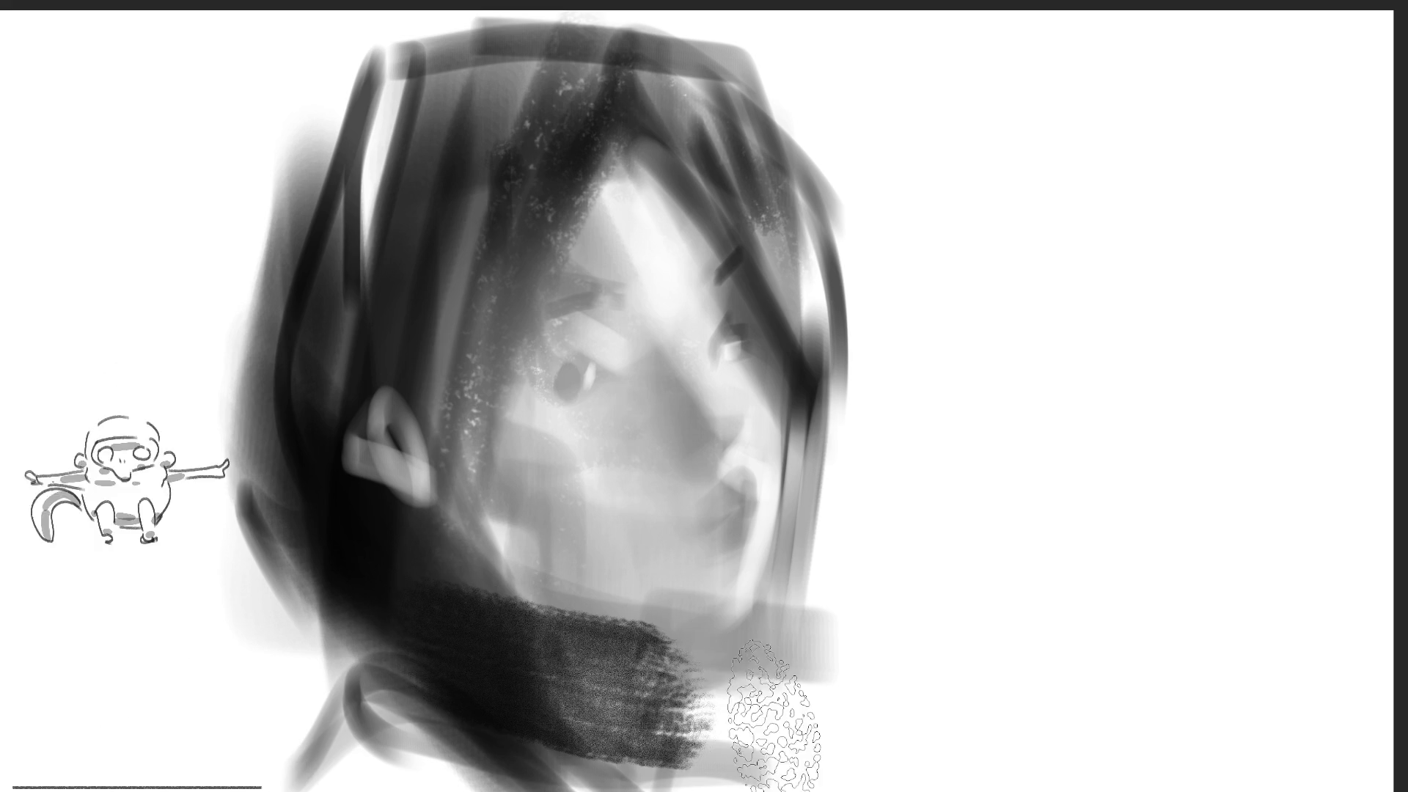
{"action": "key", "text": "bracketleft"}
{"action": "key", "text": "bracketleft"}
{"action": "key", "text": "bracketleft"}
{"action": "mouse_move", "coordinate": [568, 373]}
{"action": "left_mouse_down"}
{"action": "mouse_move", "coordinate": [543, 392]}
{"action": "mouse_move", "coordinate": [565, 367]}
{"action": "mouse_move", "coordinate": [561, 381]}
{"action": "mouse_move", "coordinate": [624, 346]}
{"action": "mouse_move", "coordinate": [541, 381]}
{"action": "left_mouse_up"}
{"action": "left_click_drag", "start_coordinate": [558, 296], "coordinate": [567, 300]}
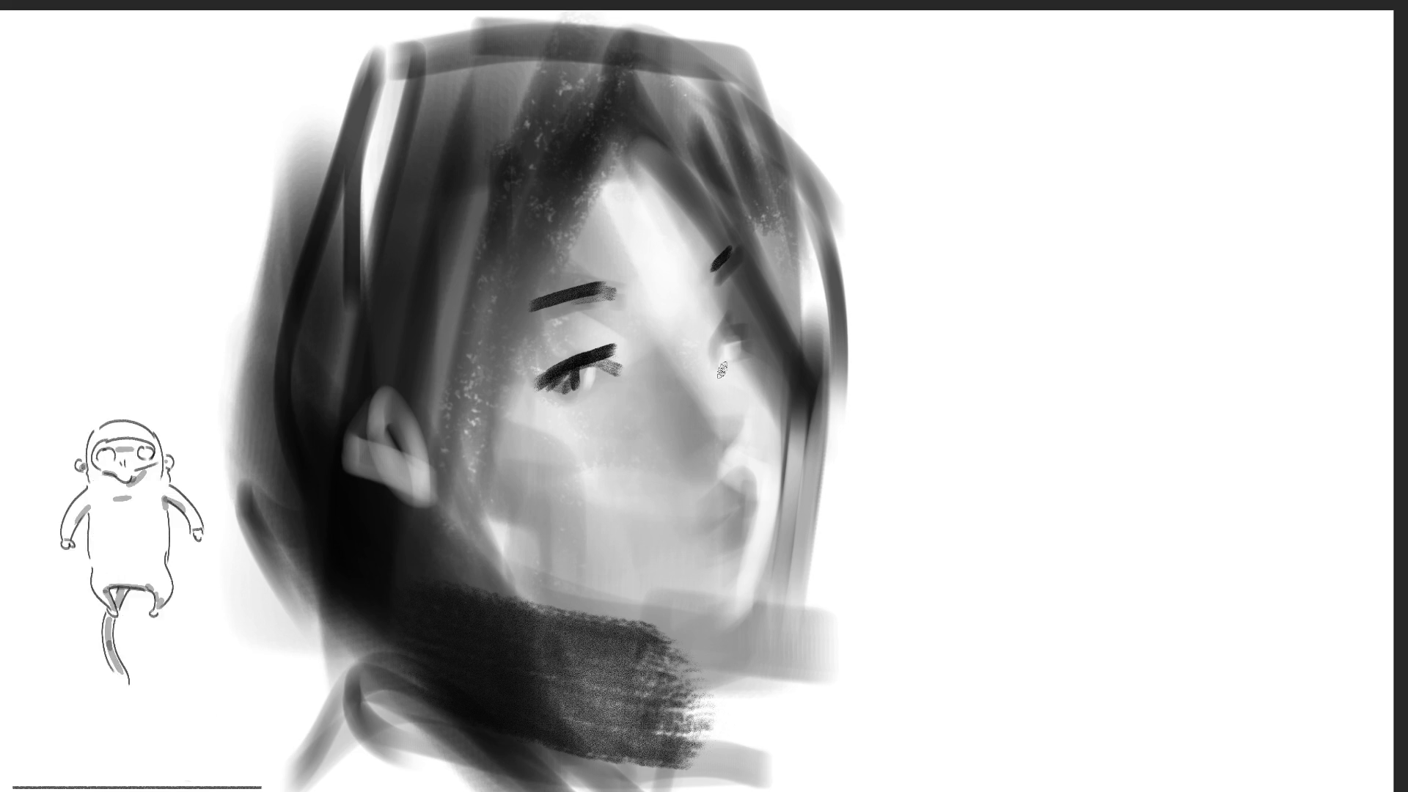
{"action": "mouse_move", "coordinate": [715, 344]}
{"action": "left_mouse_down"}
{"action": "mouse_move", "coordinate": [744, 314]}
{"action": "mouse_move", "coordinate": [700, 341]}
{"action": "mouse_move", "coordinate": [733, 336]}
{"action": "left_mouse_up"}
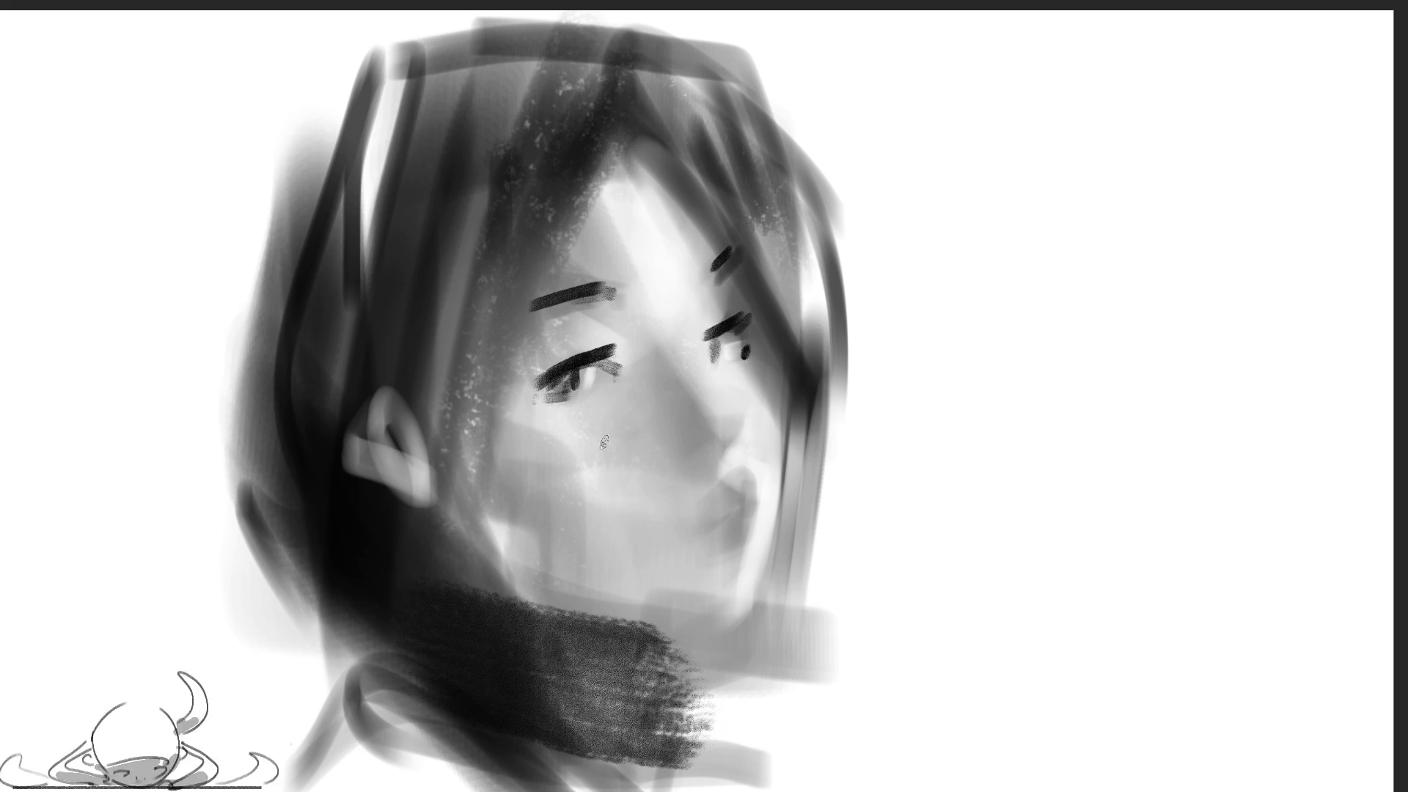
Add a white highlight beside the nose, a nostril, a thicker grey upper lip and a light patch above it
{"action": "key", "text": "bracketright"}
{"action": "key", "text": "bracketright"}
{"action": "key", "text": "bracketright"}
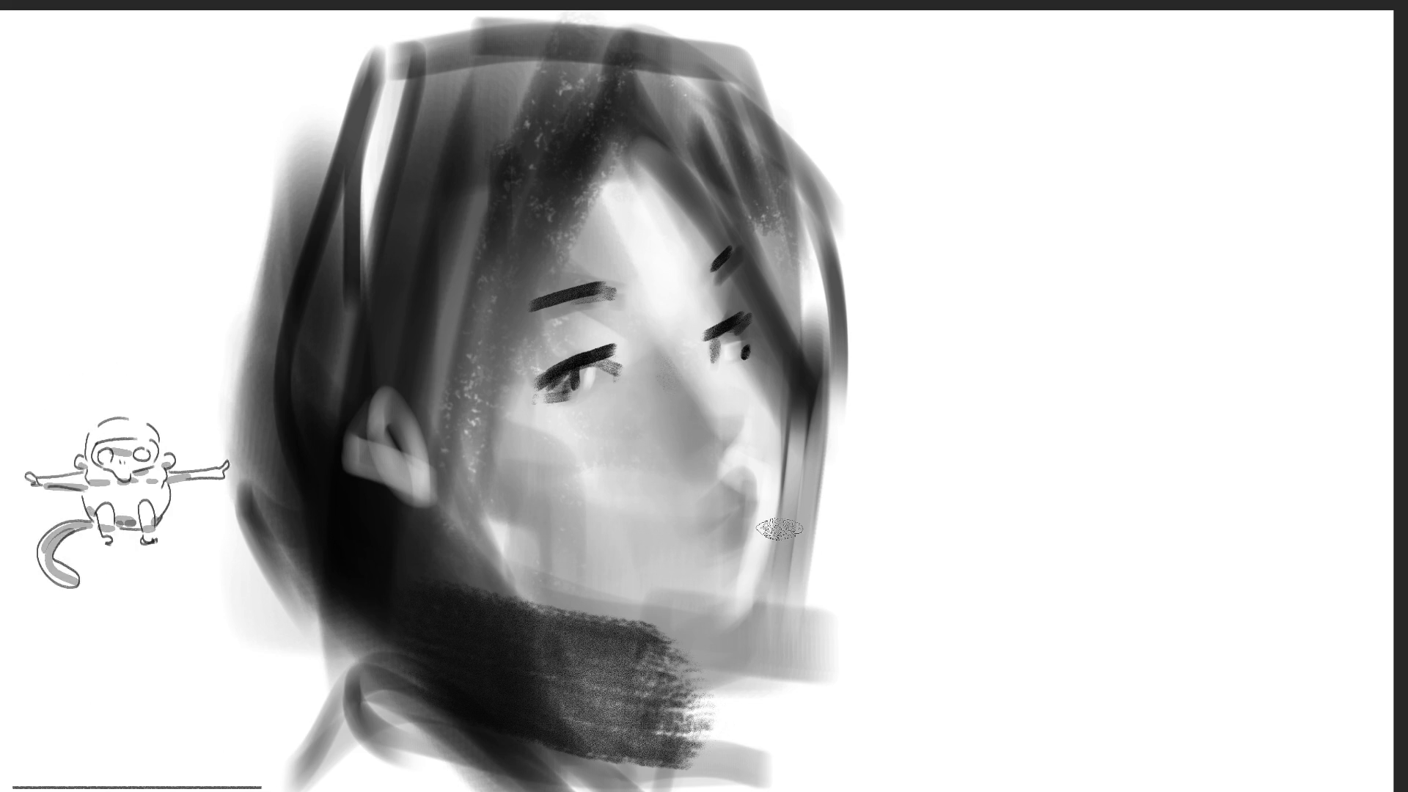
{"action": "left_click_drag", "start_coordinate": [693, 371], "coordinate": [778, 407]}
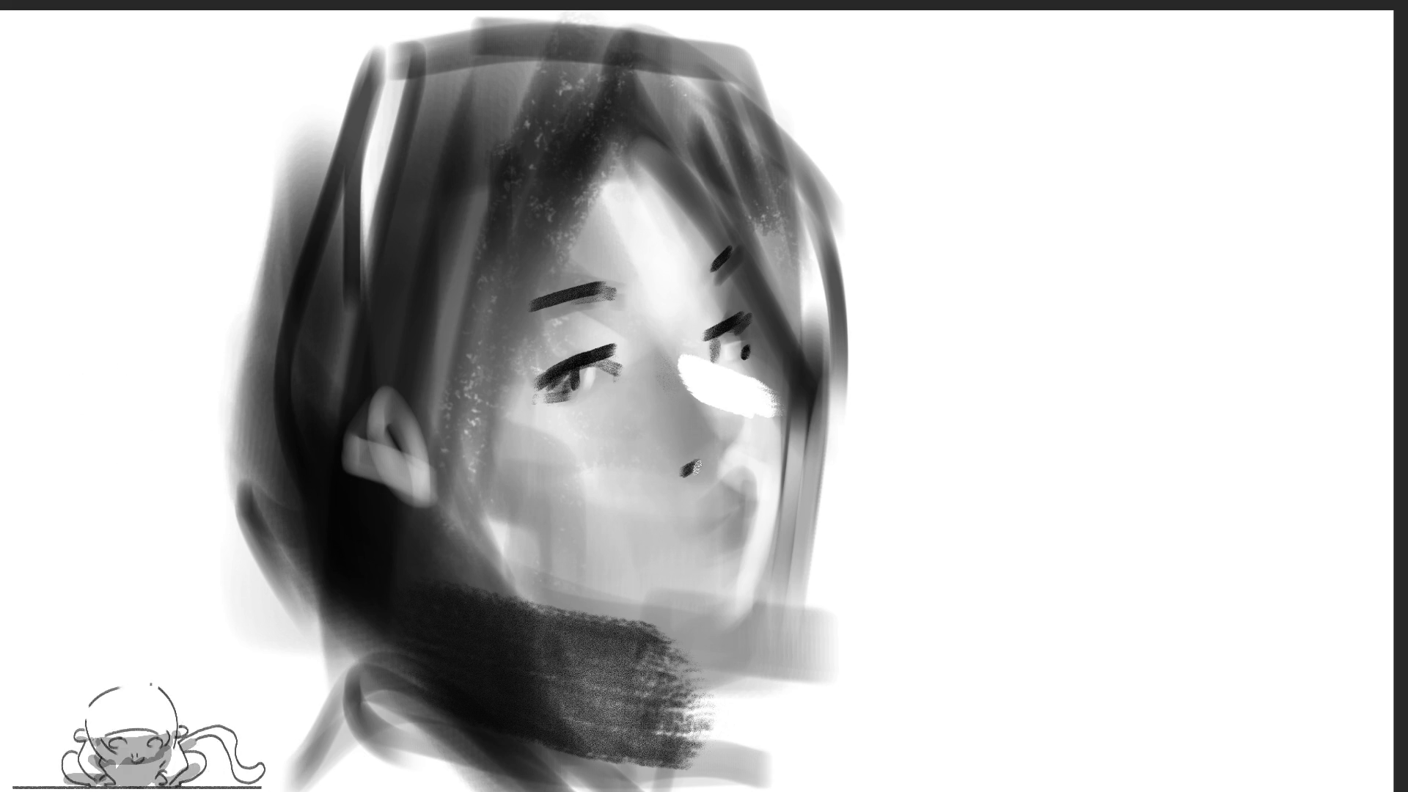
{"action": "left_click_drag", "start_coordinate": [736, 444], "coordinate": [729, 470]}
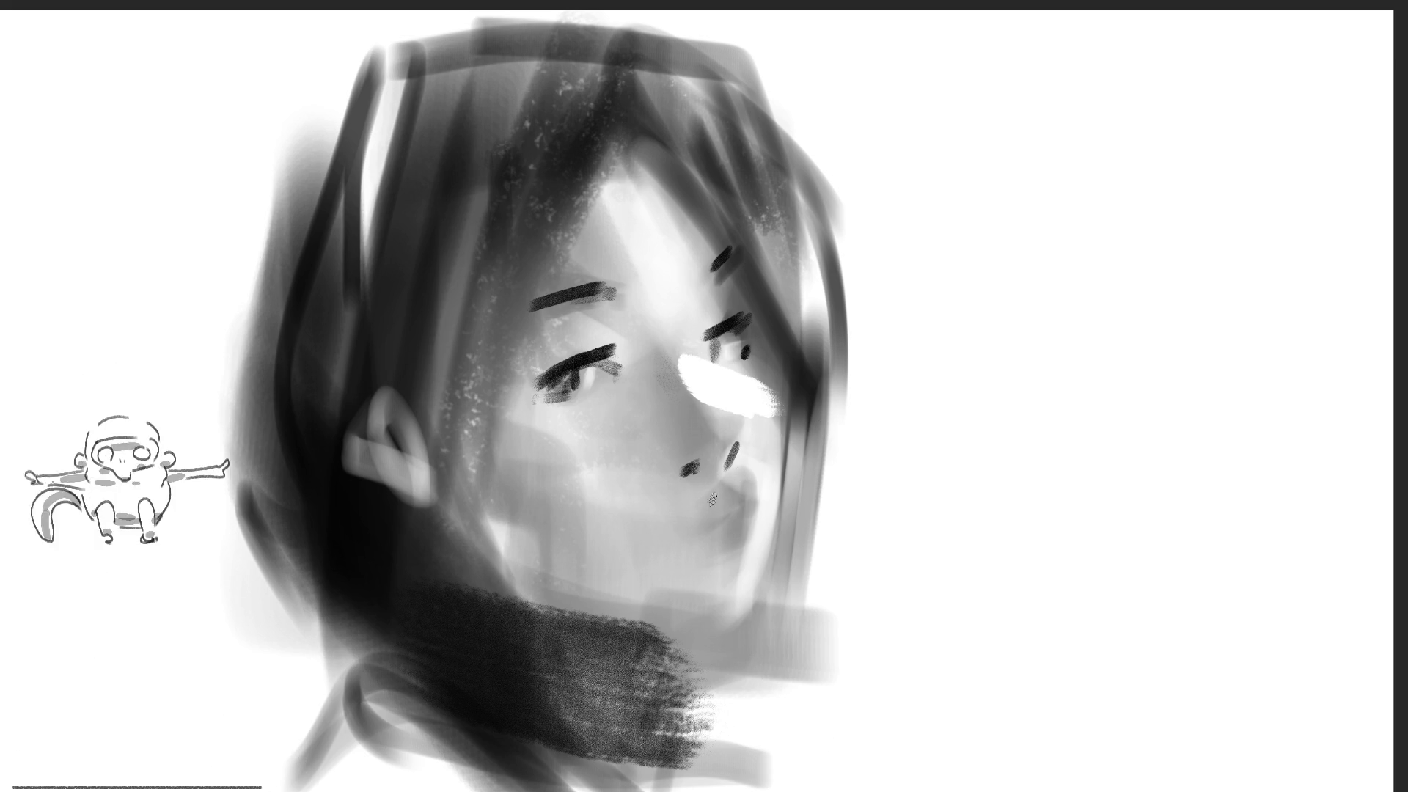
{"action": "mouse_move", "coordinate": [700, 542]}
{"action": "left_mouse_down"}
{"action": "mouse_move", "coordinate": [748, 512]}
{"action": "mouse_move", "coordinate": [736, 521]}
{"action": "left_mouse_up"}
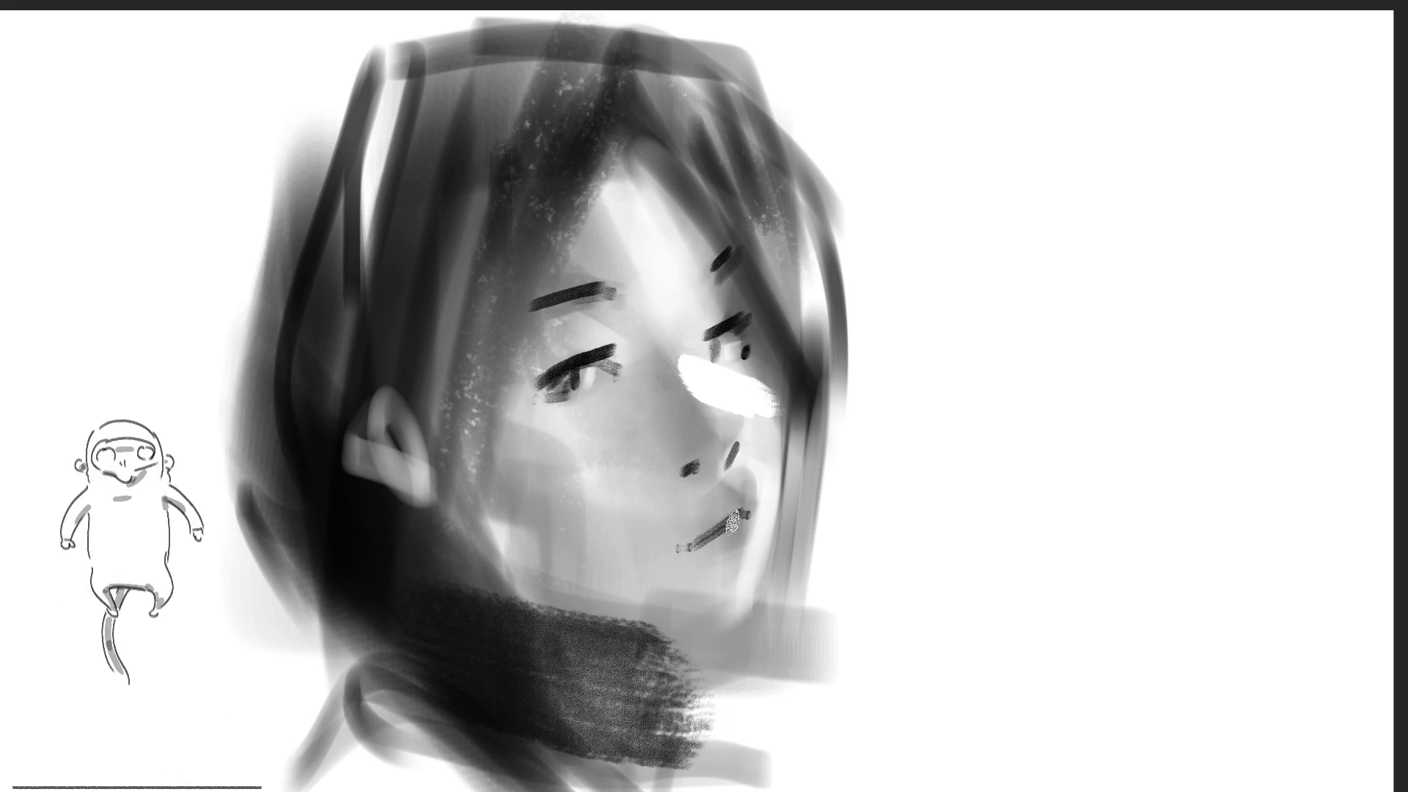
{"action": "left_click_drag", "start_coordinate": [691, 544], "coordinate": [748, 506]}
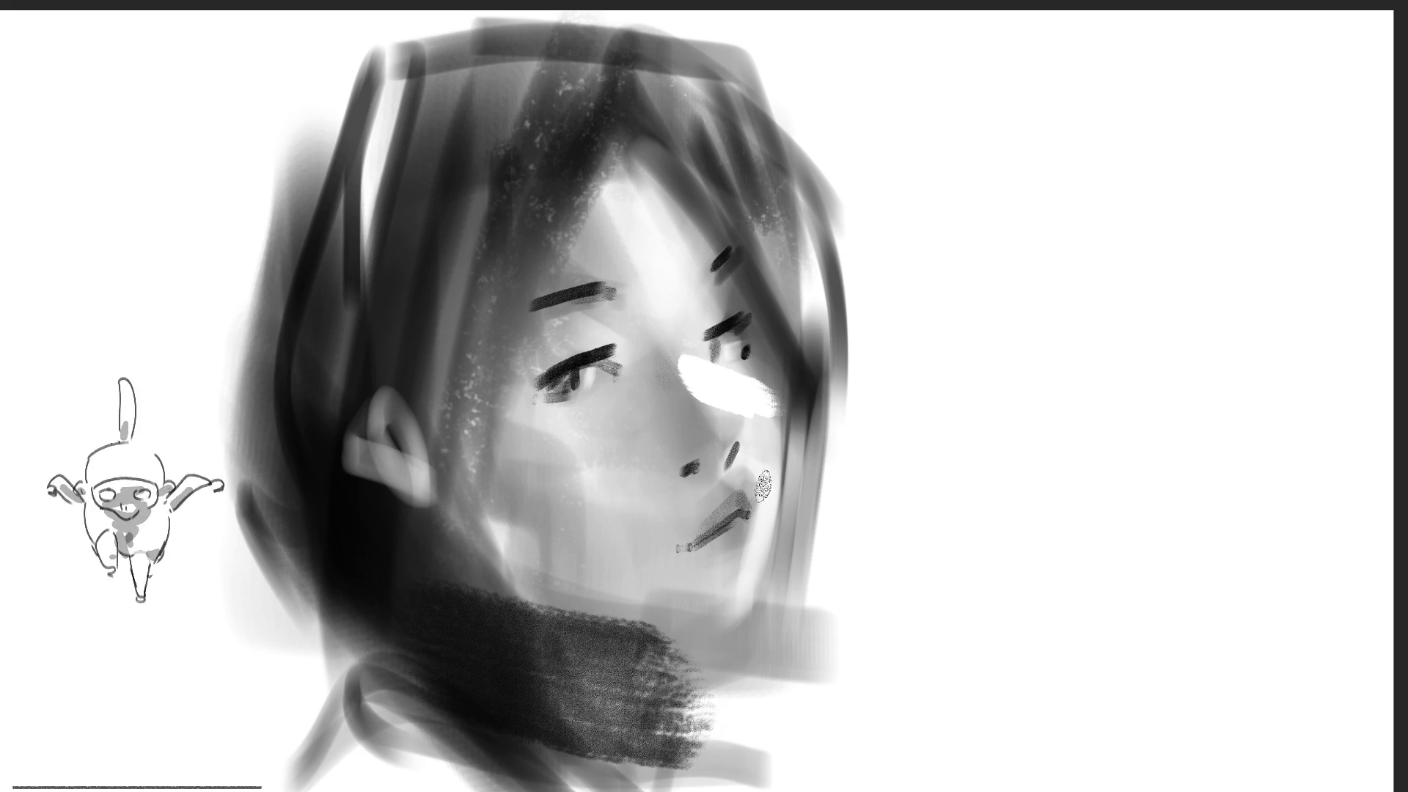
{"action": "mouse_move", "coordinate": [752, 476]}
{"action": "left_mouse_down"}
{"action": "mouse_move", "coordinate": [759, 495]}
{"action": "mouse_move", "coordinate": [730, 483]}
{"action": "left_mouse_up"}
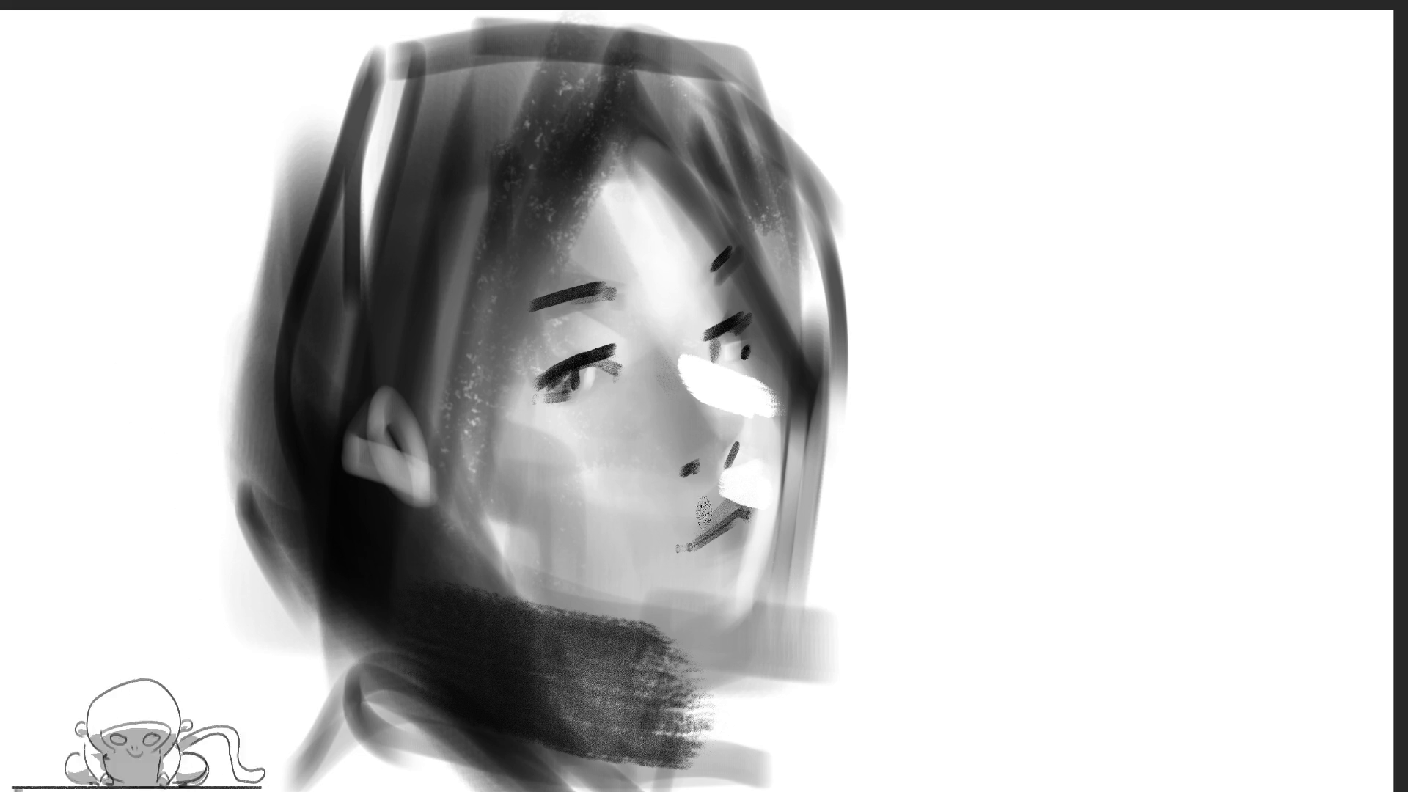
Dab white highlights on the left eyelid and merge them into one stroke
{"action": "left_click", "coordinate": [600, 339]}
{"action": "left_click", "coordinate": [568, 340]}
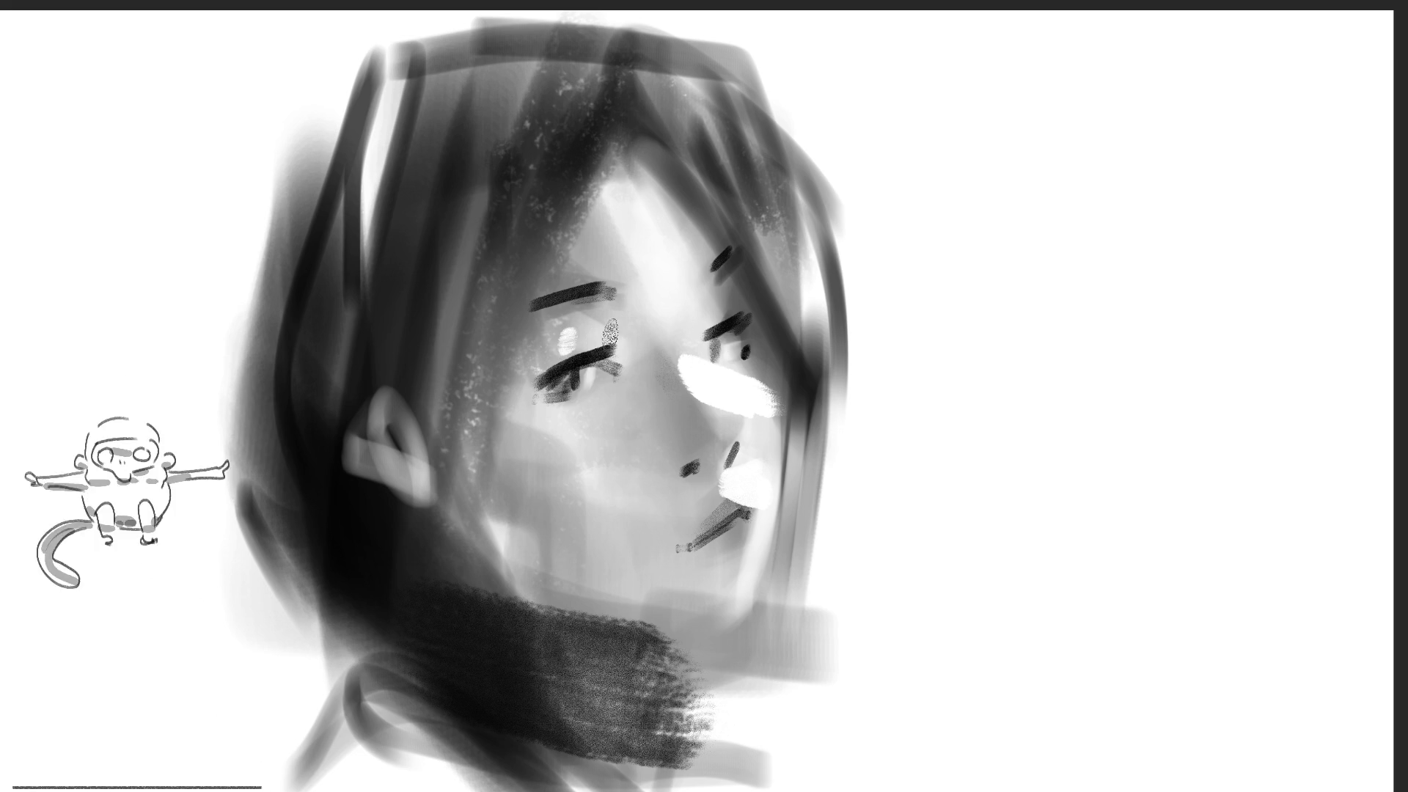
{"action": "left_click_drag", "start_coordinate": [609, 341], "coordinate": [554, 349]}
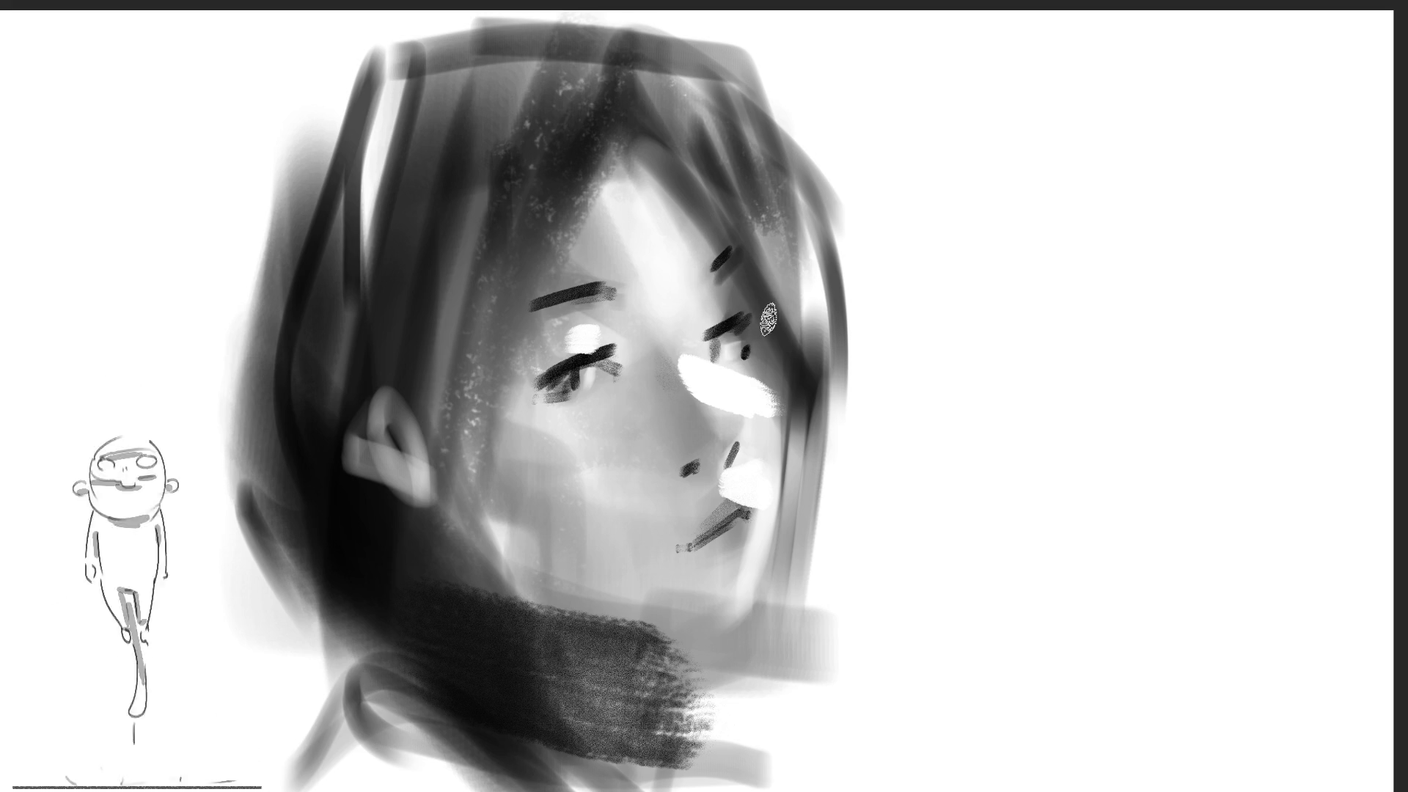
Replace the right-eye shadow with a thinner stroke, then shade the left temple and nose side
{"action": "mouse_move", "coordinate": [679, 326]}
{"action": "left_mouse_down"}
{"action": "mouse_move", "coordinate": [726, 268]}
{"action": "mouse_move", "coordinate": [729, 341]}
{"action": "mouse_move", "coordinate": [749, 308]}
{"action": "mouse_move", "coordinate": [770, 360]}
{"action": "mouse_move", "coordinate": [756, 367]}
{"action": "mouse_move", "coordinate": [766, 347]}
{"action": "left_mouse_up"}
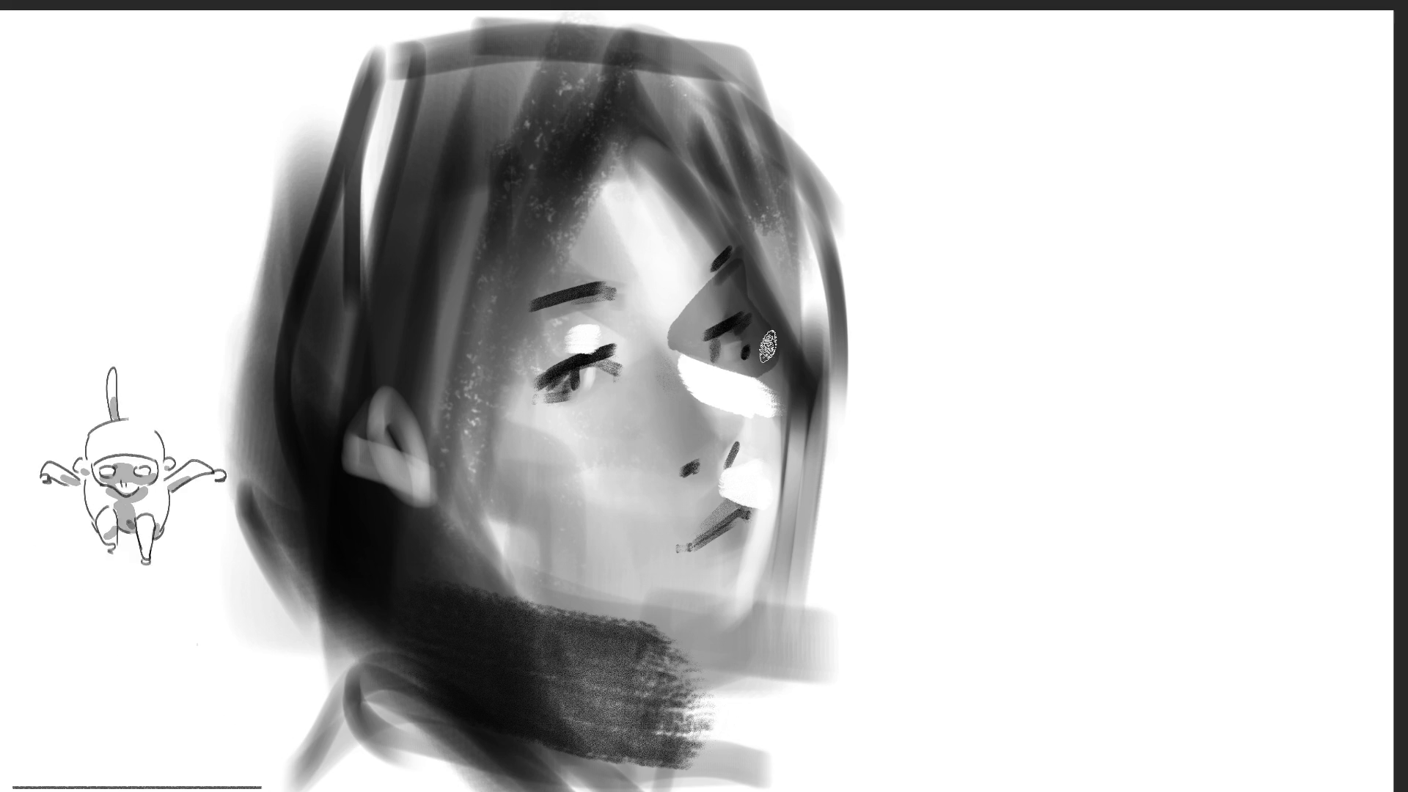
{"action": "key", "text": "ctrl+z"}
{"action": "key", "text": "ctrl+z"}
{"action": "key", "text": "ctrl+z"}
{"action": "mouse_move", "coordinate": [726, 266]}
{"action": "left_mouse_down"}
{"action": "mouse_move", "coordinate": [715, 286]}
{"action": "mouse_move", "coordinate": [748, 327]}
{"action": "mouse_move", "coordinate": [737, 352]}
{"action": "mouse_move", "coordinate": [767, 389]}
{"action": "mouse_move", "coordinate": [783, 532]}
{"action": "left_mouse_up"}
{"action": "left_click", "coordinate": [746, 352]}
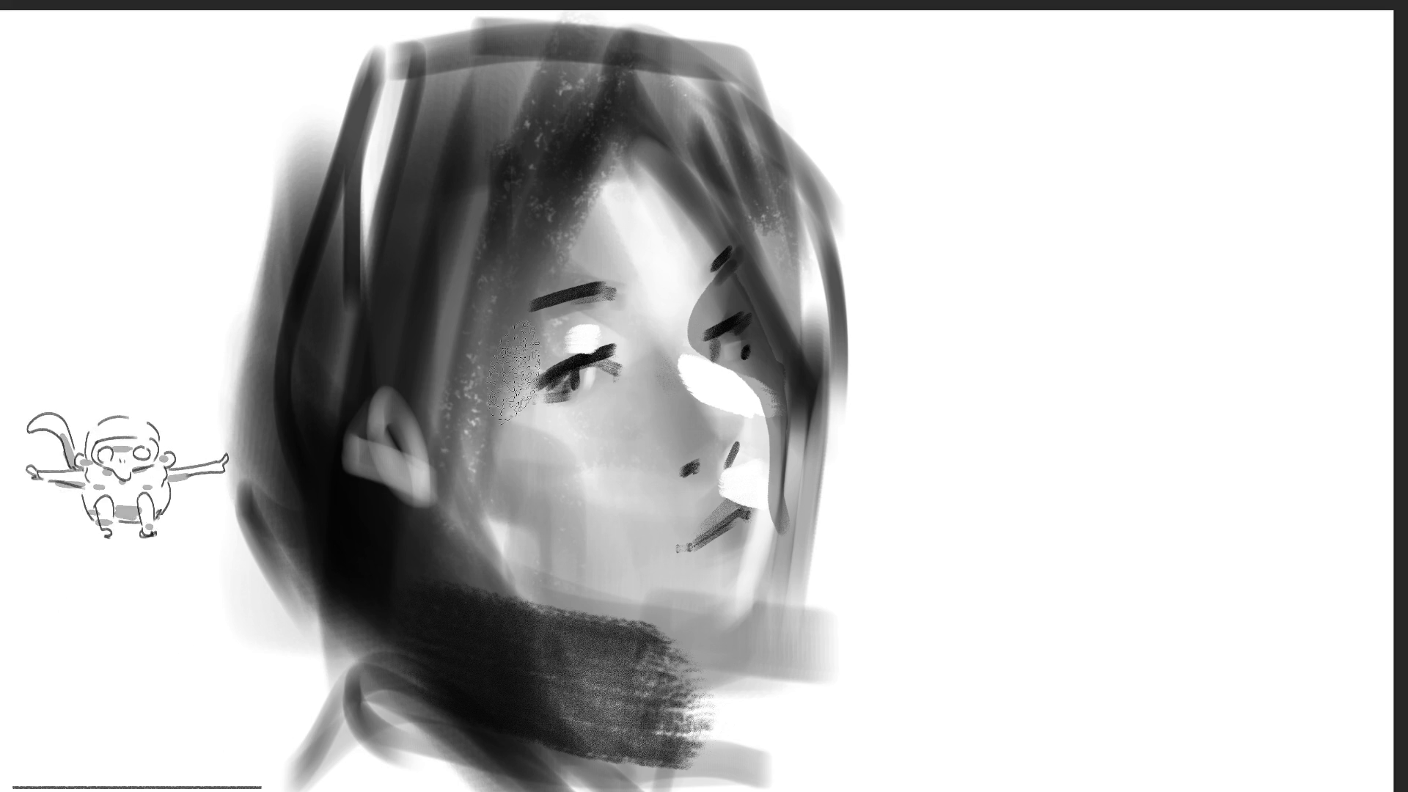
{"action": "mouse_move", "coordinate": [455, 403]}
{"action": "left_mouse_down"}
{"action": "mouse_move", "coordinate": [519, 315]}
{"action": "mouse_move", "coordinate": [484, 382]}
{"action": "mouse_move", "coordinate": [480, 475]}
{"action": "left_mouse_up"}
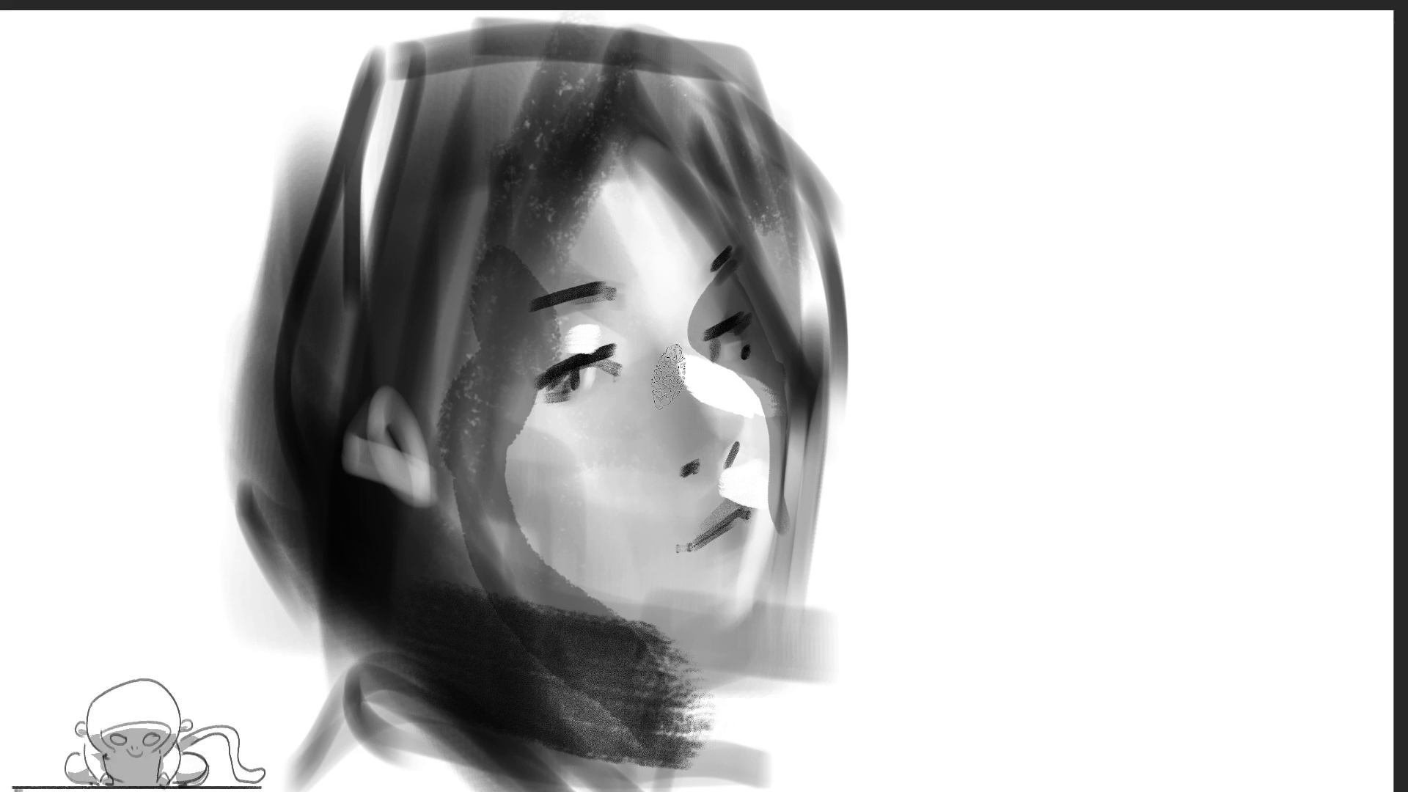
{"action": "left_click_drag", "start_coordinate": [693, 438], "coordinate": [683, 507]}
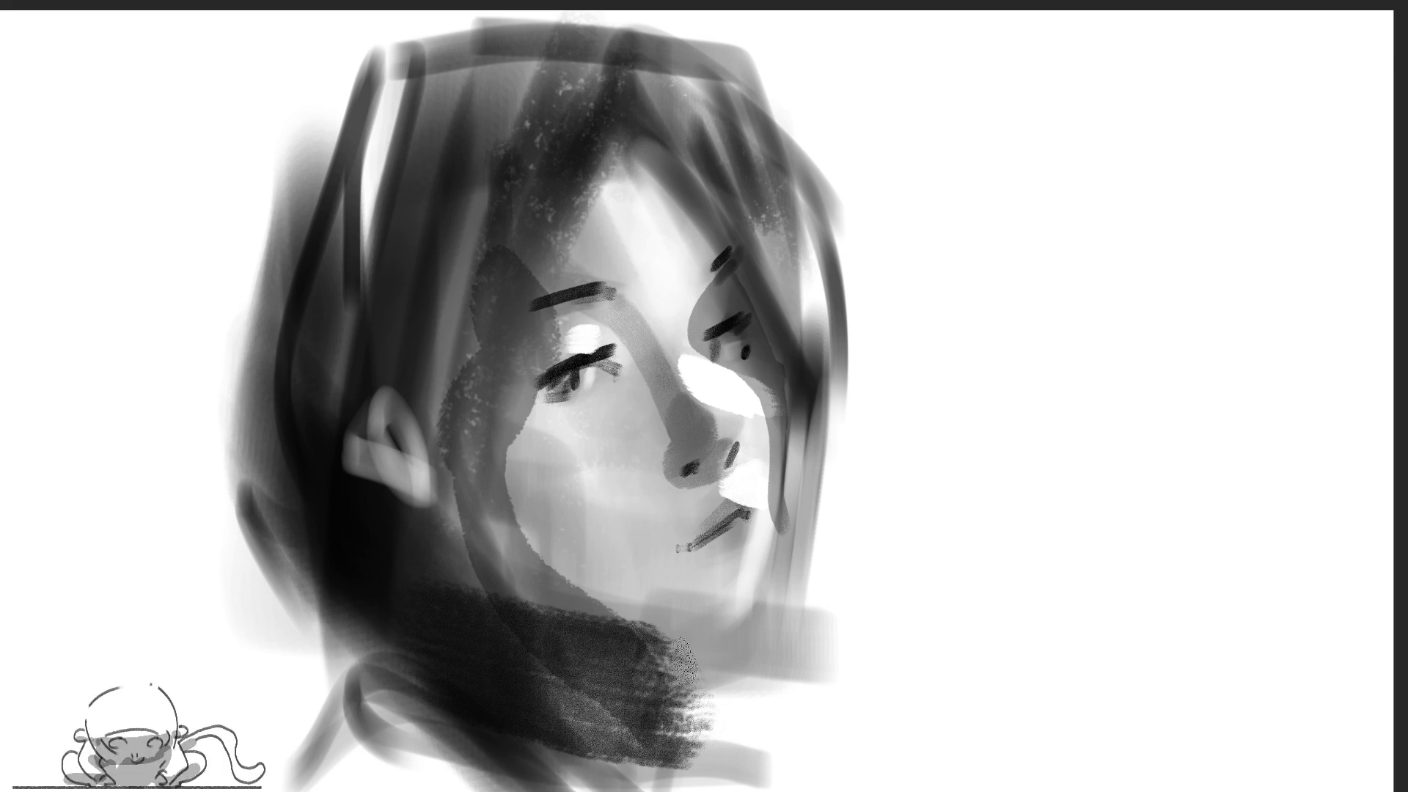
Darken the neck with a diagonal stroke, add a light-grey scarf shape, then mirror the canvas
{"action": "left_click_drag", "start_coordinate": [685, 656], "coordinate": [767, 616]}
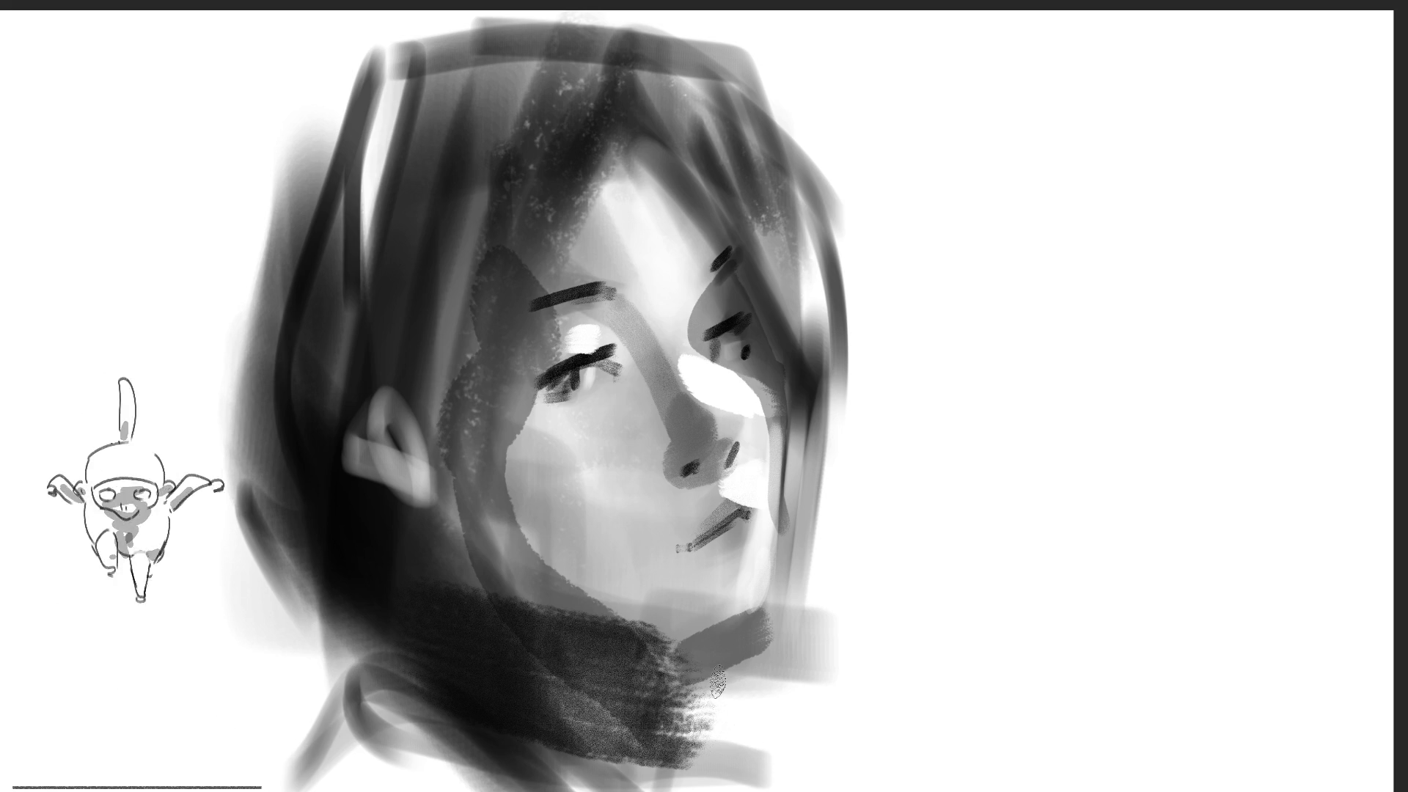
{"action": "mouse_move", "coordinate": [693, 660]}
{"action": "left_mouse_down"}
{"action": "mouse_move", "coordinate": [623, 704]}
{"action": "mouse_move", "coordinate": [673, 742]}
{"action": "mouse_move", "coordinate": [664, 715]}
{"action": "mouse_move", "coordinate": [627, 703]}
{"action": "mouse_move", "coordinate": [630, 744]}
{"action": "left_mouse_up"}
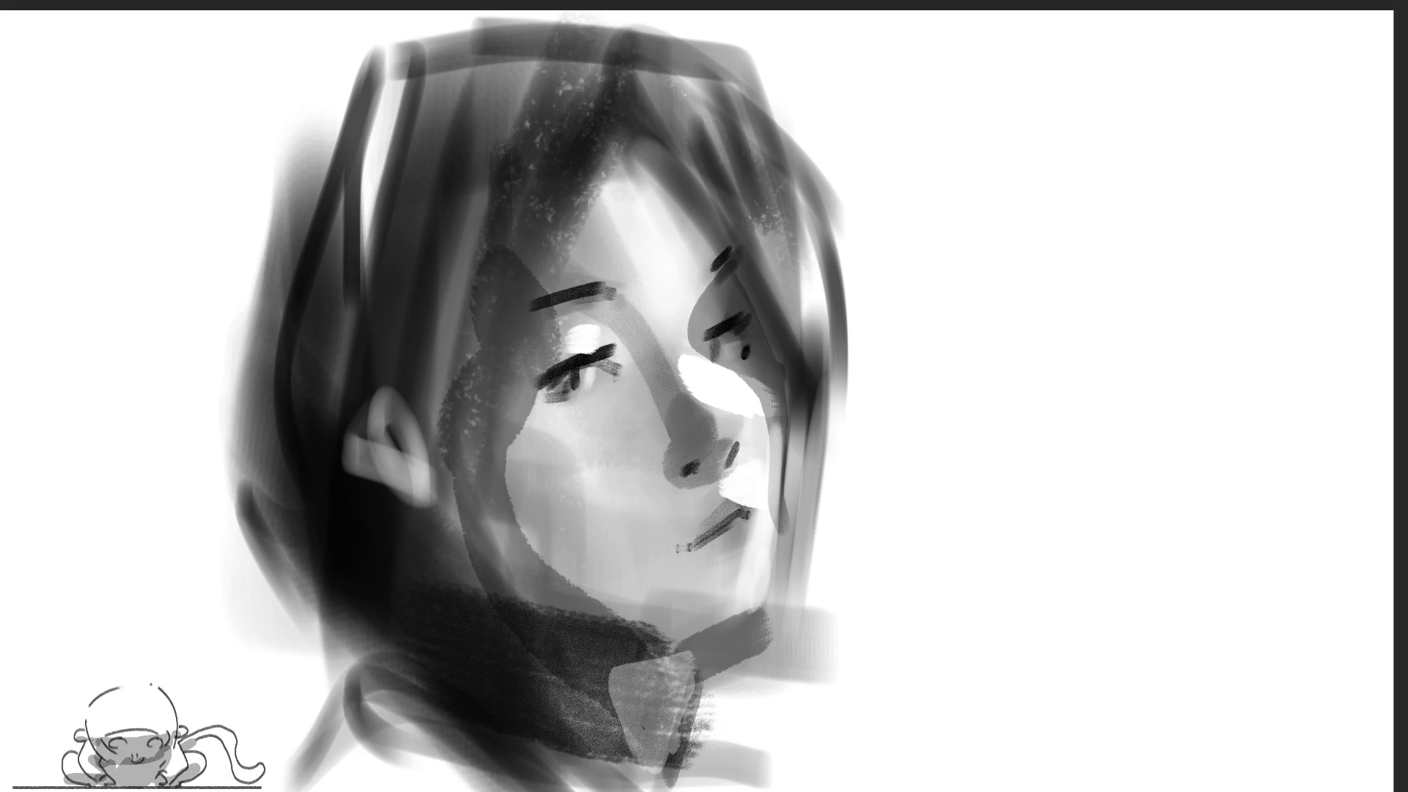
{"action": "key", "text": "m"}
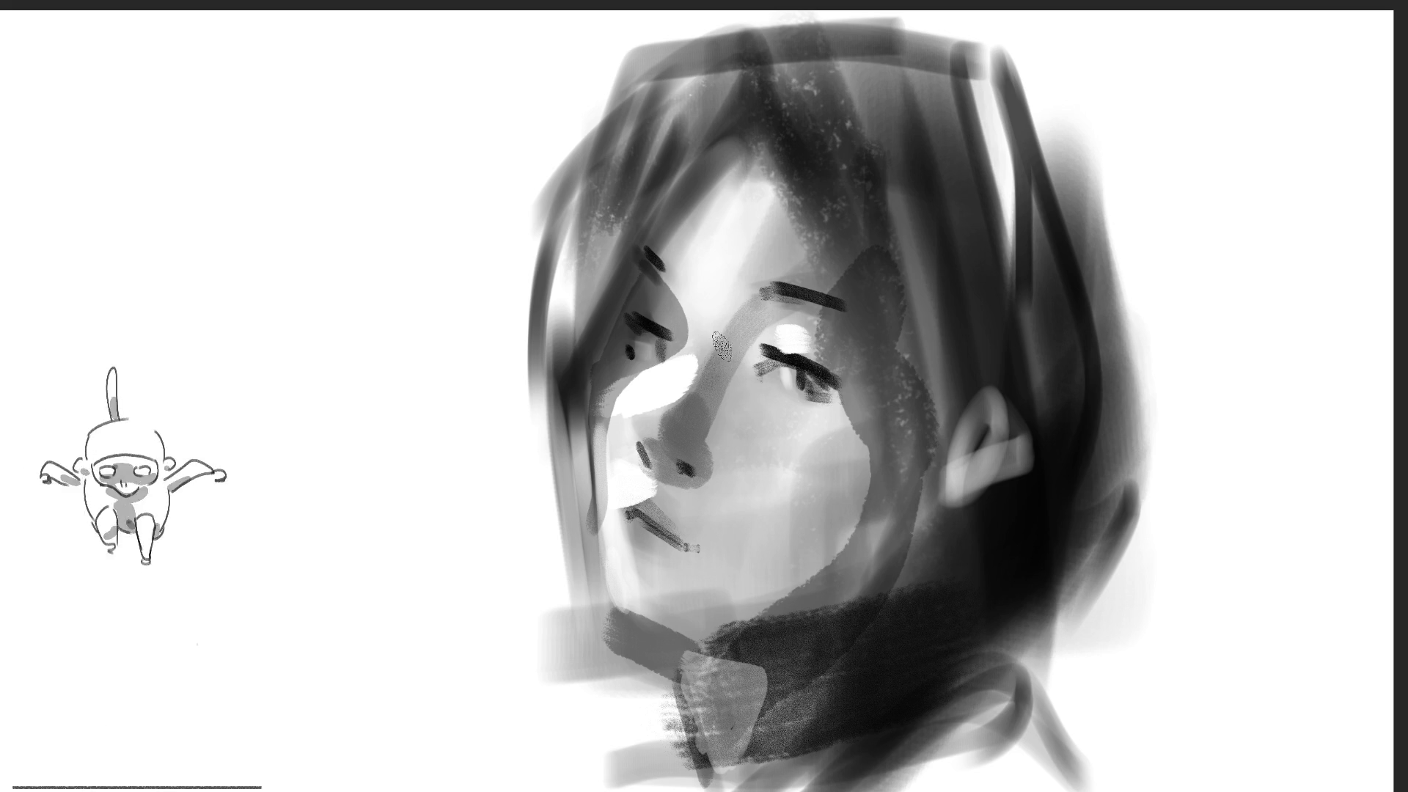
Paint two diagonal nose planes, a thin stroke past the mouth, and a dark left-edge stroke
{"action": "left_click_drag", "start_coordinate": [721, 350], "coordinate": [767, 434]}
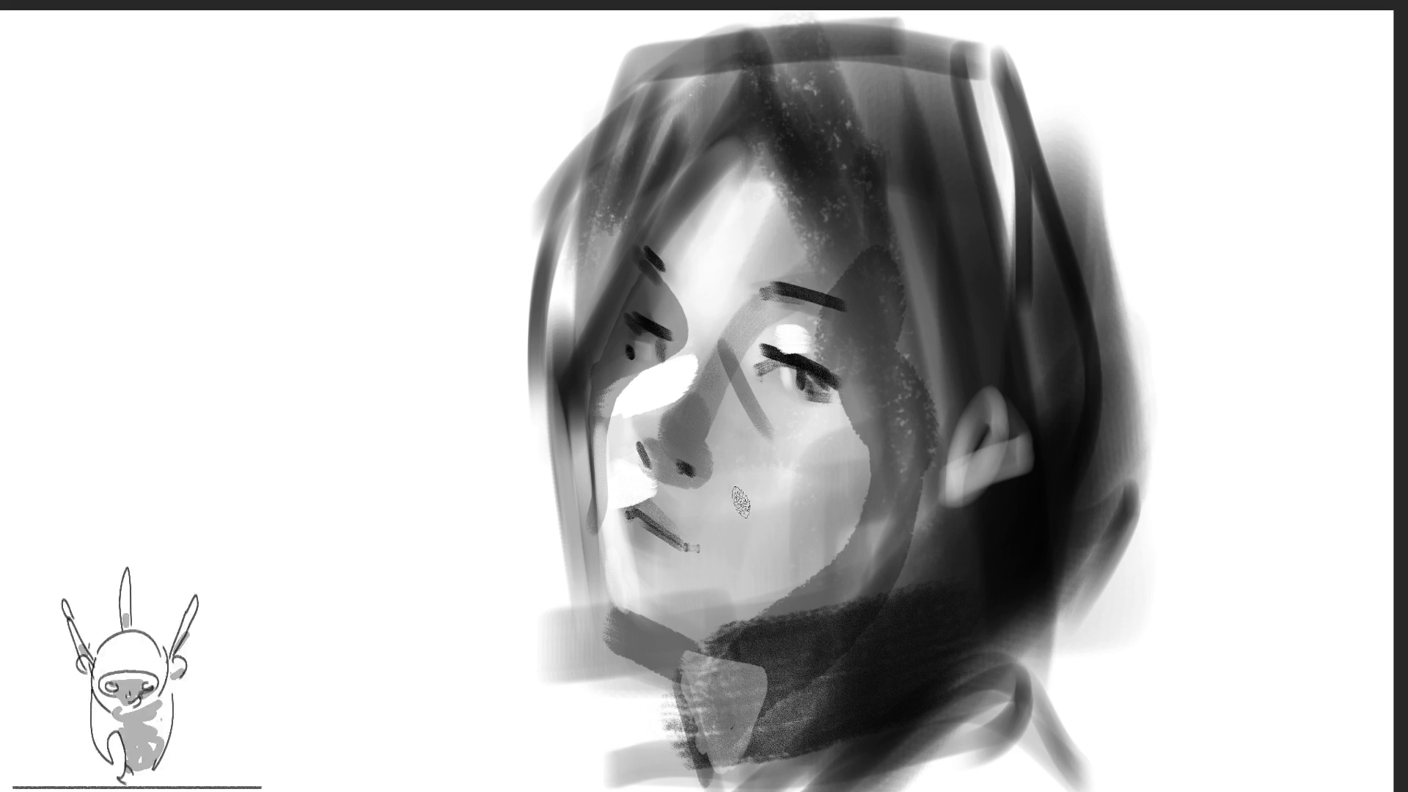
{"action": "mouse_move", "coordinate": [722, 338]}
{"action": "left_mouse_down"}
{"action": "mouse_move", "coordinate": [656, 432]}
{"action": "mouse_move", "coordinate": [660, 470]}
{"action": "mouse_move", "coordinate": [682, 484]}
{"action": "mouse_move", "coordinate": [763, 448]}
{"action": "mouse_move", "coordinate": [713, 381]}
{"action": "mouse_move", "coordinate": [690, 440]}
{"action": "mouse_move", "coordinate": [708, 433]}
{"action": "mouse_move", "coordinate": [774, 476]}
{"action": "left_mouse_up"}
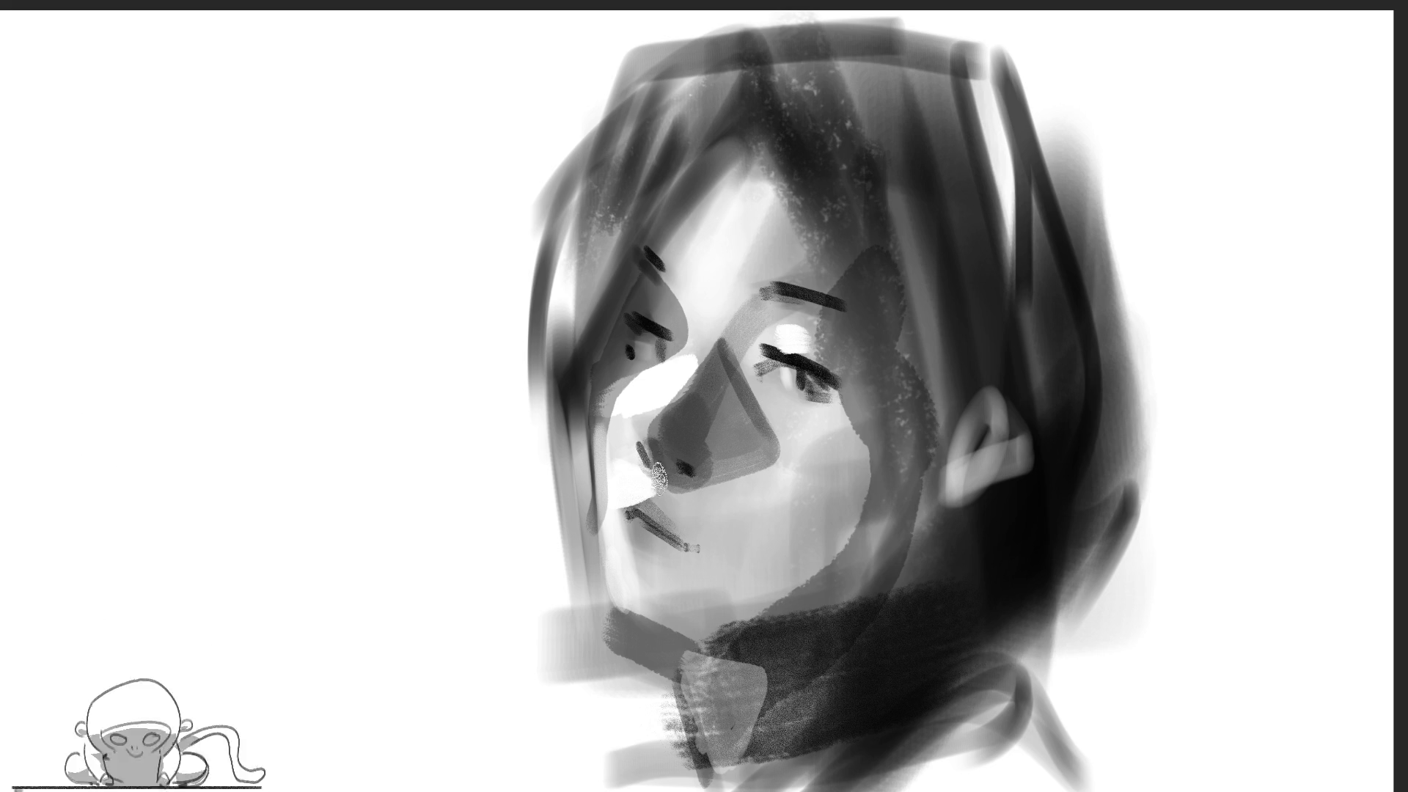
{"action": "mouse_move", "coordinate": [687, 478]}
{"action": "left_mouse_down"}
{"action": "mouse_move", "coordinate": [700, 542]}
{"action": "mouse_move", "coordinate": [734, 573]}
{"action": "left_mouse_up"}
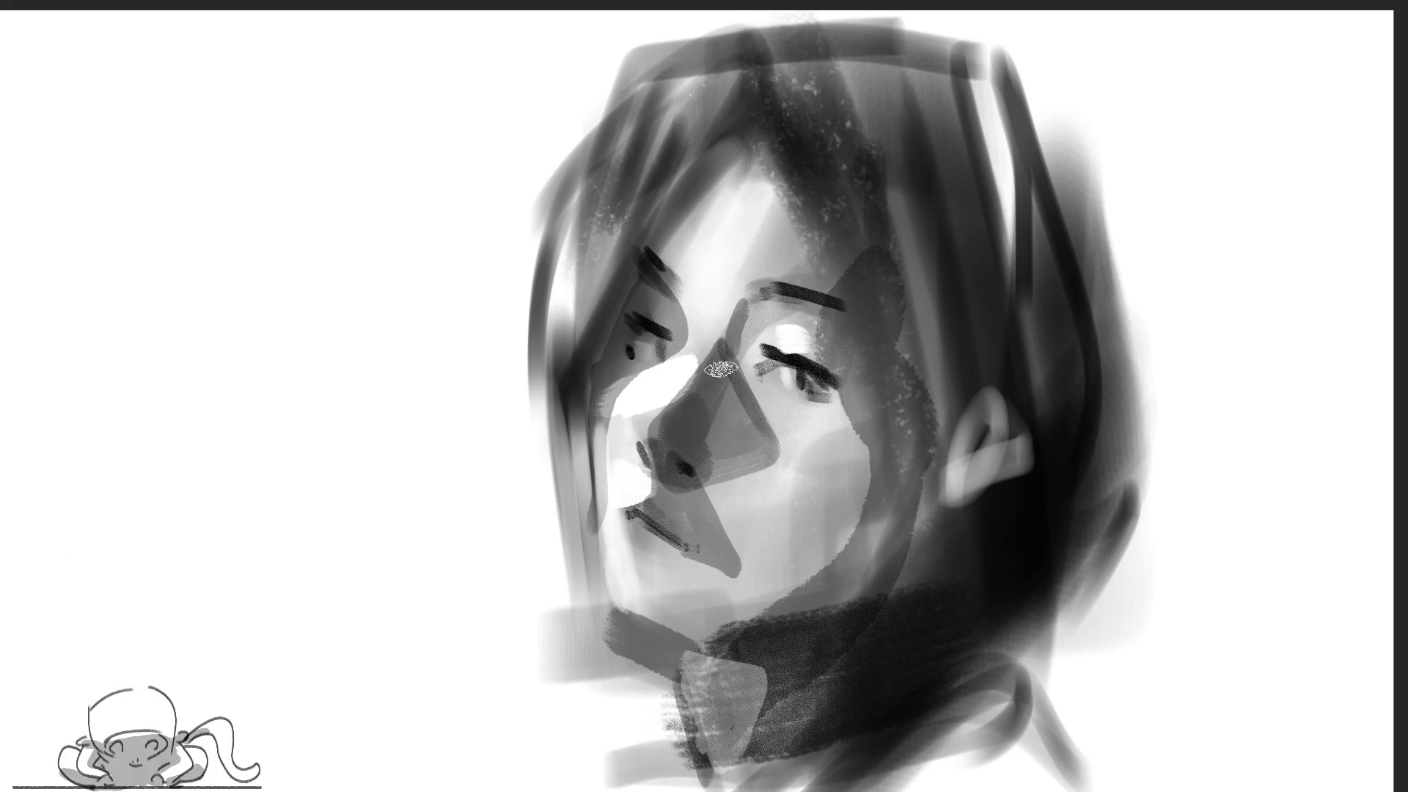
{"action": "left_click_drag", "start_coordinate": [610, 259], "coordinate": [581, 508]}
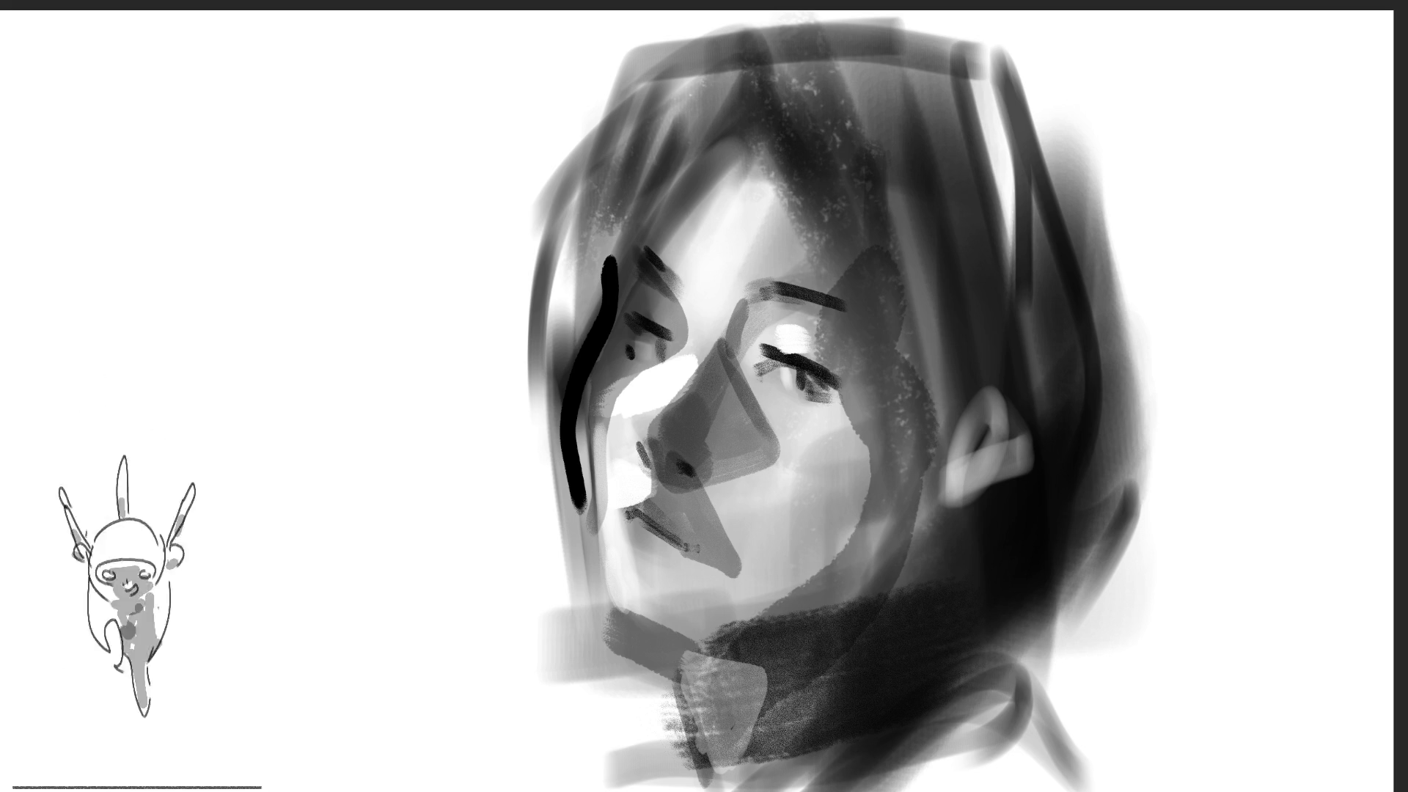
Add a white nose-tip highlight, darken the left eye, and shade from cheek down to neck
{"action": "left_click_drag", "start_coordinate": [654, 426], "coordinate": [646, 451]}
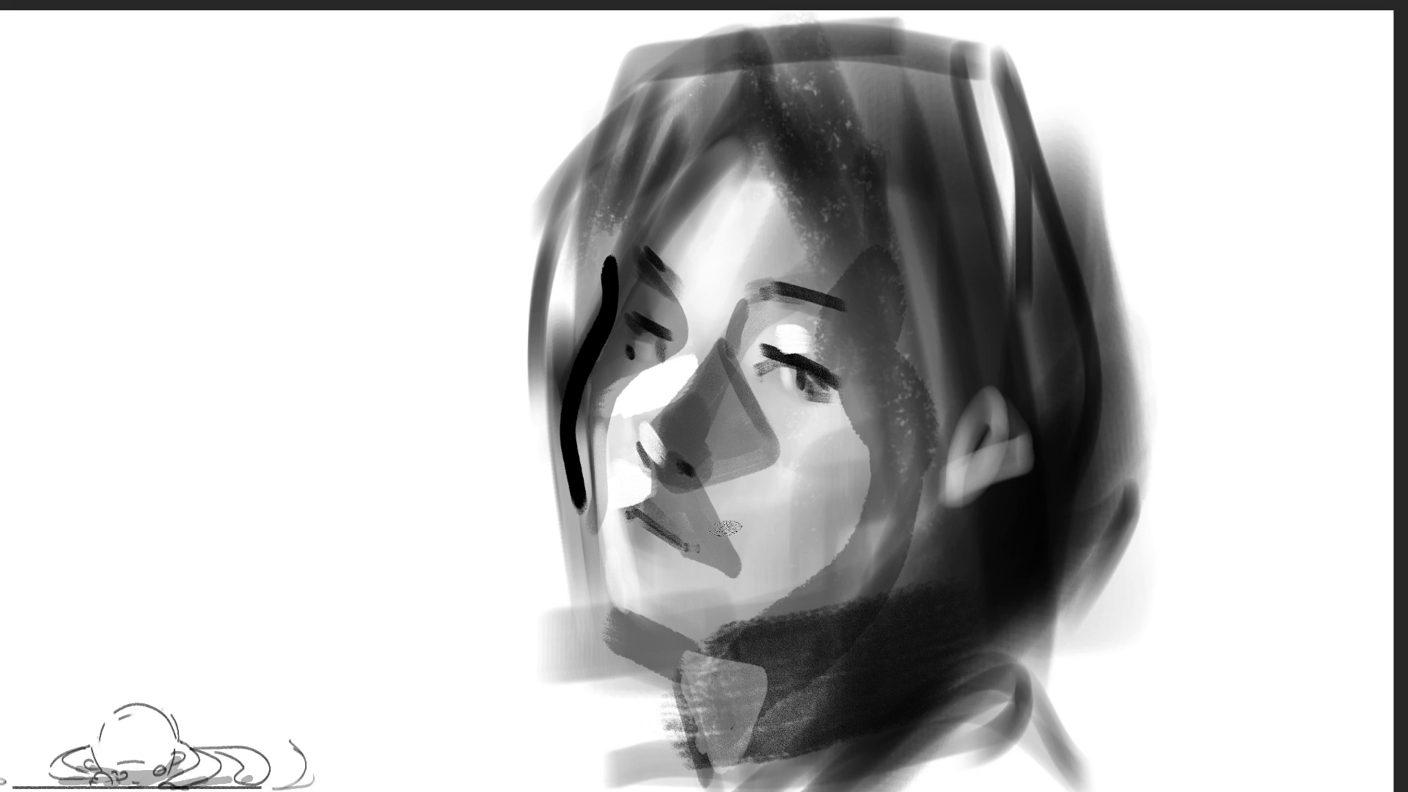
{"action": "key", "text": "ctrl+z"}
{"action": "left_click_drag", "start_coordinate": [656, 430], "coordinate": [647, 453]}
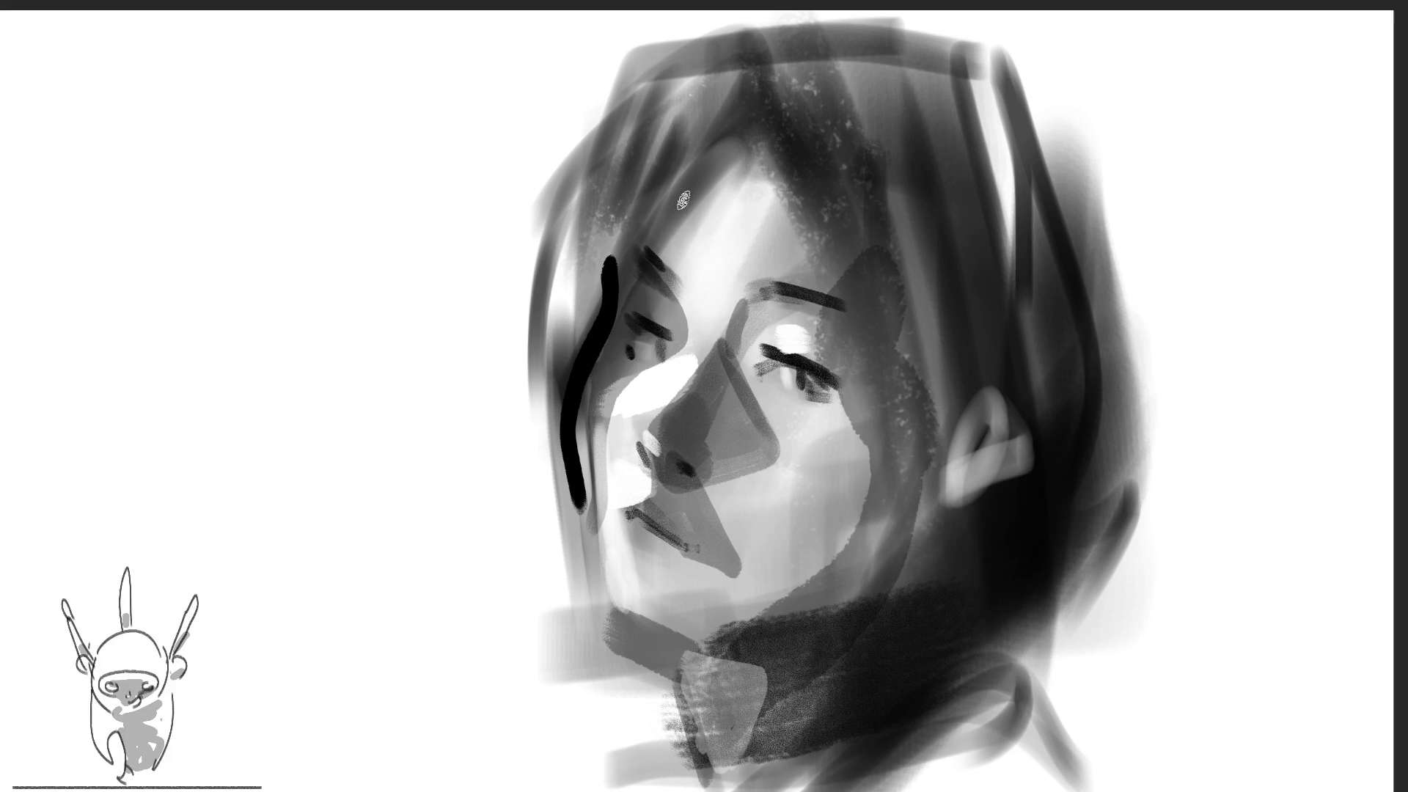
{"action": "left_click_drag", "start_coordinate": [669, 336], "coordinate": [664, 358]}
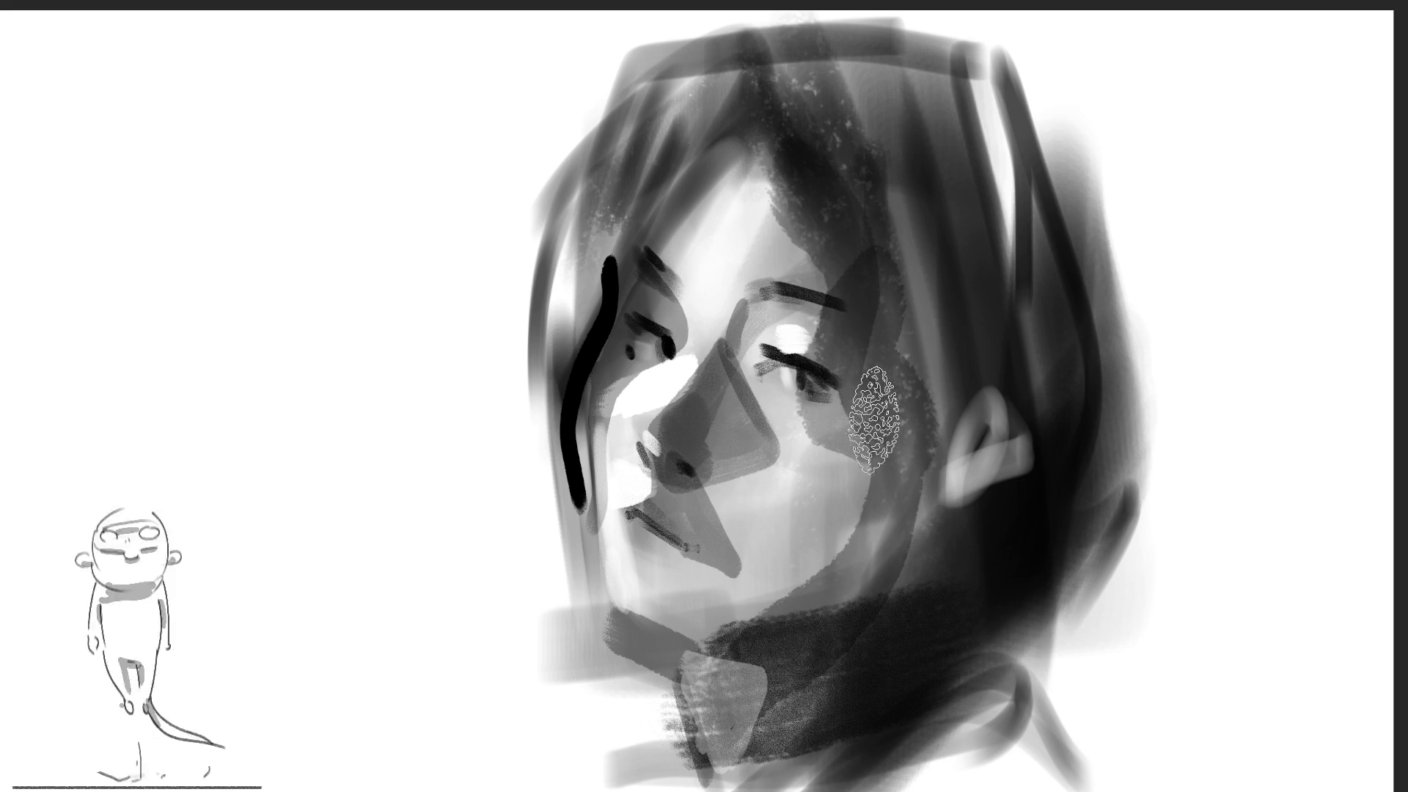
{"action": "mouse_move", "coordinate": [905, 455]}
{"action": "left_mouse_down"}
{"action": "mouse_move", "coordinate": [774, 506]}
{"action": "mouse_move", "coordinate": [736, 640]}
{"action": "mouse_move", "coordinate": [849, 487]}
{"action": "mouse_move", "coordinate": [666, 644]}
{"action": "mouse_move", "coordinate": [883, 503]}
{"action": "mouse_move", "coordinate": [878, 694]}
{"action": "left_mouse_up"}
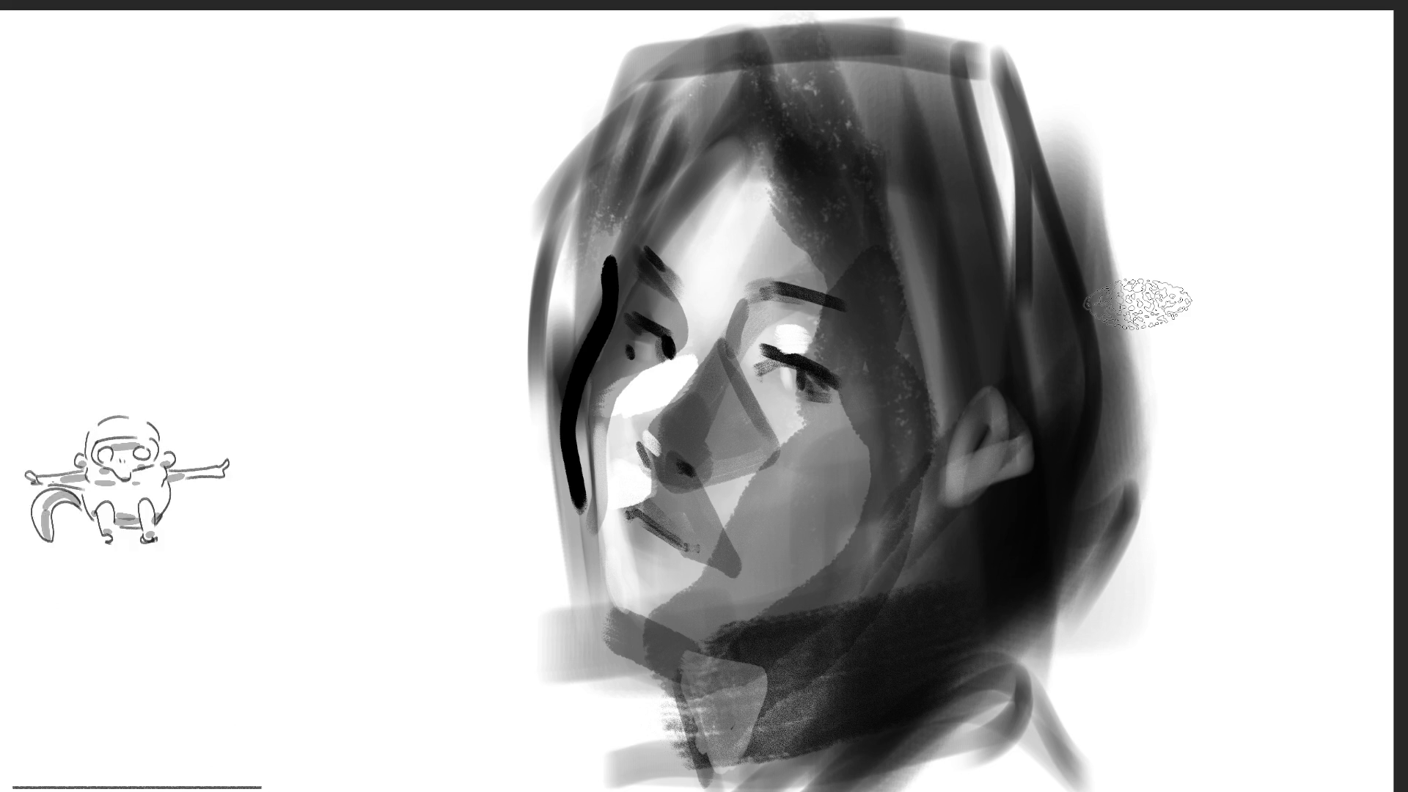
Paint thick black hair strokes over the crown, around the ear and across the neck, filling between them
{"action": "left_click_drag", "start_coordinate": [975, 51], "coordinate": [1145, 363]}
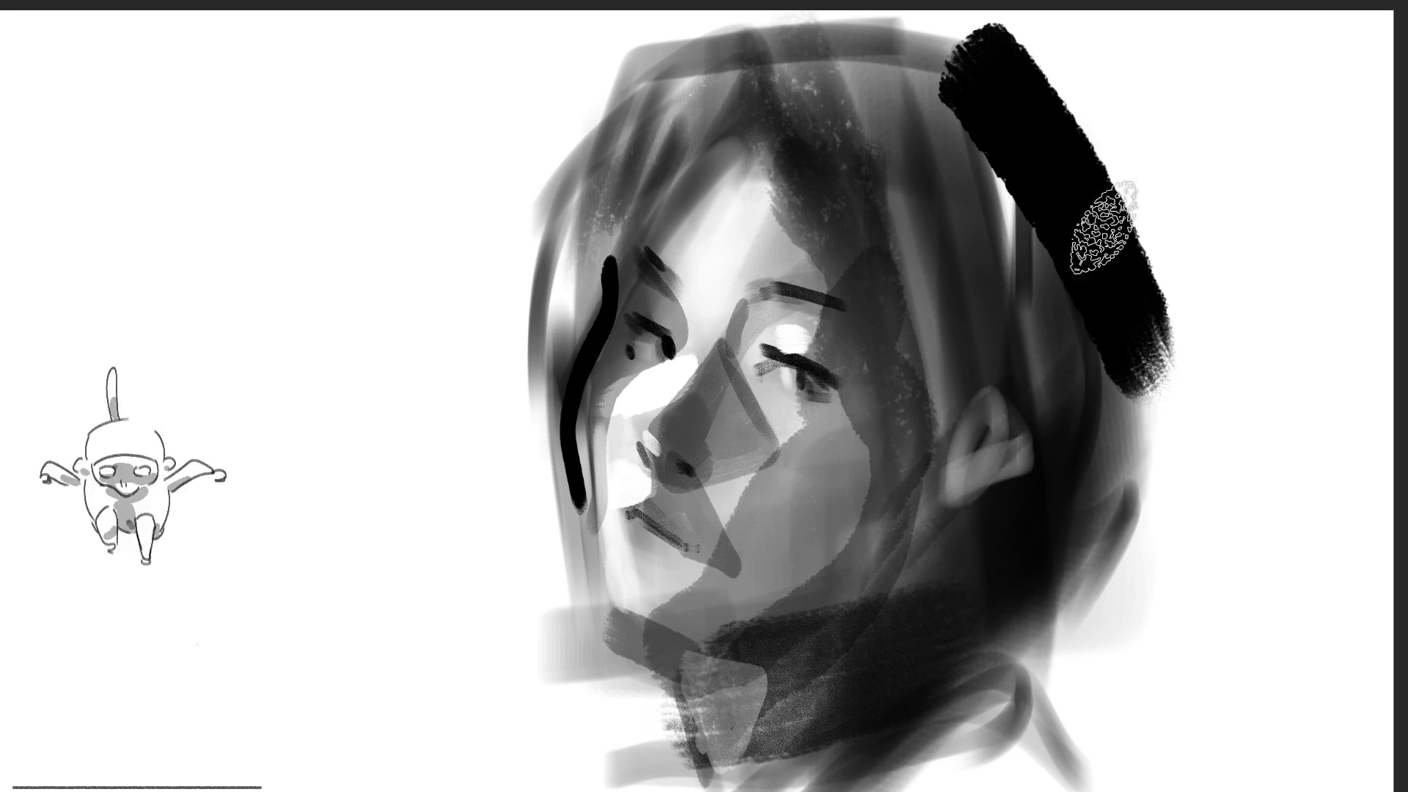
{"action": "mouse_move", "coordinate": [800, 103]}
{"action": "left_mouse_down"}
{"action": "mouse_move", "coordinate": [953, 378]}
{"action": "mouse_move", "coordinate": [927, 371]}
{"action": "mouse_move", "coordinate": [934, 403]}
{"action": "mouse_move", "coordinate": [1046, 334]}
{"action": "left_mouse_up"}
{"action": "left_click_drag", "start_coordinate": [919, 452], "coordinate": [1053, 385]}
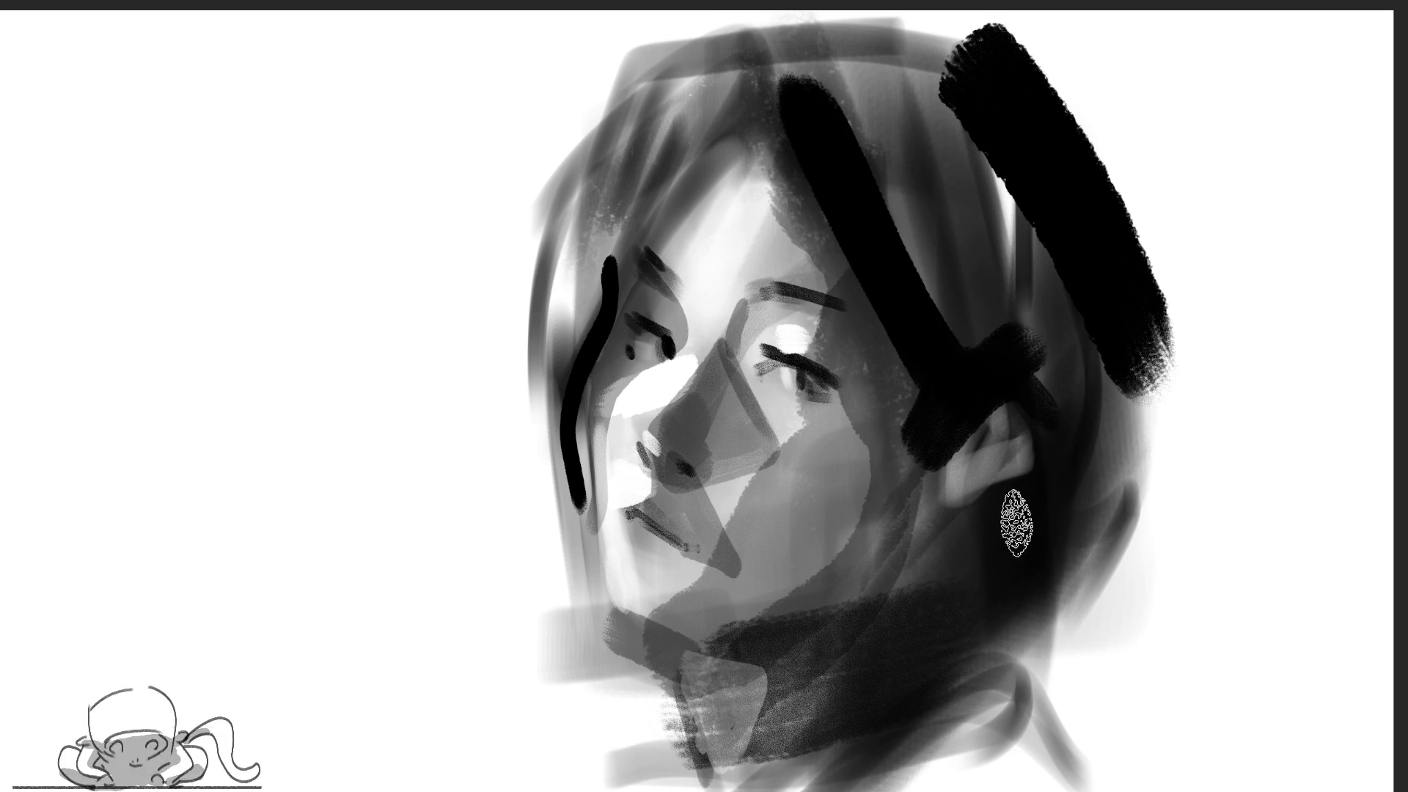
{"action": "mouse_move", "coordinate": [847, 686]}
{"action": "left_mouse_down"}
{"action": "mouse_move", "coordinate": [902, 592]}
{"action": "mouse_move", "coordinate": [1093, 476]}
{"action": "left_mouse_up"}
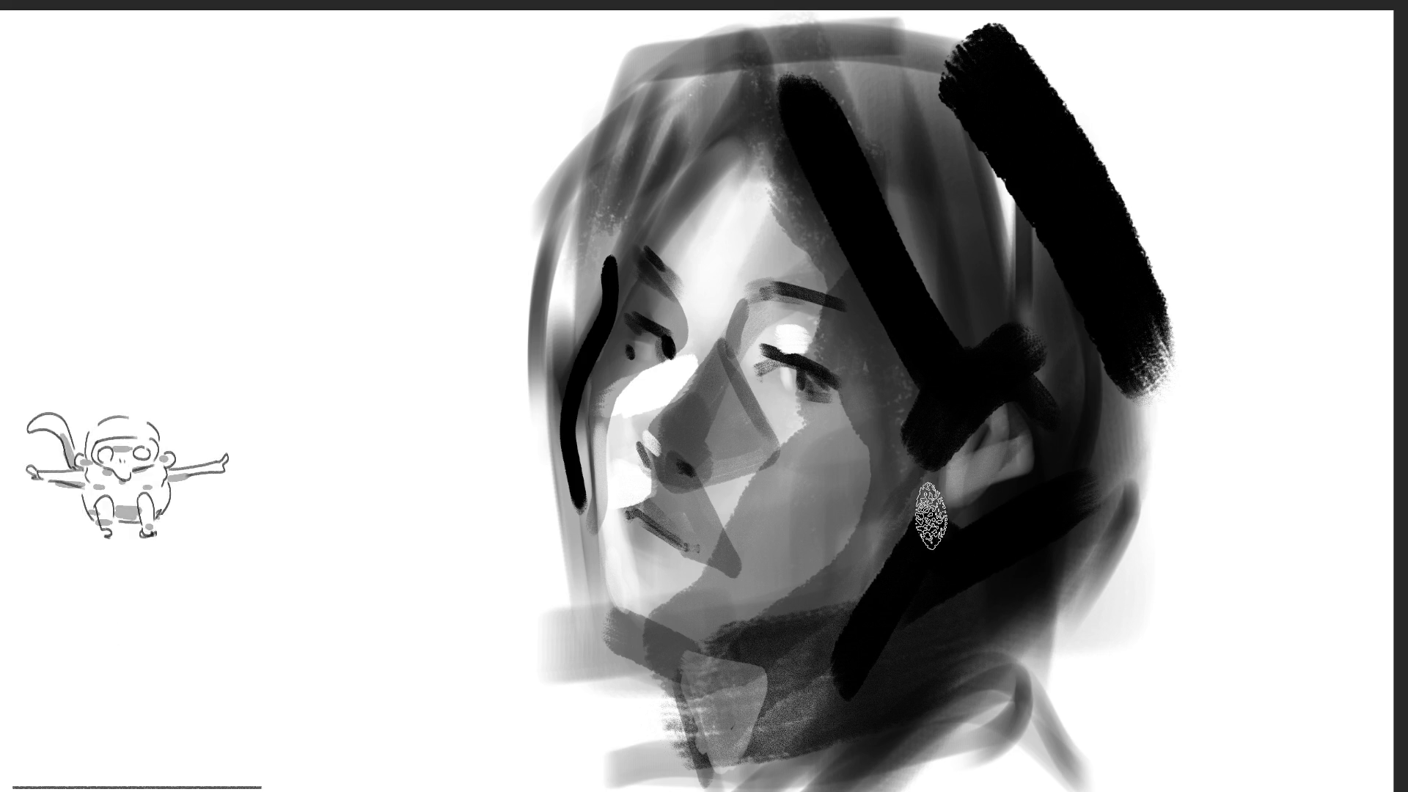
{"action": "left_click_drag", "start_coordinate": [918, 518], "coordinate": [1005, 422]}
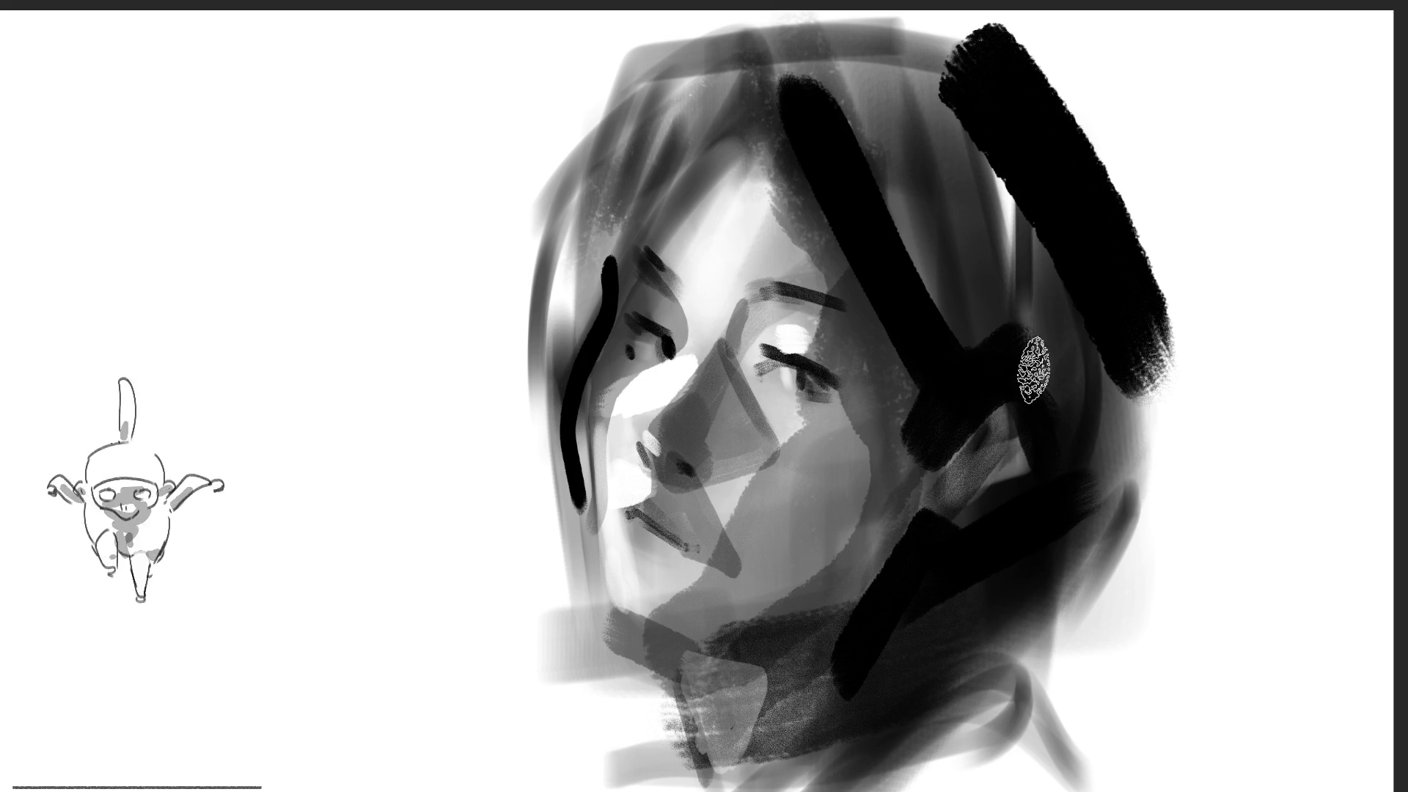
{"action": "mouse_move", "coordinate": [843, 22]}
{"action": "left_mouse_down"}
{"action": "mouse_move", "coordinate": [834, 95]}
{"action": "mouse_move", "coordinate": [874, 32]}
{"action": "mouse_move", "coordinate": [921, 26]}
{"action": "mouse_move", "coordinate": [1101, 469]}
{"action": "left_mouse_up"}
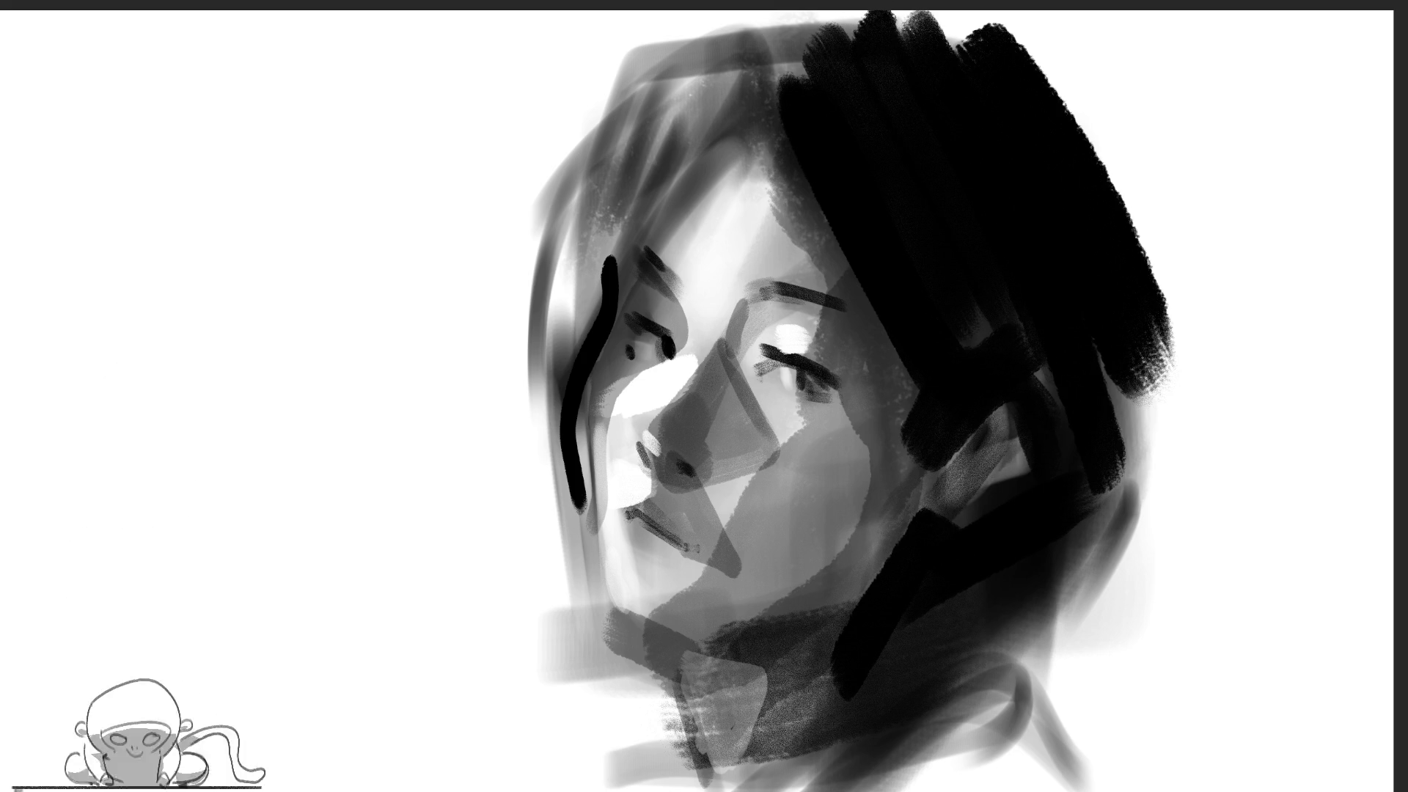